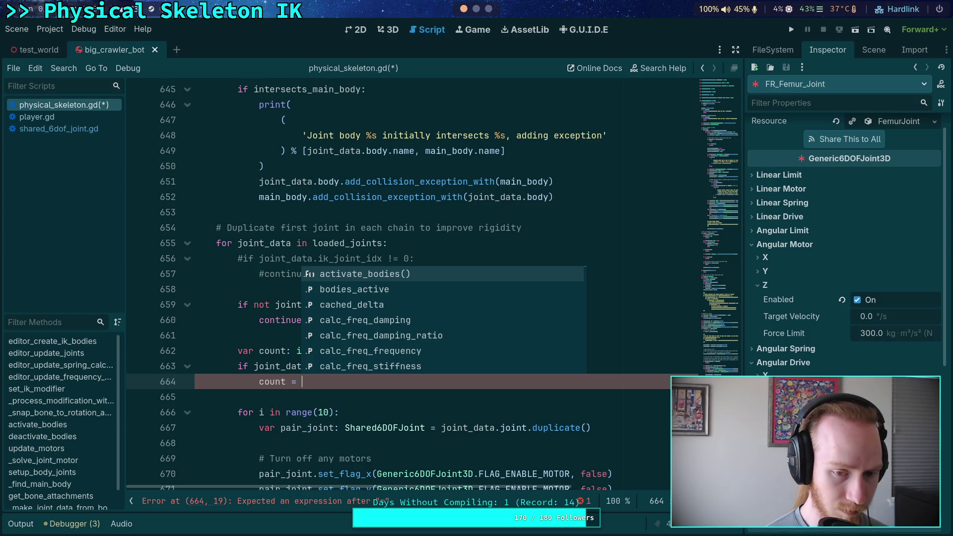
Set count = 3 for the first IK joint, with an else branch setting count = 1.
key("Escape")
type("3")
key("Return")
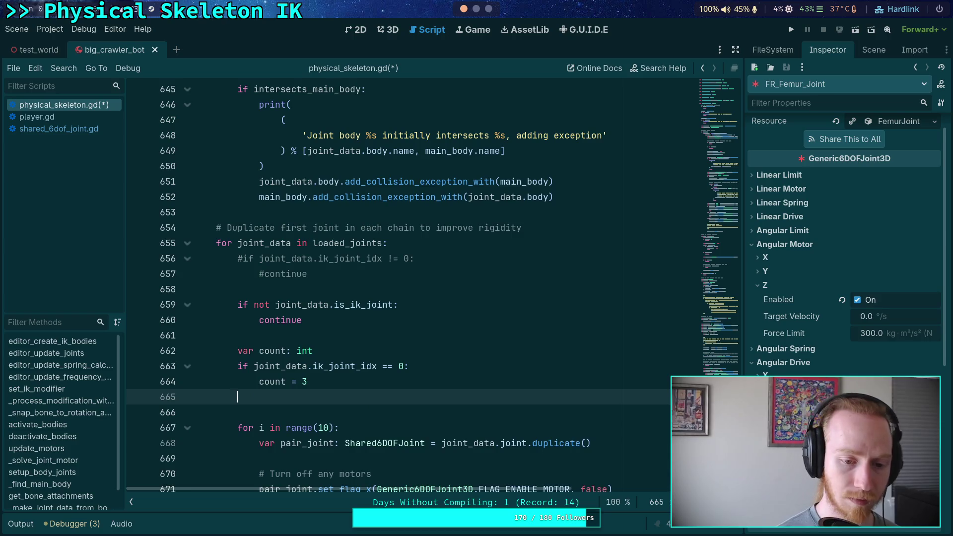
type("else:")
key("Return")
type("count = 1")
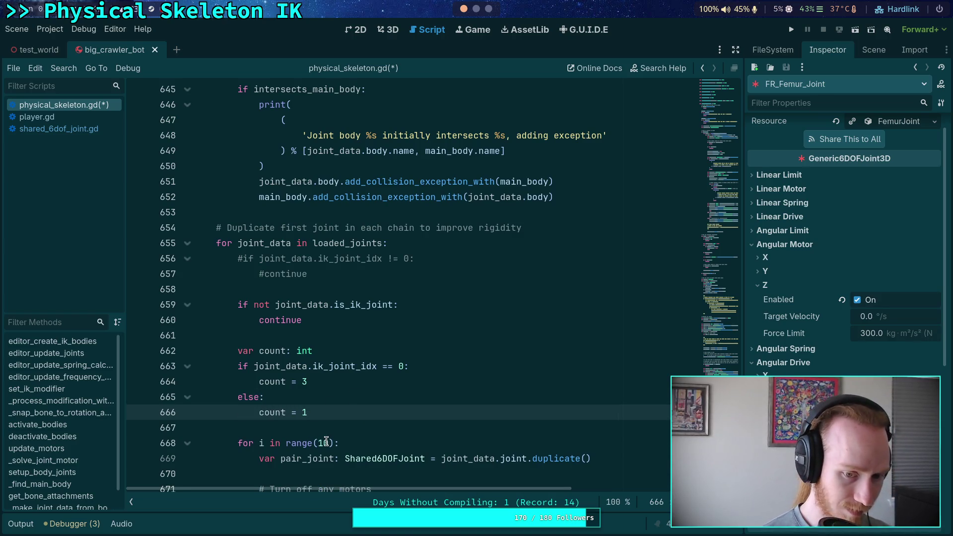
Replace range(10) with range(count) in the duplication loop, save, and run the project.
double_click(325, 444)
type("count")
left_click(267, 412)
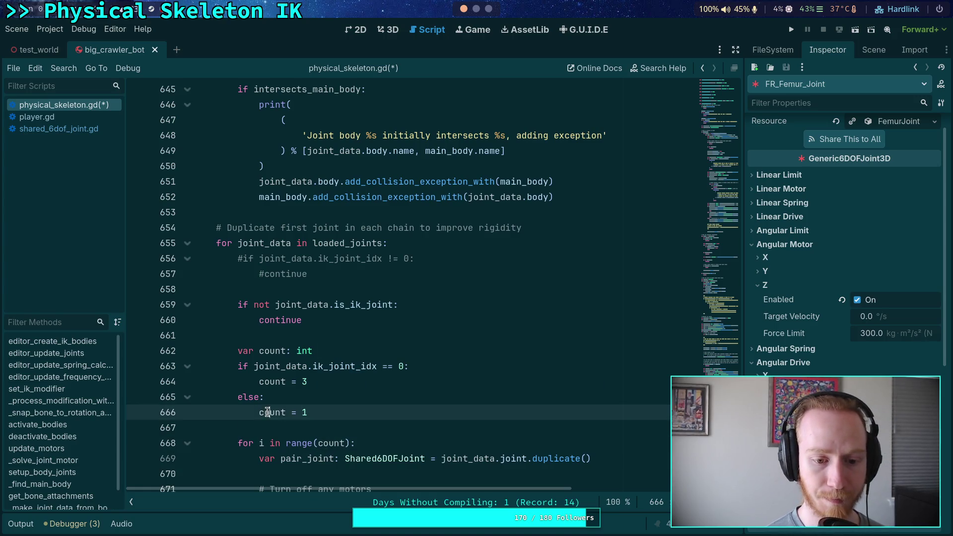
left_click(383, 276)
key("ctrl+s")
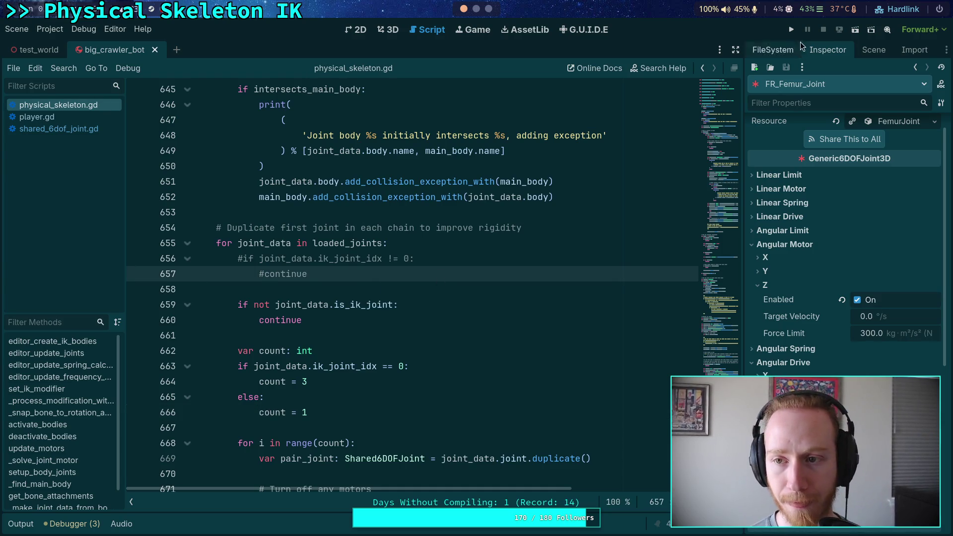
left_click(792, 29)
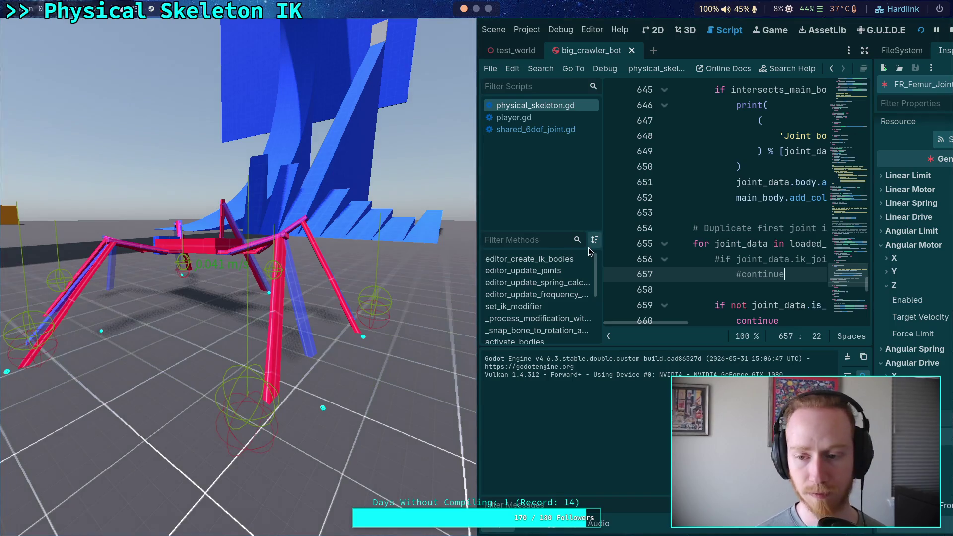
Stop the running crawler bot game after watching it.
left_click(949, 31)
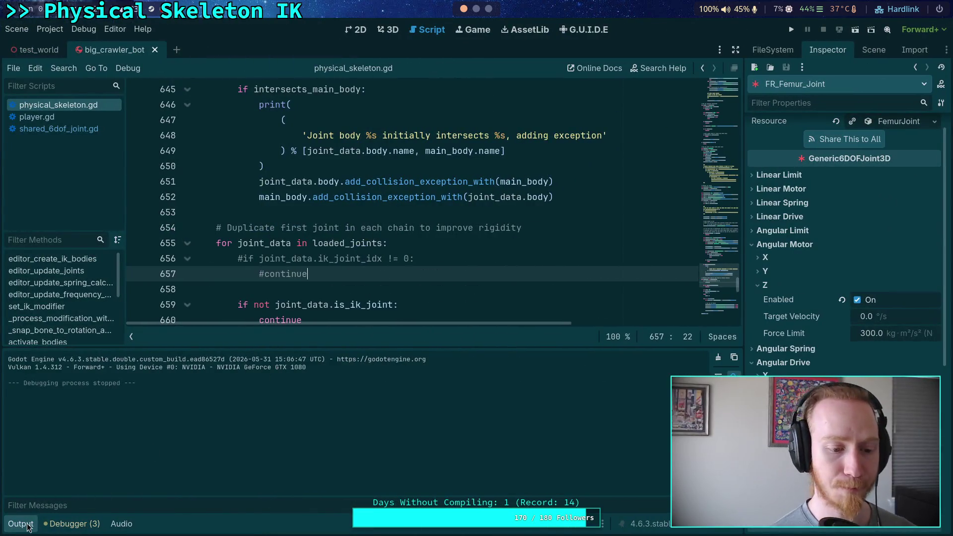
Scroll physical_skeleton.gd back up to its first lines.
left_click(358, 335)
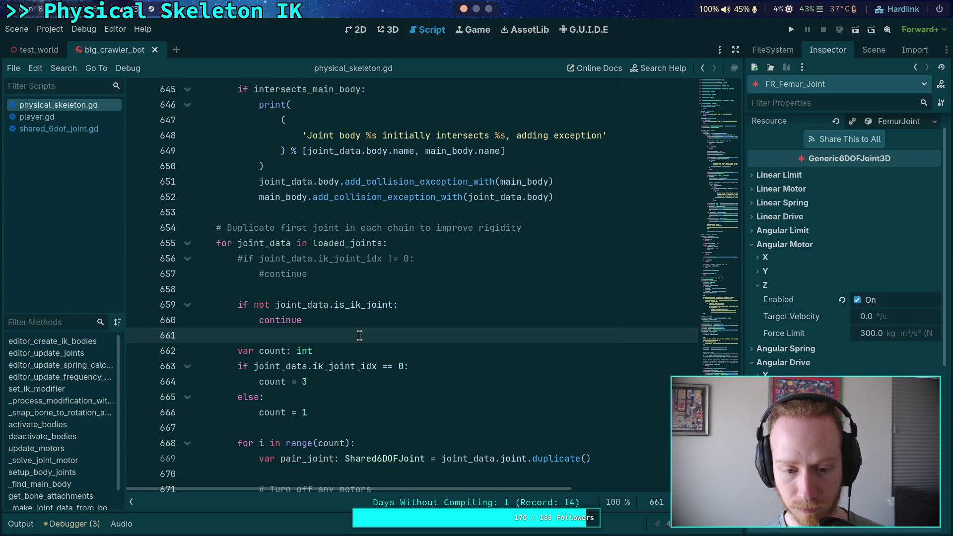
scroll(446, 336, "up", 6)
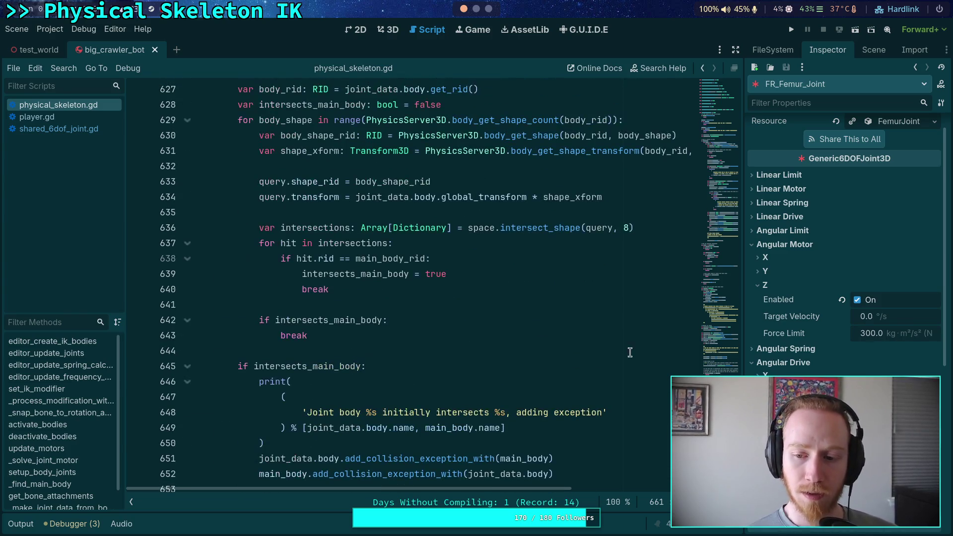
scroll(416, 298, "up", 20)
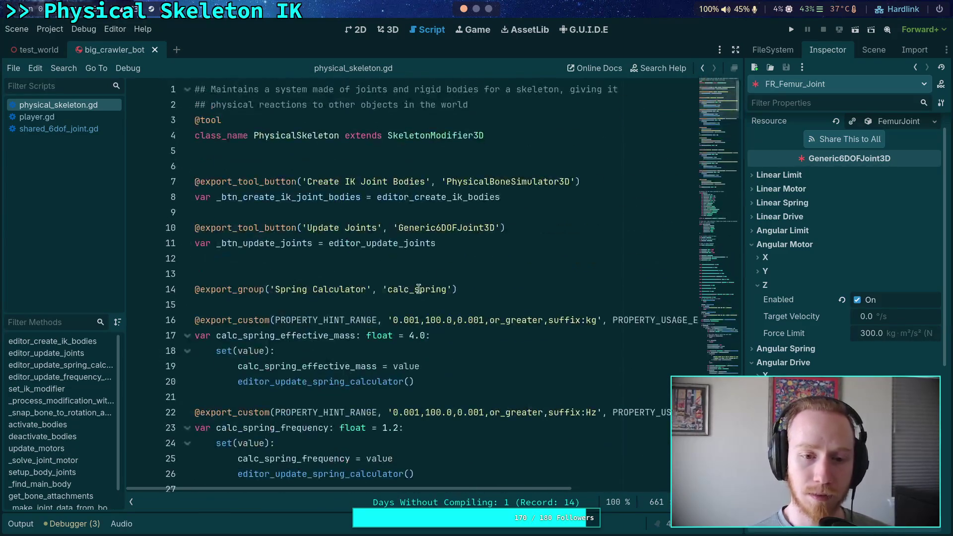
scroll(415, 297, "down", 1)
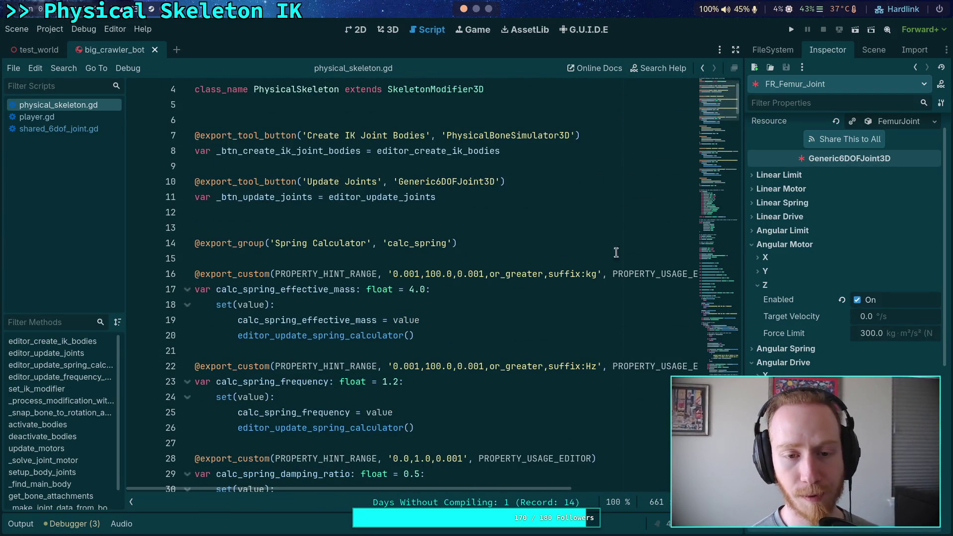
scroll(613, 243, "up", 1)
Select the PhysicalSkeleton node and collapse its Spring Calculator group in the Inspector.
left_click(870, 47)
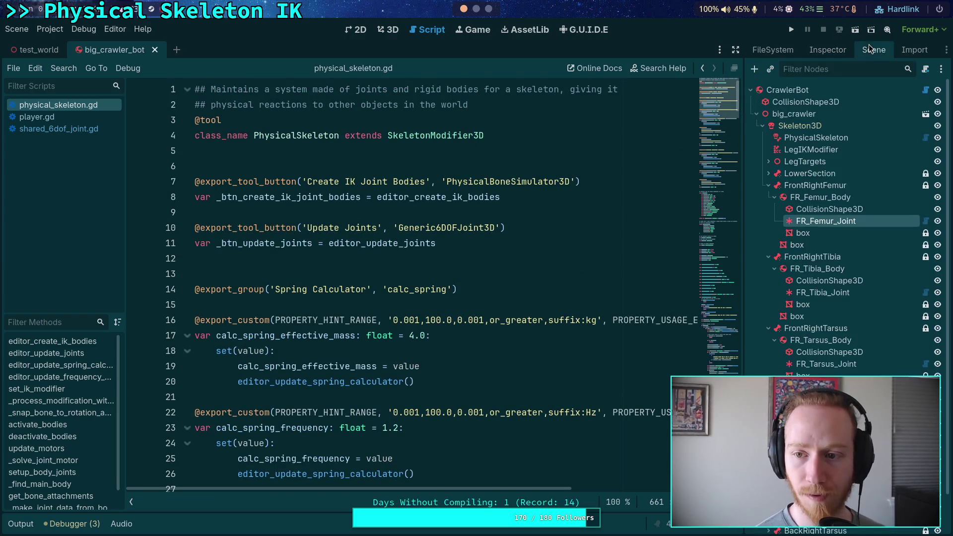
left_click(810, 139)
left_click(828, 49)
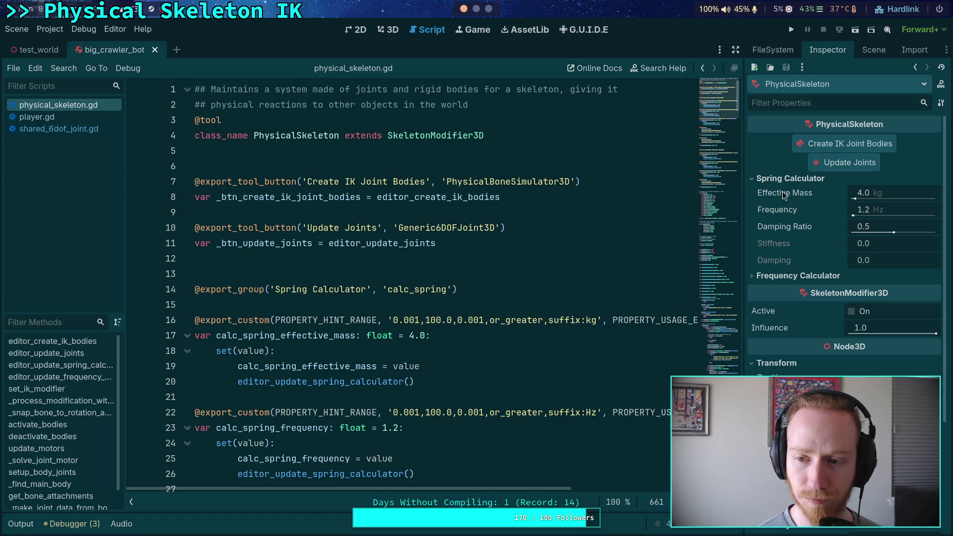
left_click(790, 178)
left_click(424, 258)
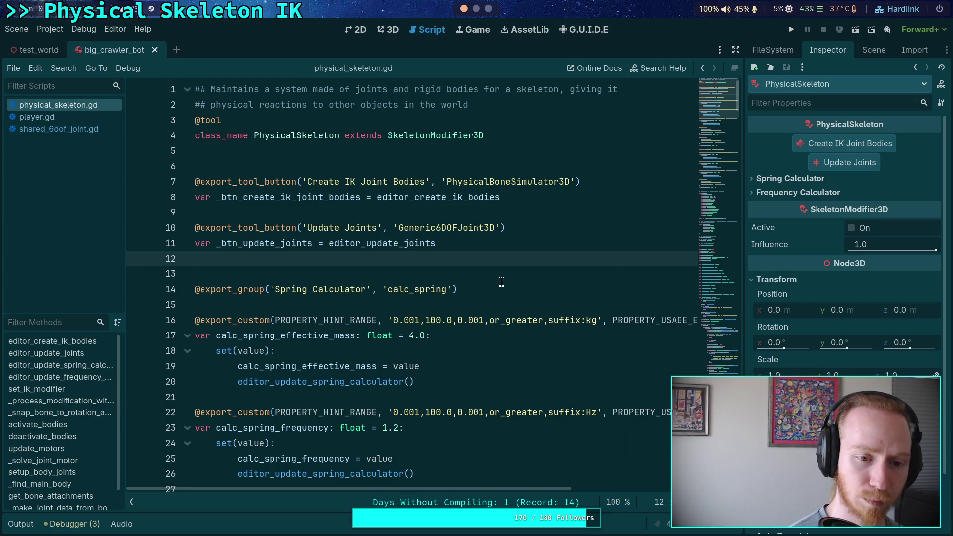
key("Return")
key("Return")
key("Up")
key("Return")
type("@")
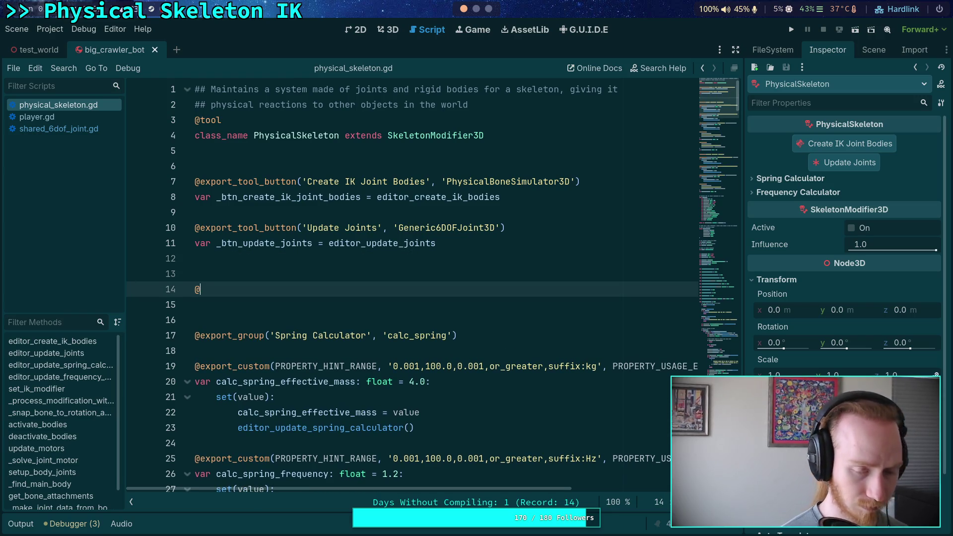
type("export_gro")
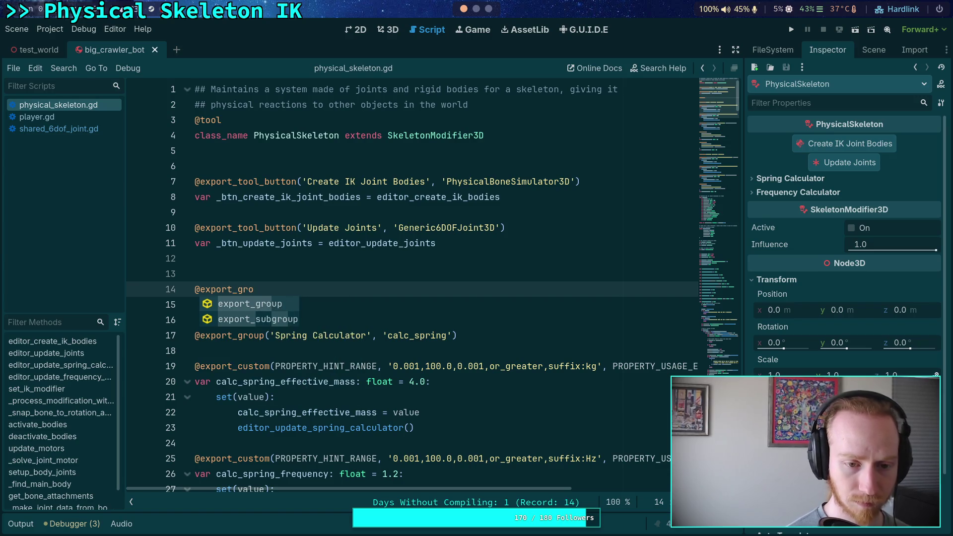
key("BackSpace")
key("BackSpace")
key("BackSpace")
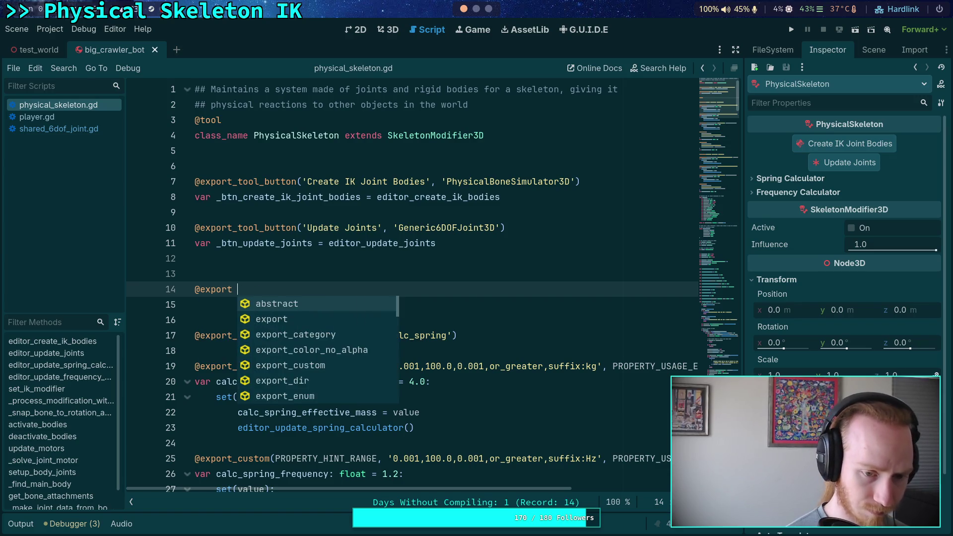
type("_ra")
key("Return")
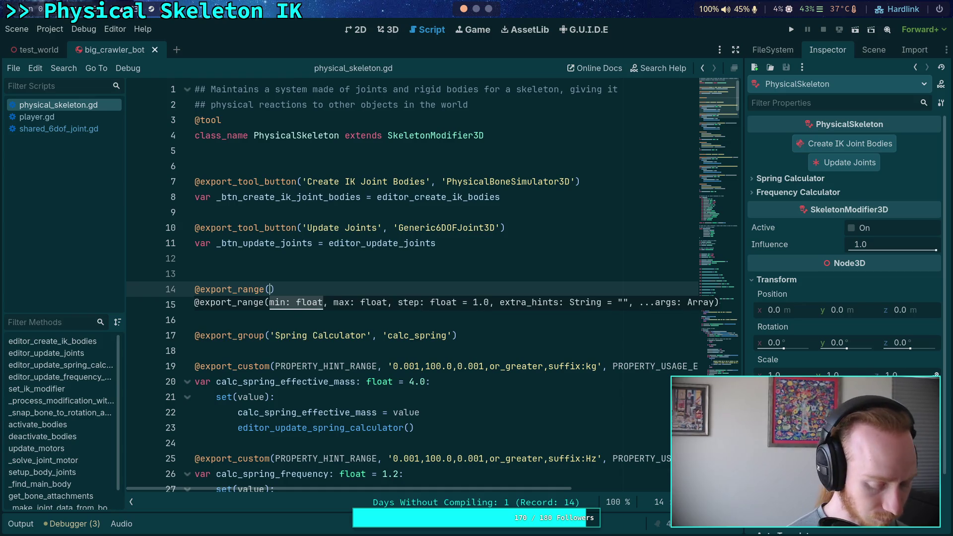
type("0, ")
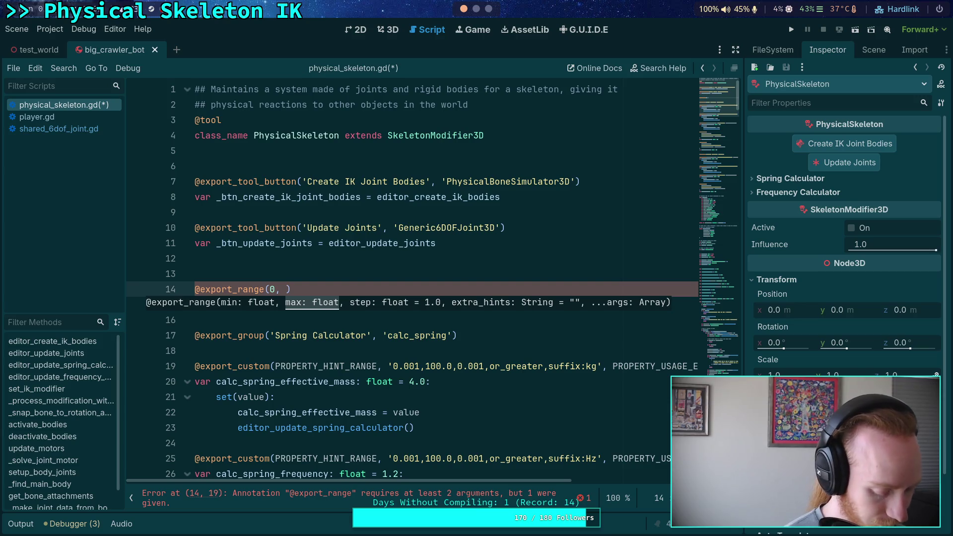
type("10, ")
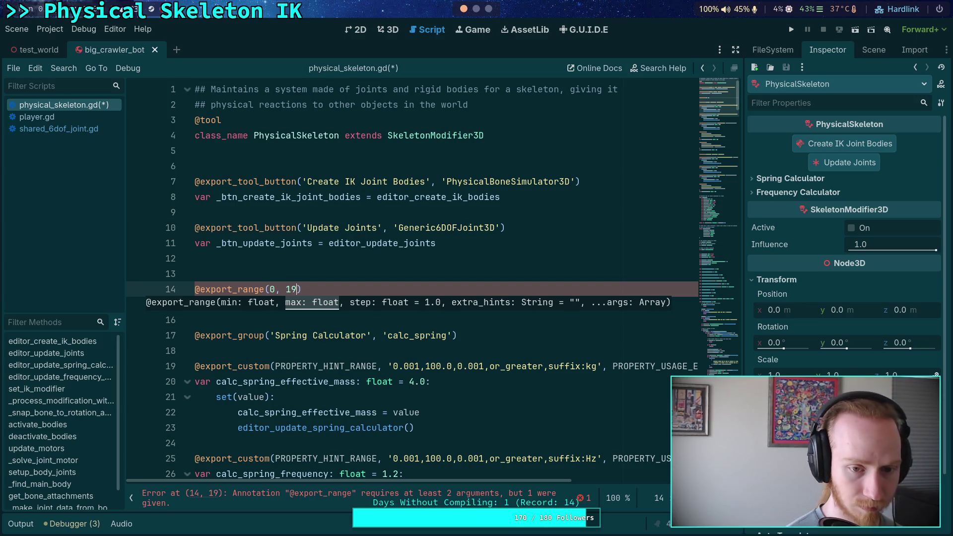
type("1, '")
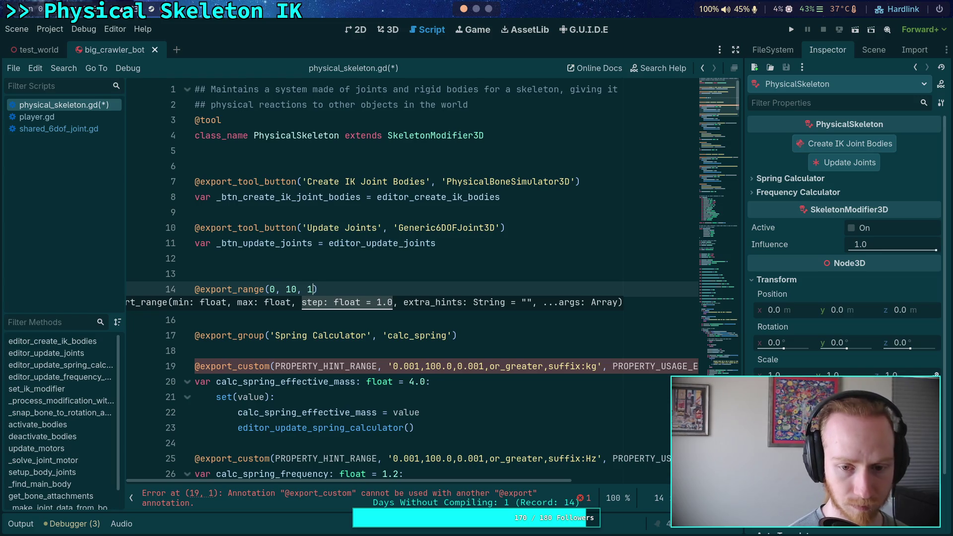
type("or")
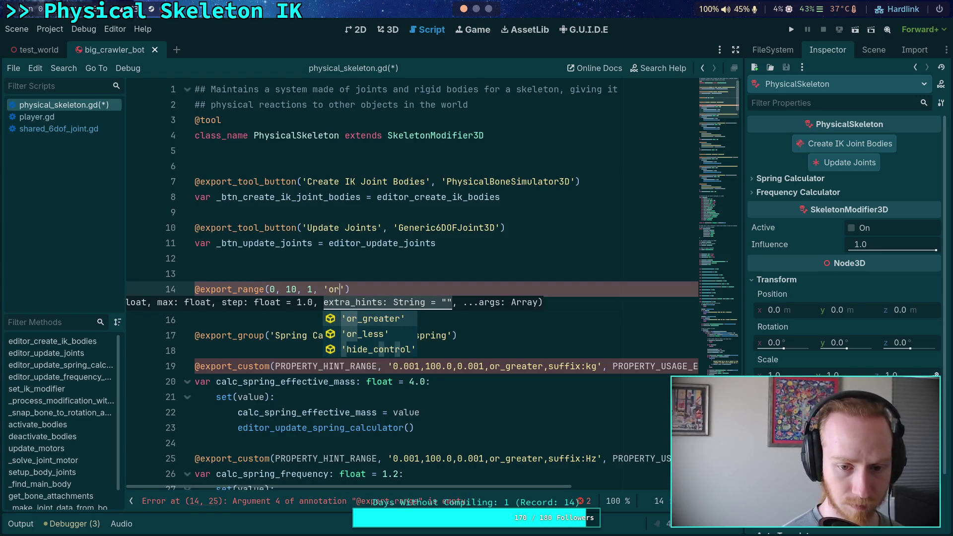
key("Return")
key("Return")
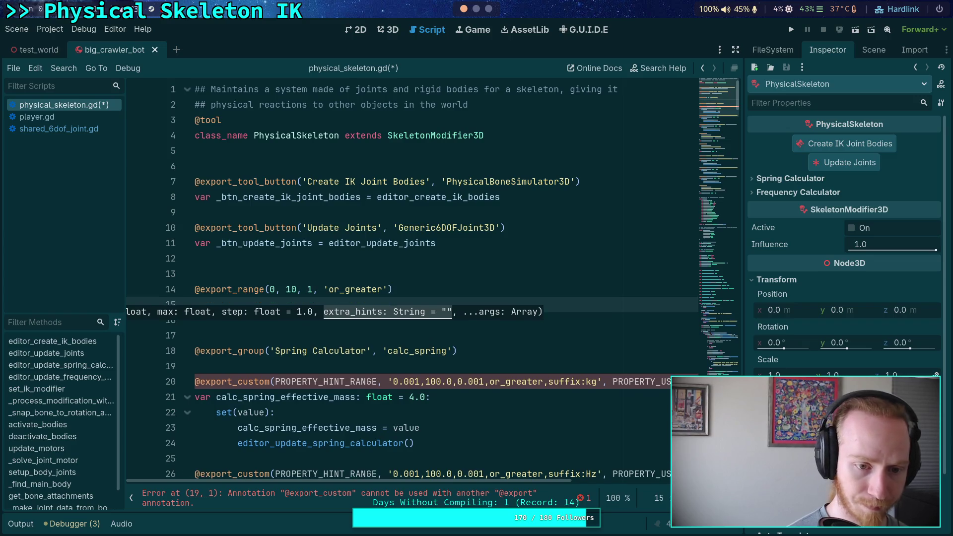
type("var")
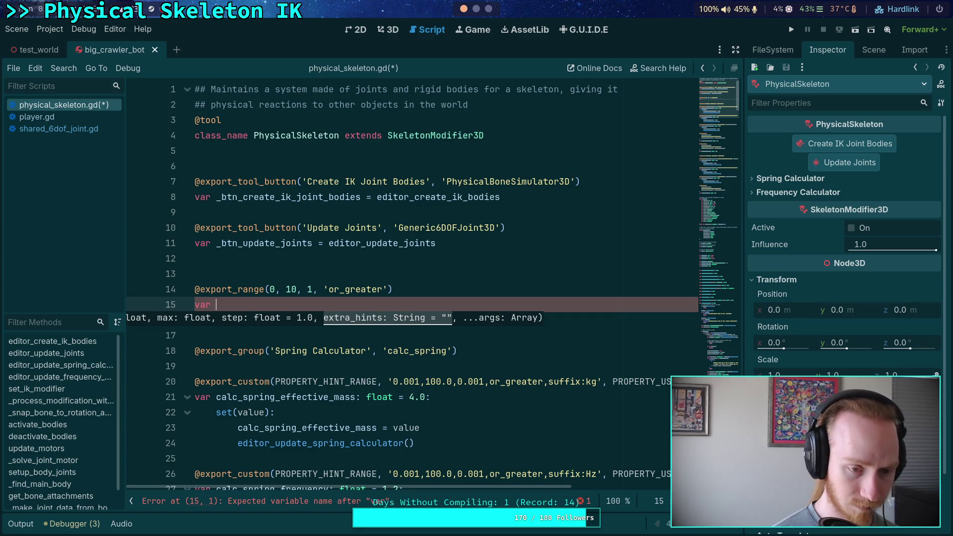
type("first_joint_c")
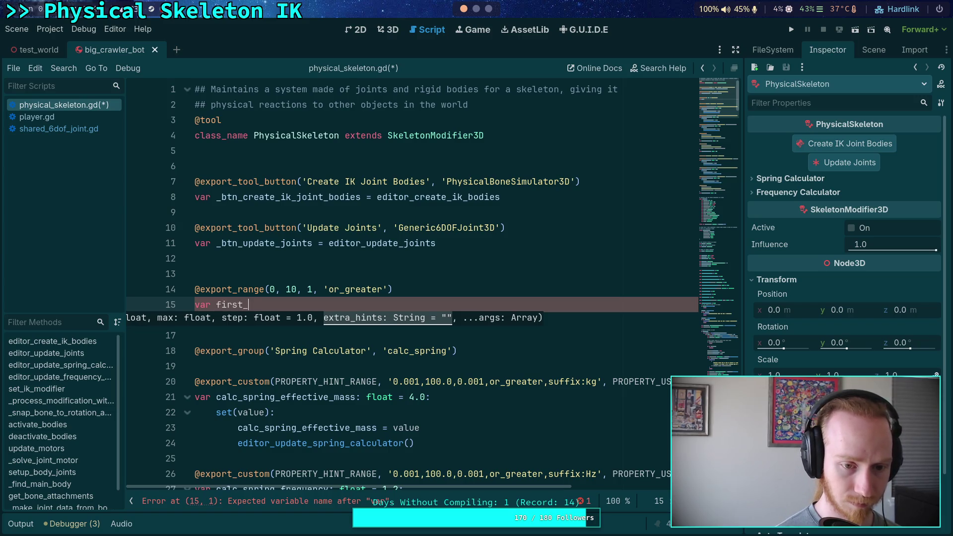
type("opies: int =")
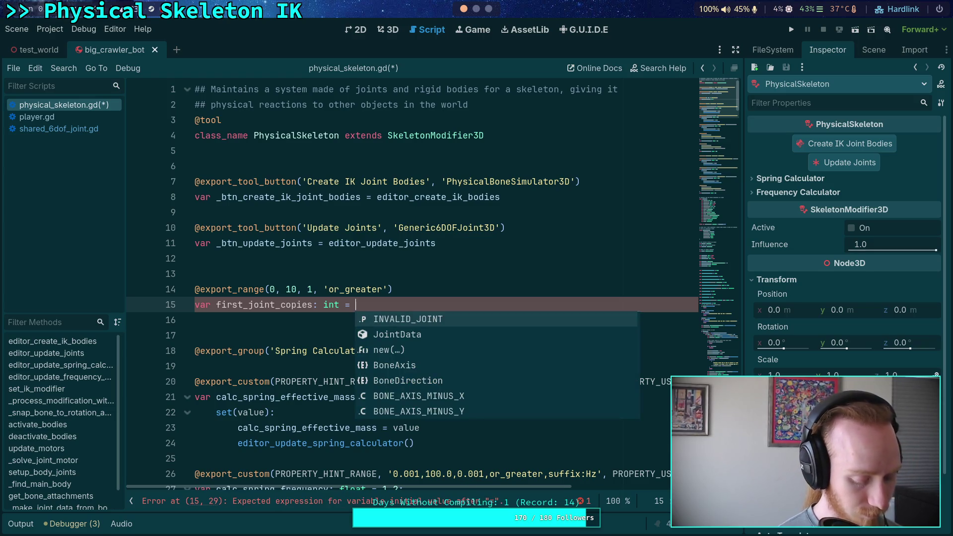
type("4")
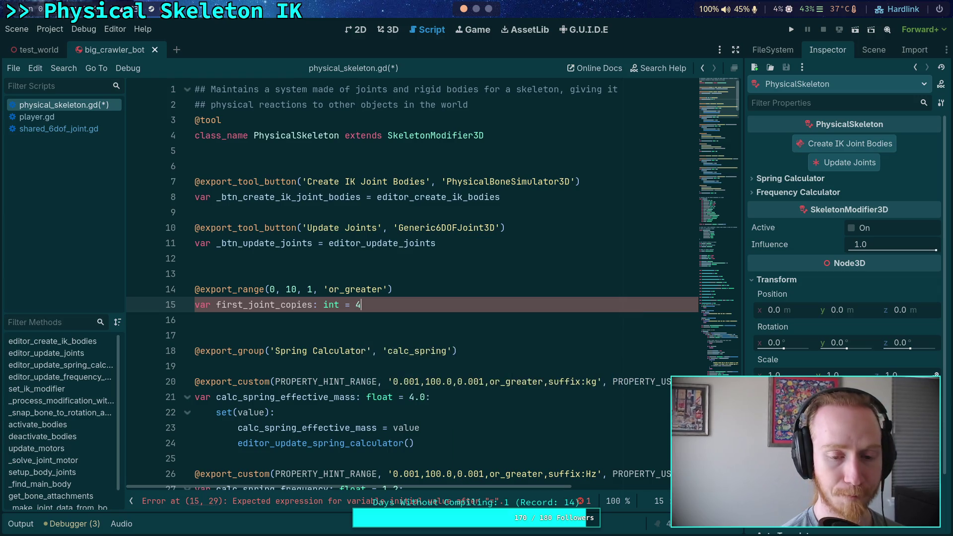
key("Return")
key("Return")
type("@export_rang")
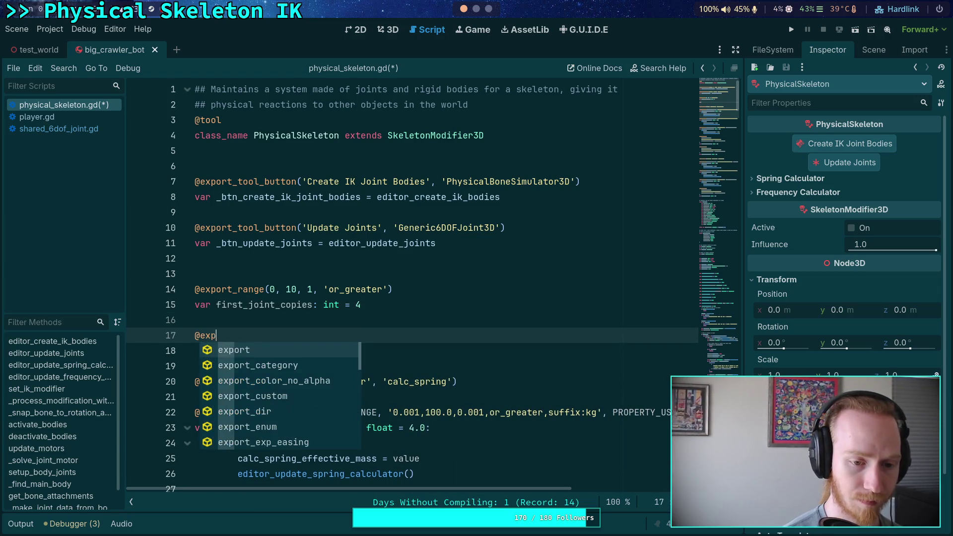
key("Return")
Complete the second range with 'or_greater' and declare var joint_copies: int = 3.
type("0,")
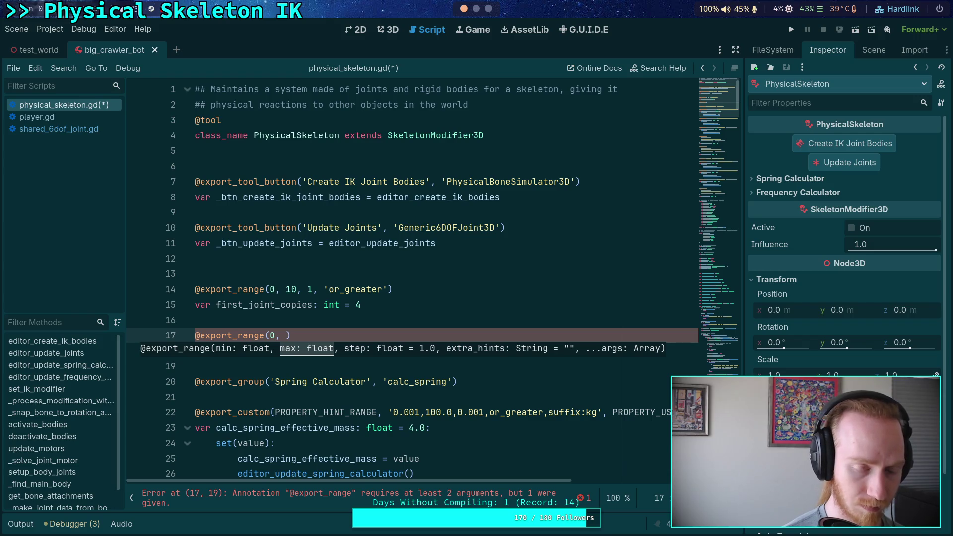
type(" 4")
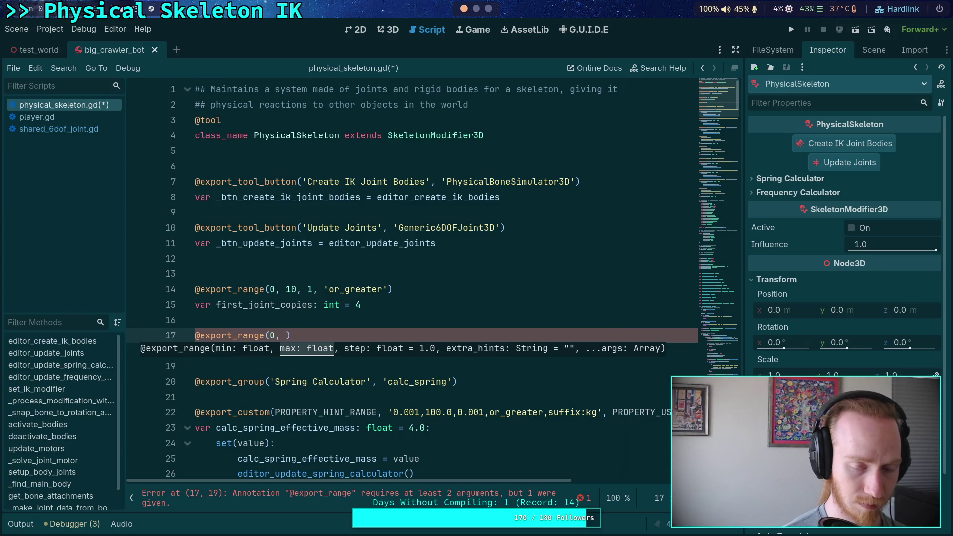
type("10, 1, '")
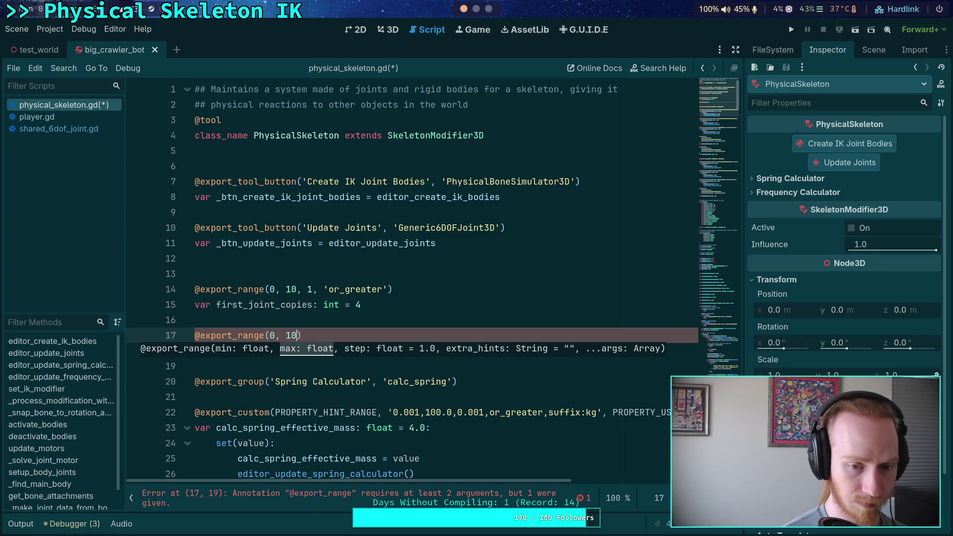
type("or")
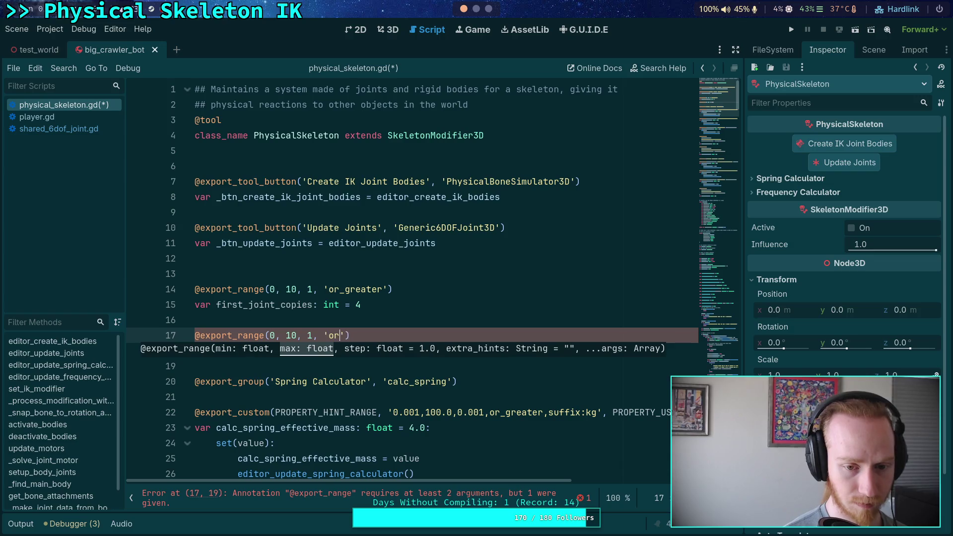
key("Return")
key("Return")
type("var")
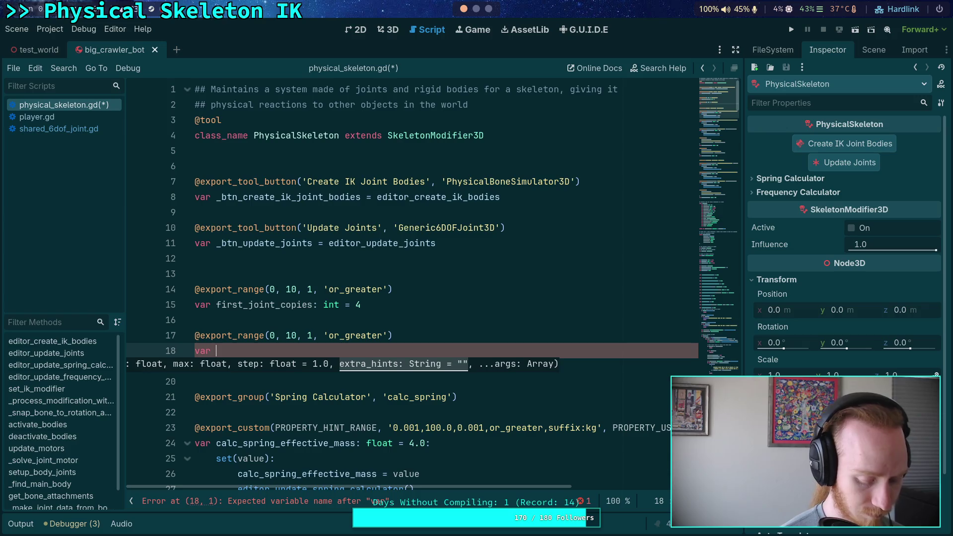
type(" joint_c")
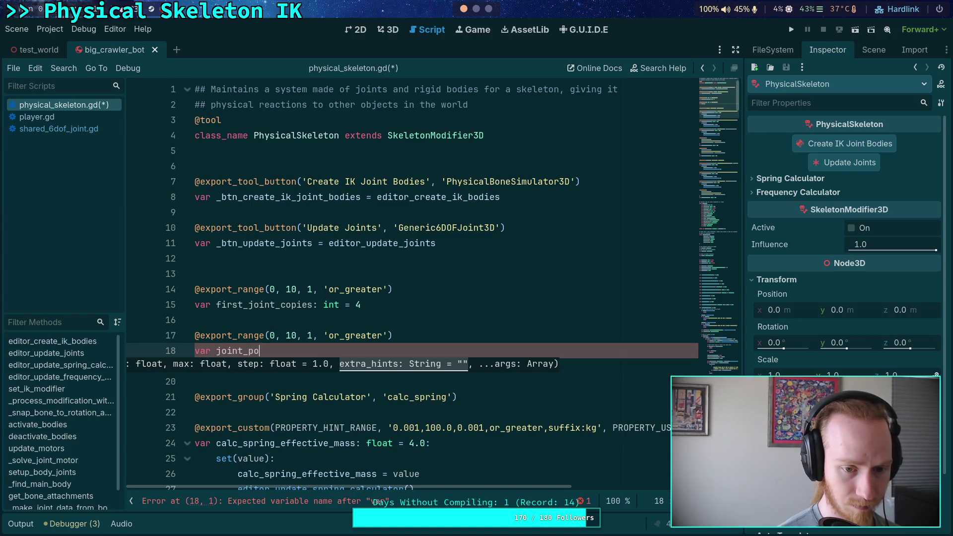
type("opies: int = ")
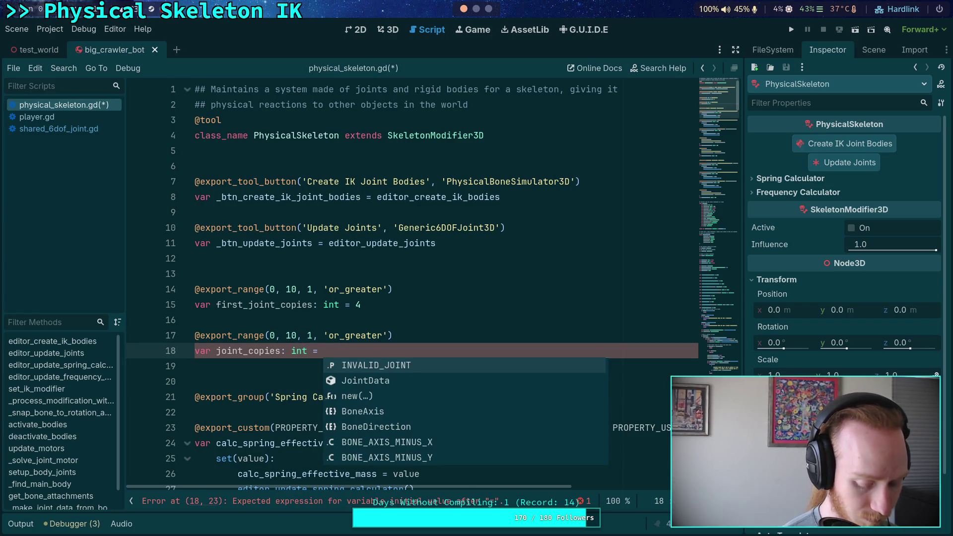
type("3")
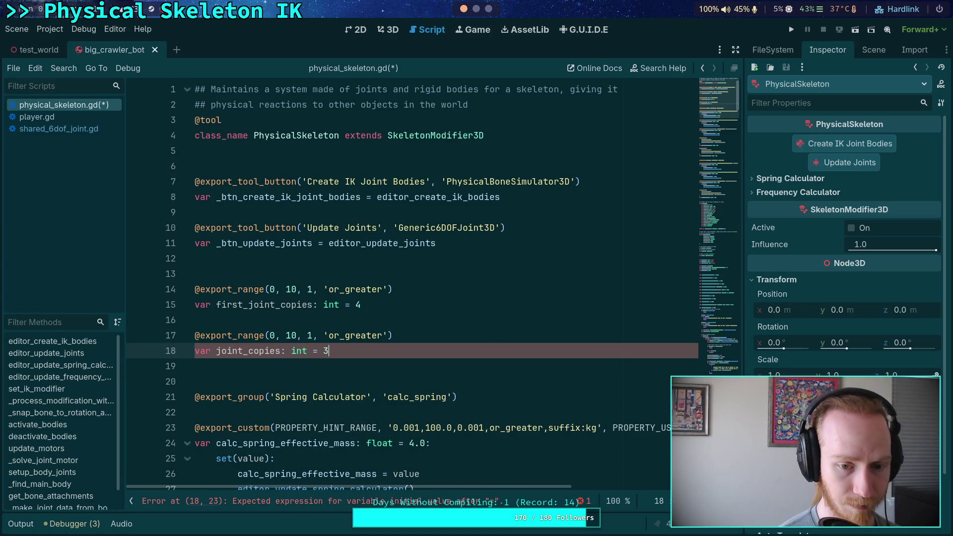
Start a '## How many copies' doc comment above the copy settings.
left_click(498, 261)
key("Down")
key("Return")
type("##How man")
type("opies ")
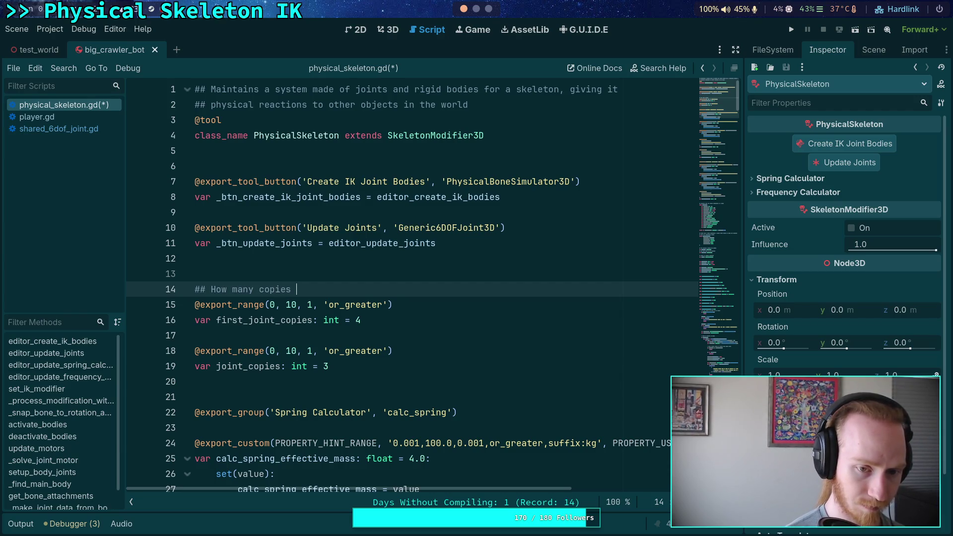
type("reat ")
type(" of the first ")
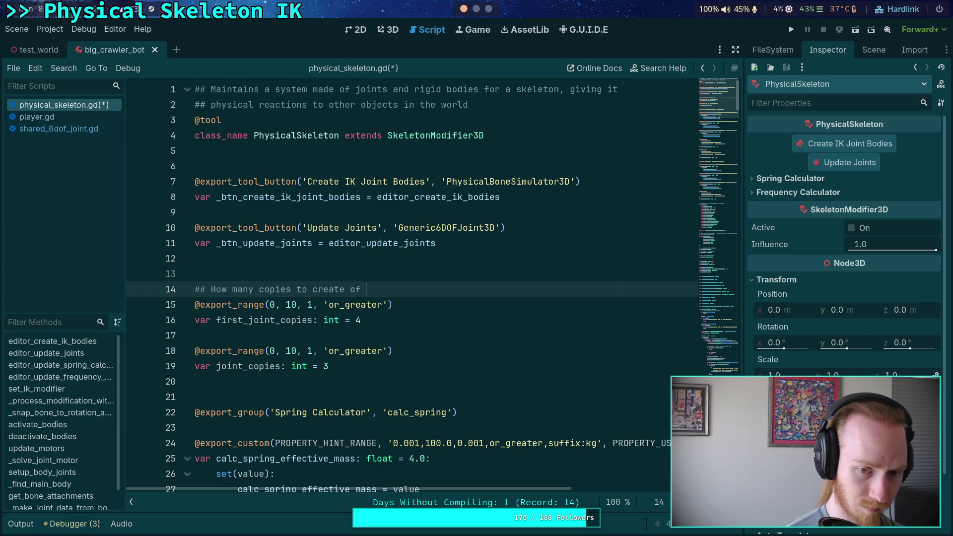
type("joint")
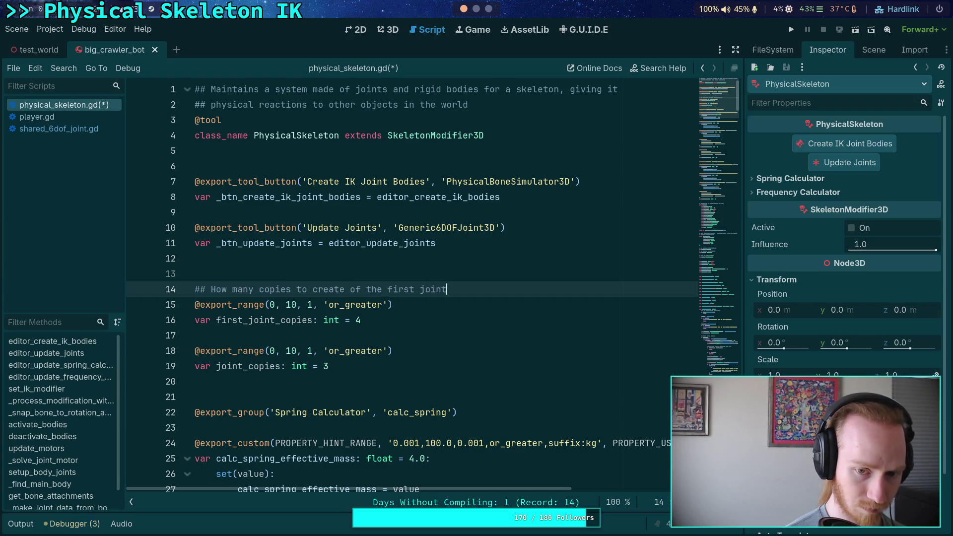
type("in th")
type("chai")
Add a 'How many copies… of other joints' comment above joint_copies and pluralise 'joints' in the first.
key("Down")
key("Down")
key("Down")
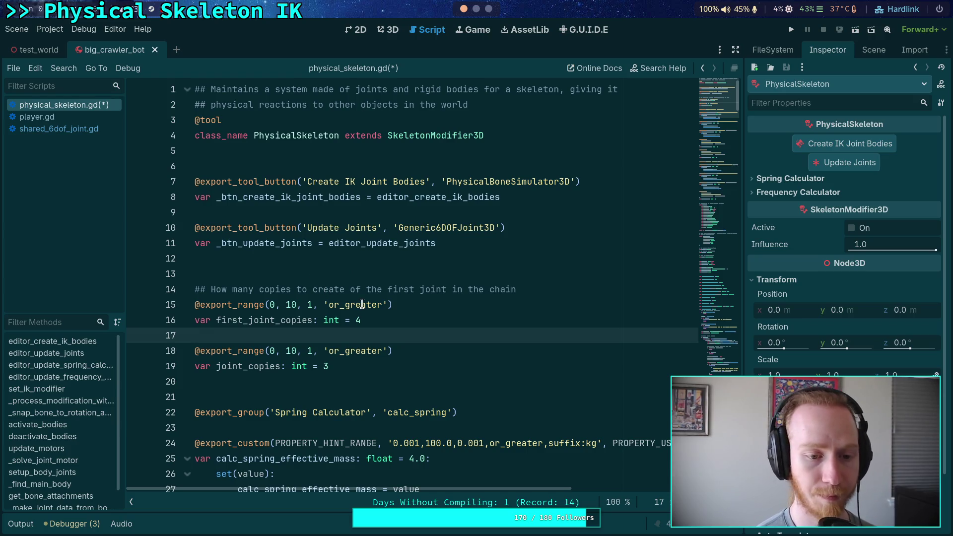
key("Return")
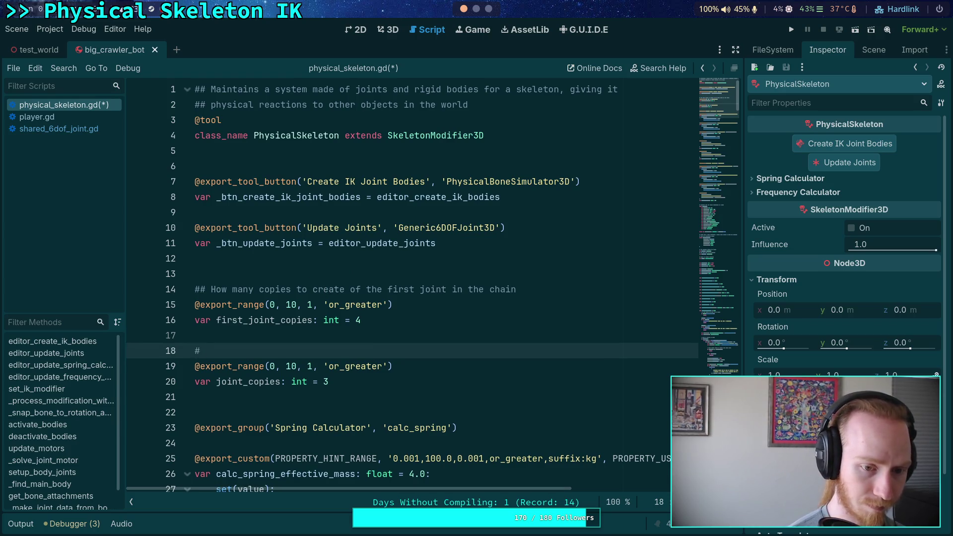
type("# How many copie")
type("t o")
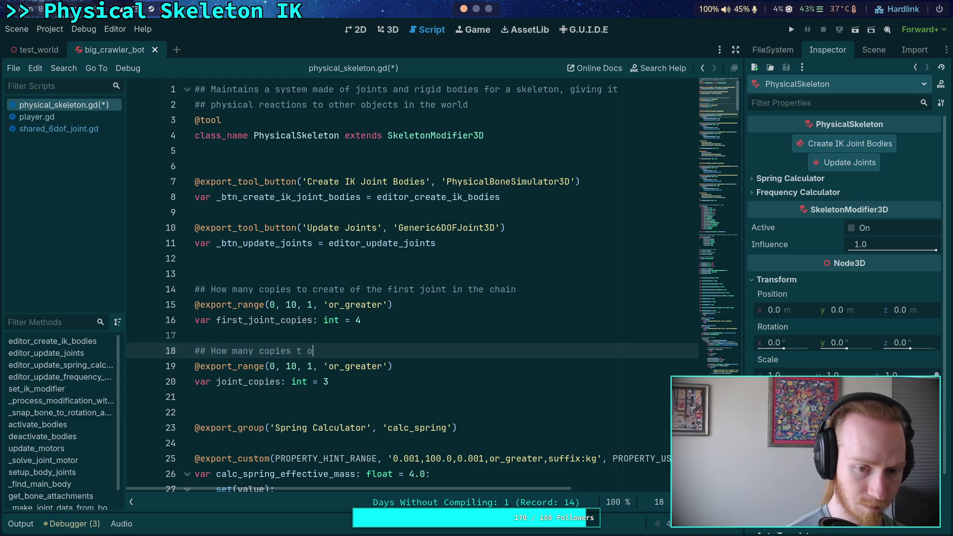
type("create of other")
key("BackSpace")
key("BackSpace")
key("BackSpace")
type("other joints in the cha")
type("in")
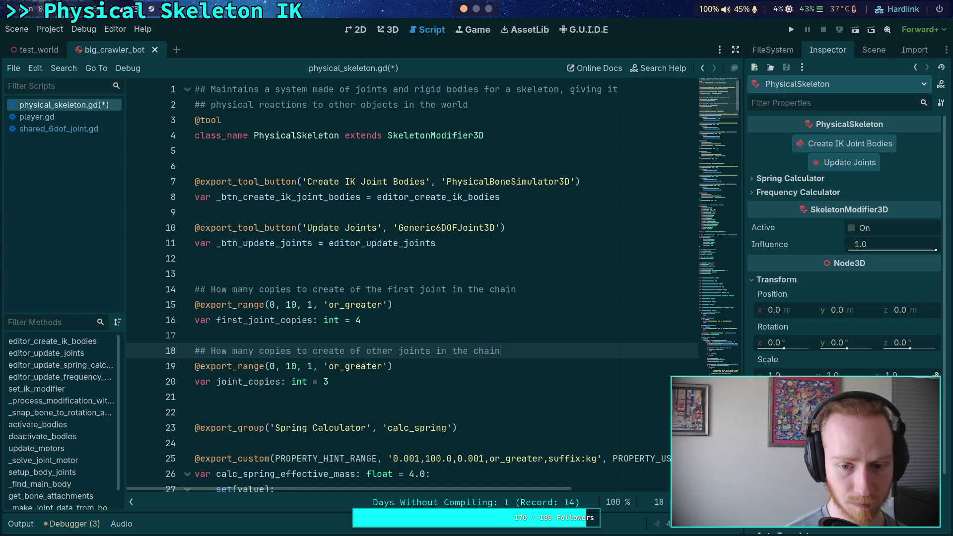
left_click(446, 289)
type("s")
Change the defaults to first_joint_copies = 3 and joint_copies = 2.
double_click(357, 321)
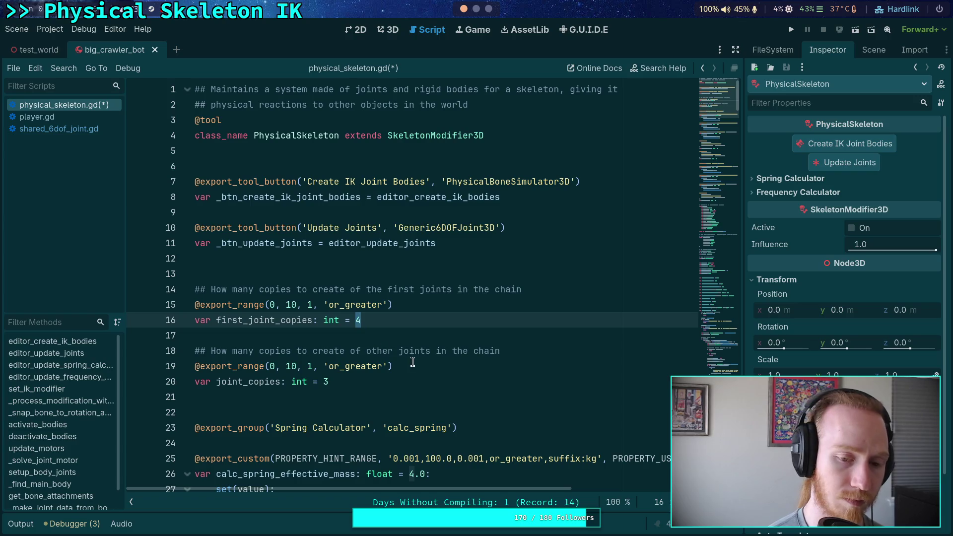
type("3")
left_click(333, 384)
key("BackSpace")
type("2")
left_click(366, 392)
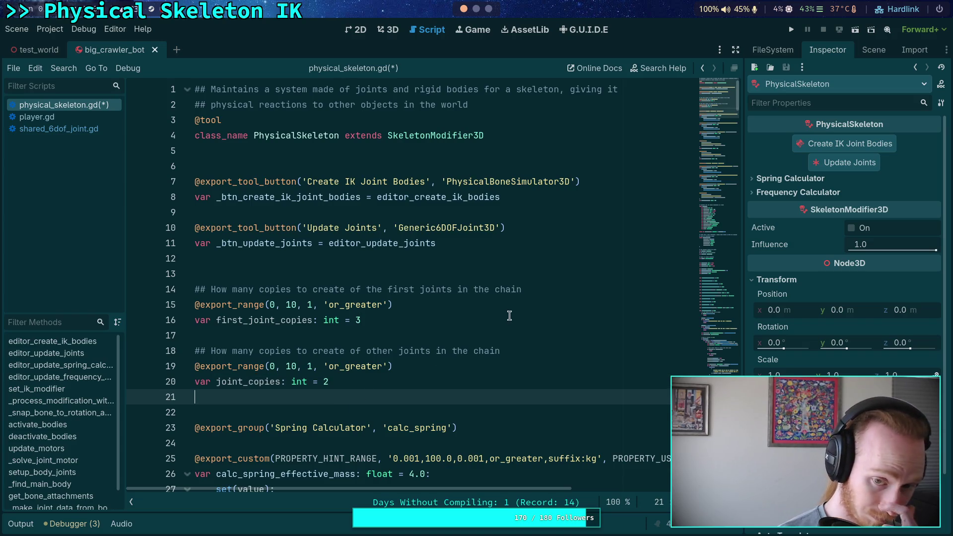
Extend the first comment with 'Set to zero to disable copies.'.
left_click(542, 287)
type(". Set ")
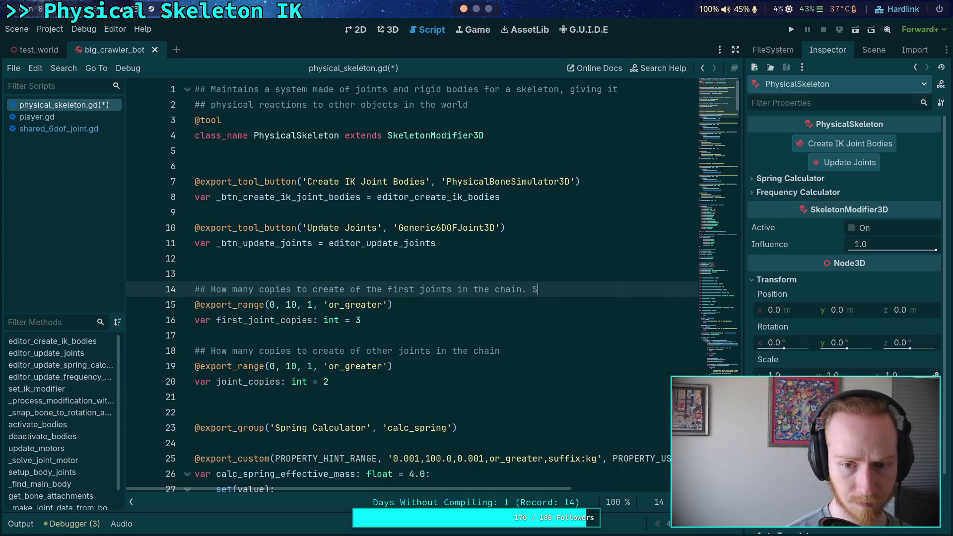
type("to zero to di")
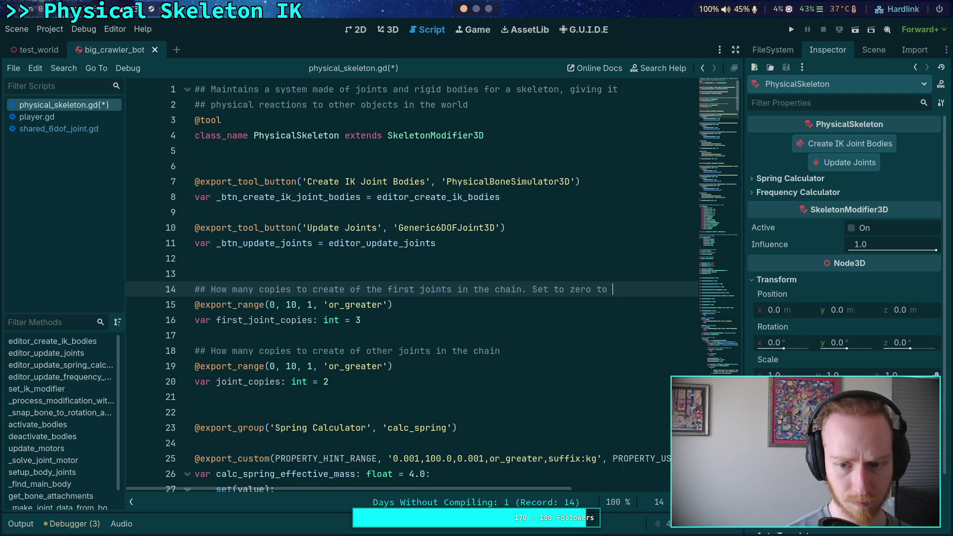
key("BackSpace")
key("BackSpace")
key("Return")
type("## ii")
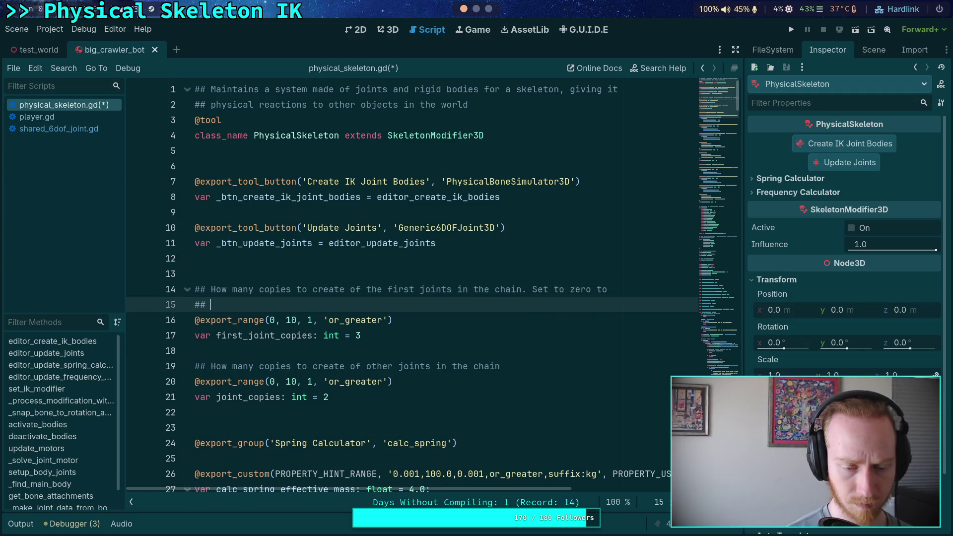
key("BackSpace")
key("BackSpace")
type("disab")
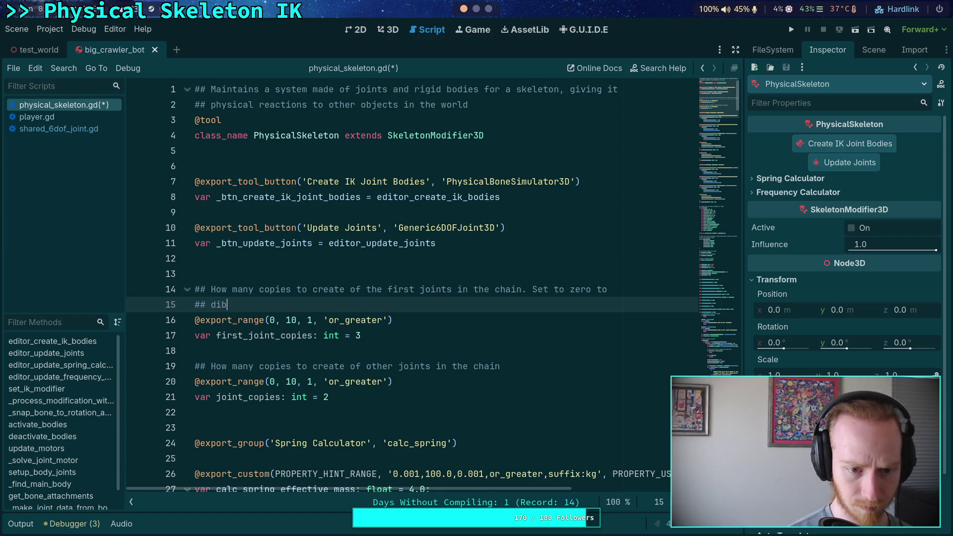
type("le copies.")
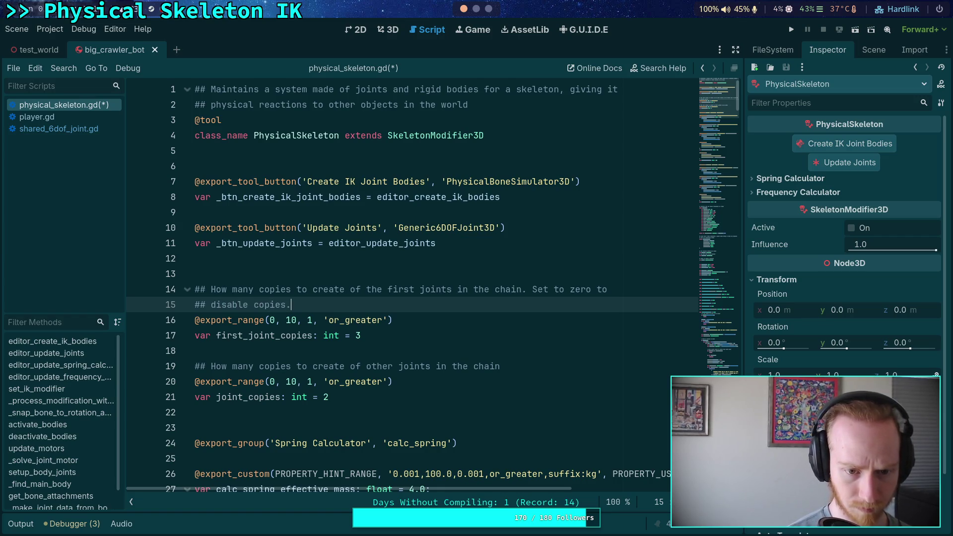
Extend the second comment with 'Set to zero to disable copies' and save the script.
left_click(616, 370)
type(". Ste t")
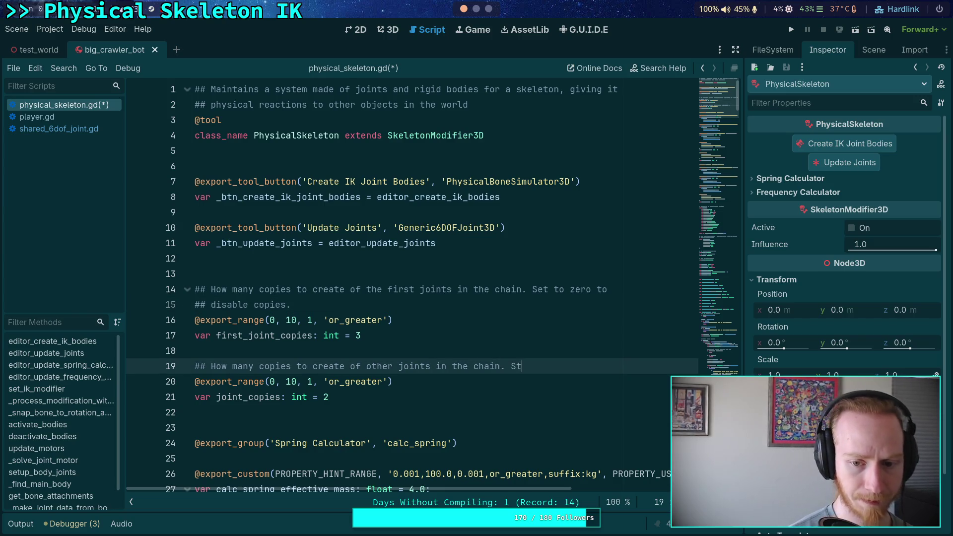
key("BackSpace")
key("BackSpace")
key("BackSpace")
type("et to zer")
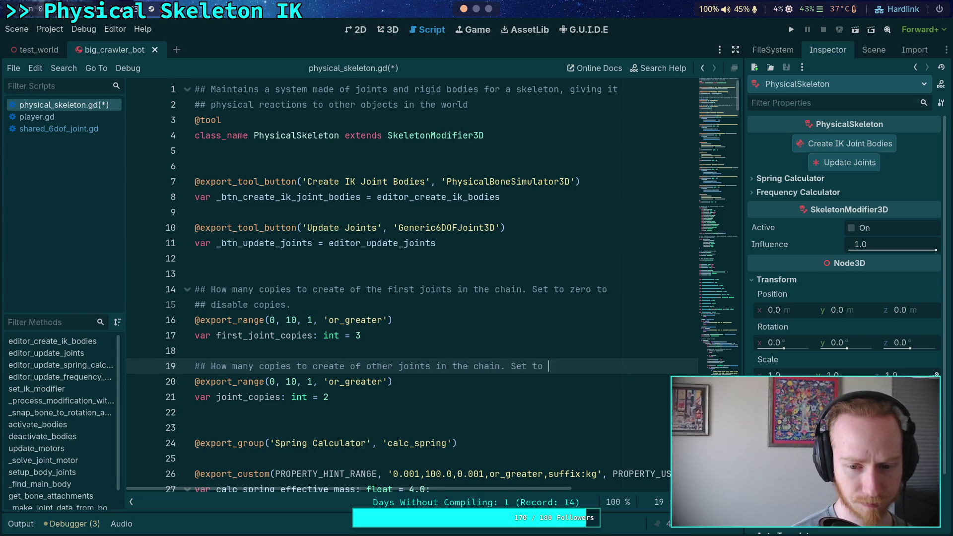
type("o to")
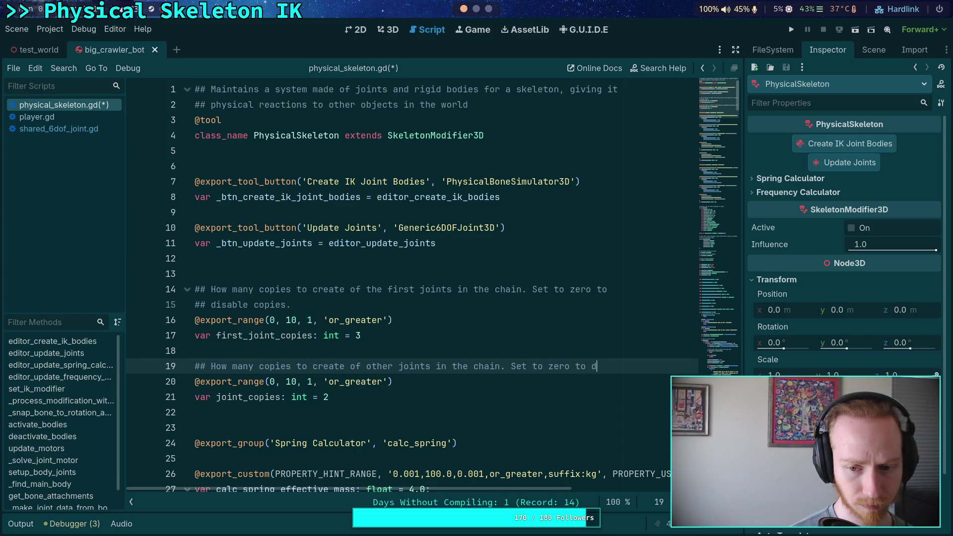
key("Return")
type("## d")
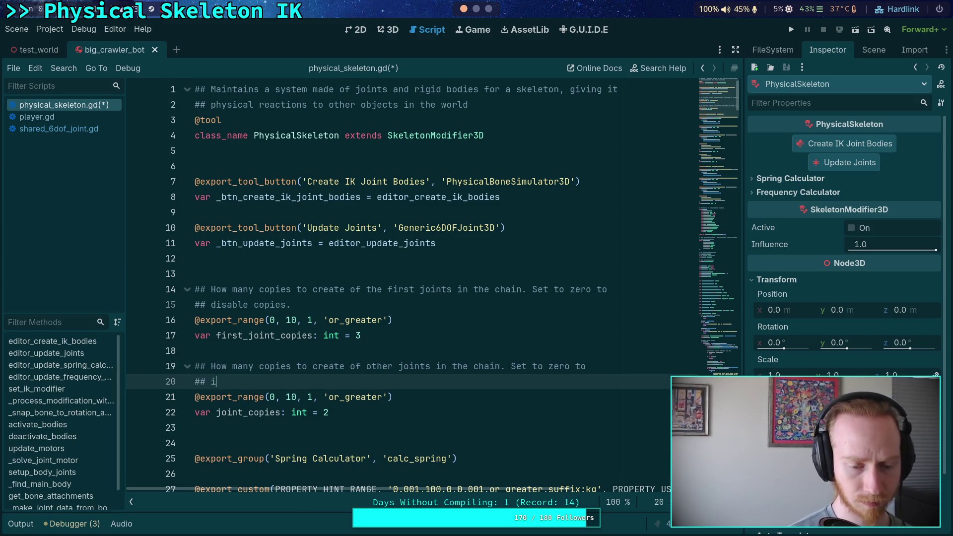
type("isable copi")
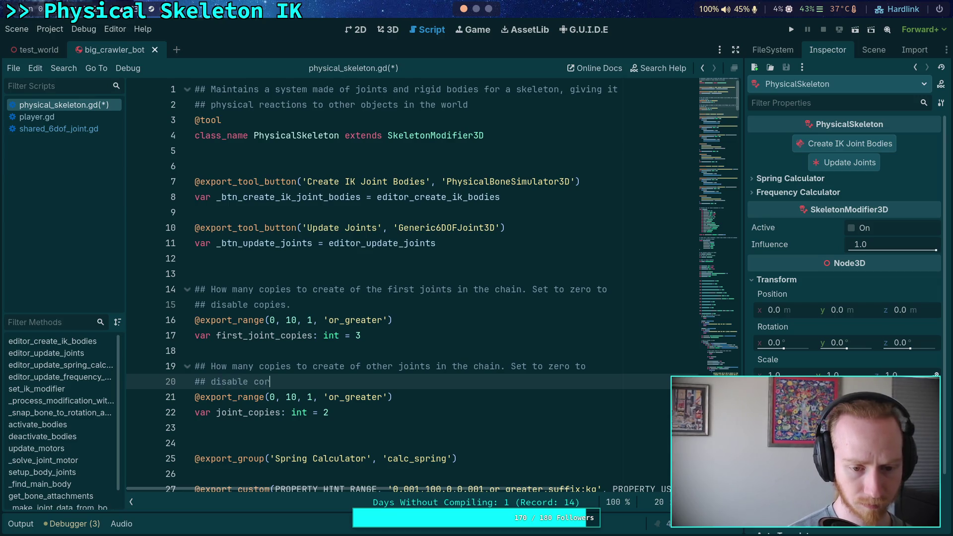
type("es")
key("ctrl+s")
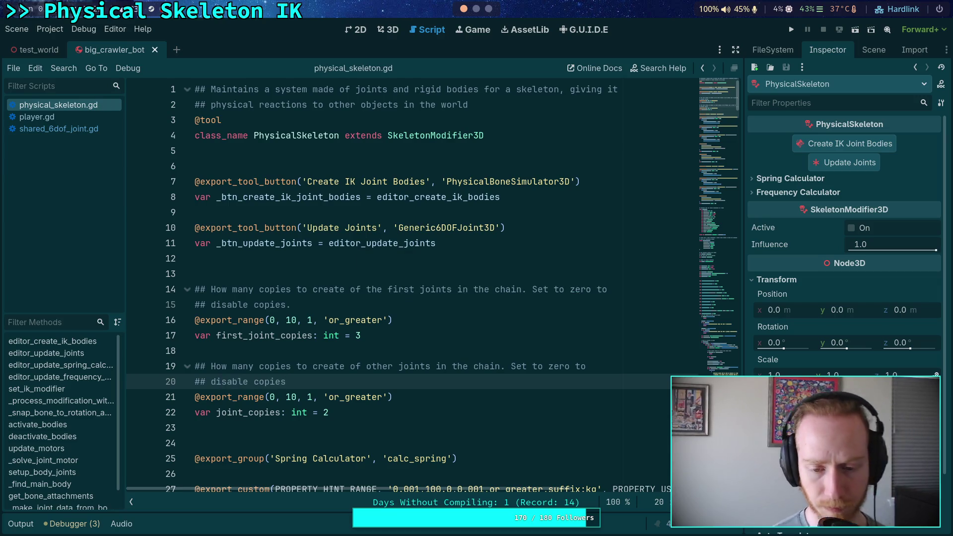
scroll(555, 377, "down", 5)
scroll(555, 377, "down", 20)
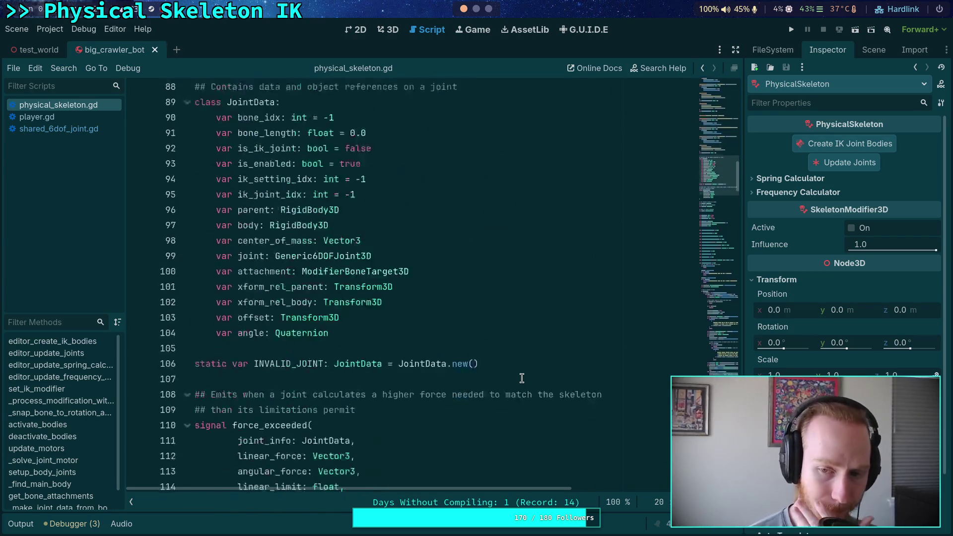
scroll(525, 367, "down", 20)
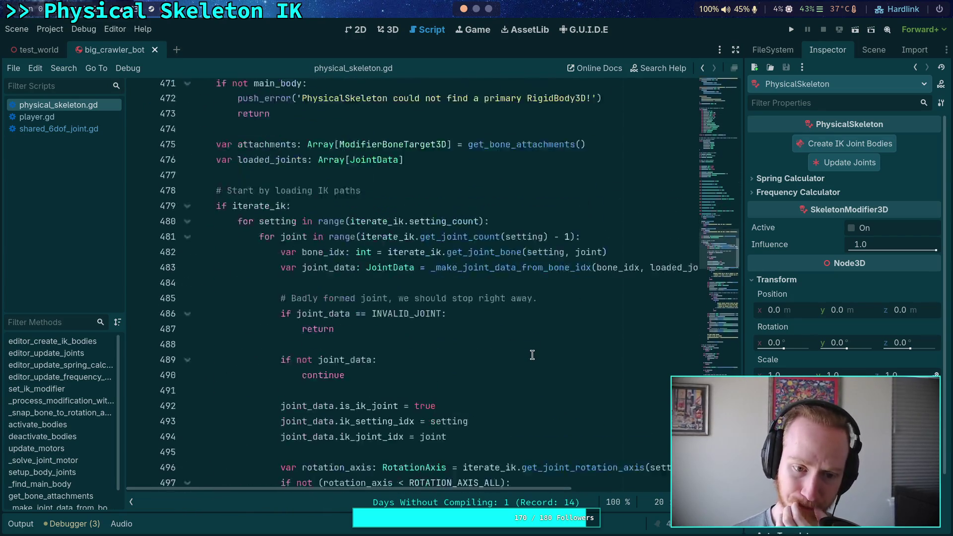
scroll(533, 354, "down", 19)
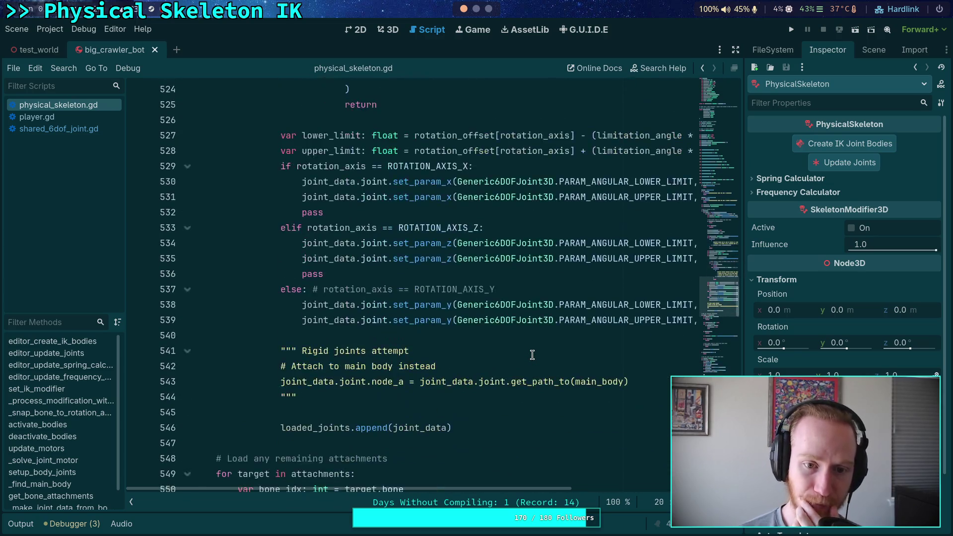
scroll(531, 356, "up", 1)
scroll(532, 355, "down", 5)
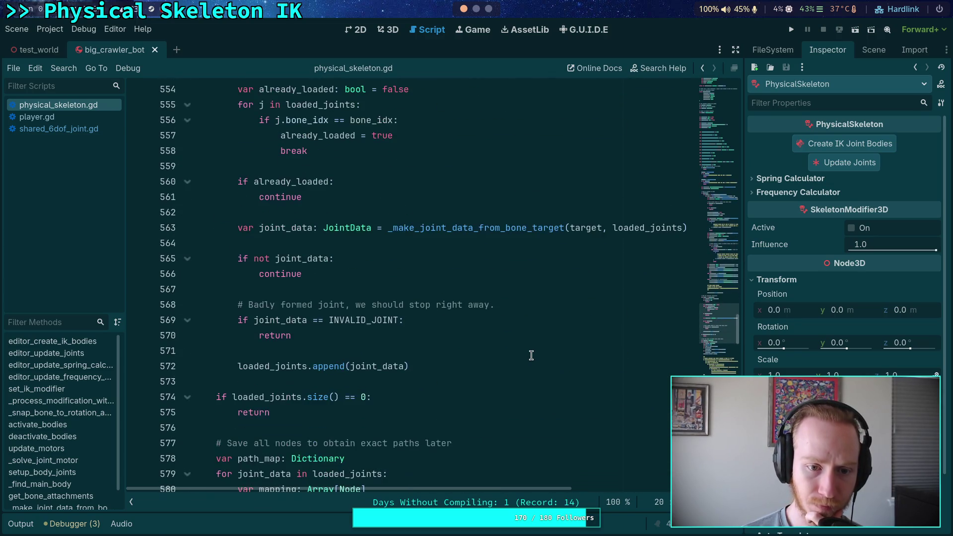
scroll(532, 356, "down", 8)
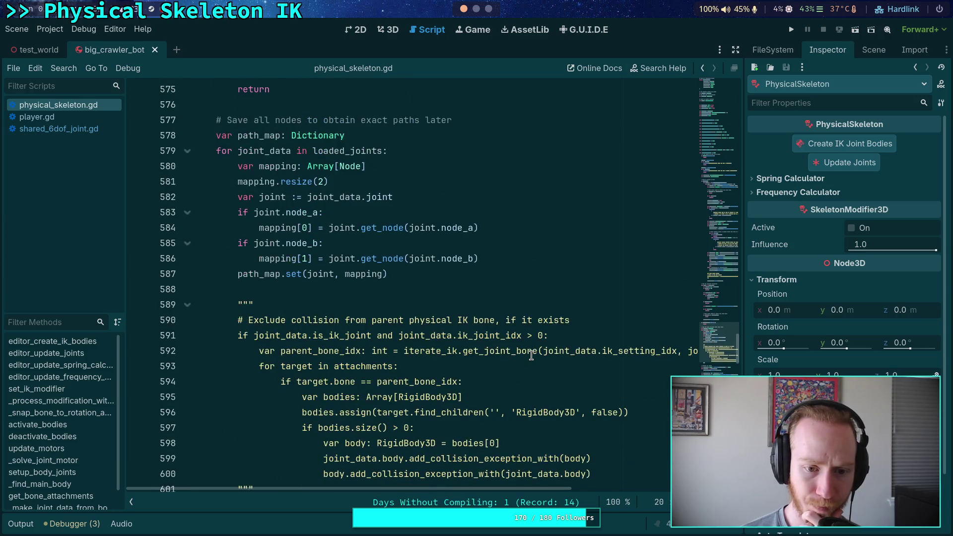
scroll(531, 356, "down", 10)
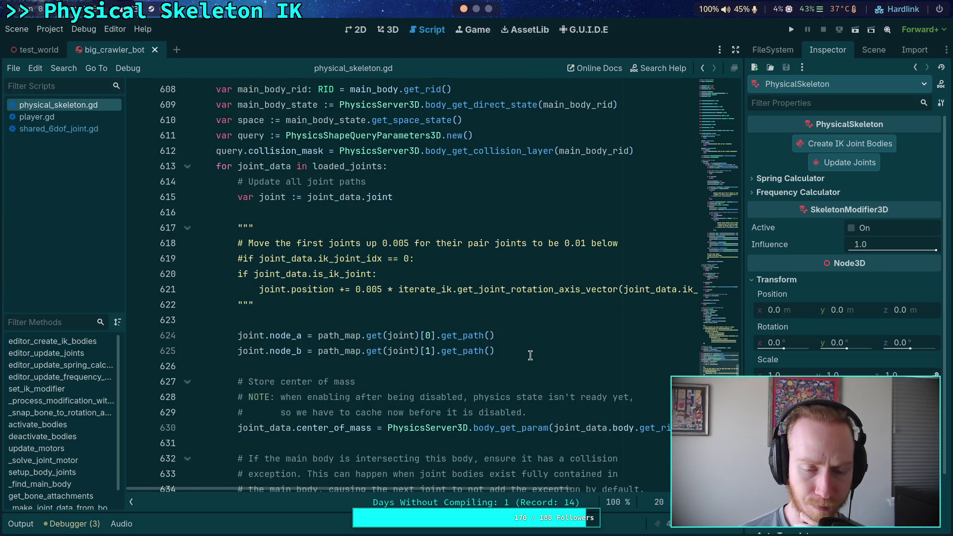
left_click(457, 227)
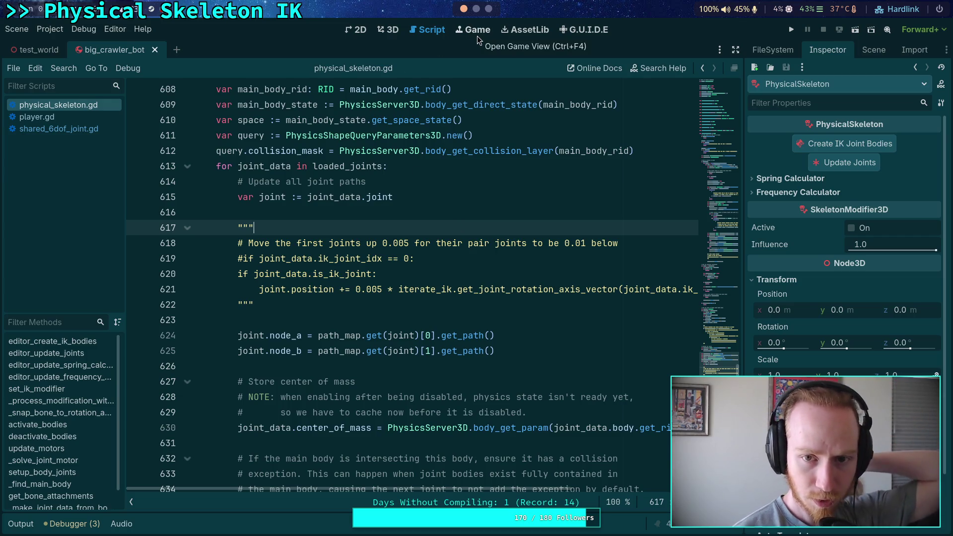
left_click(398, 31)
Select the box under FR_Femur_Body and expand its box mesh, sized 0.06 × 0.32 × 0.05 m.
scroll(558, 282, "up", 5)
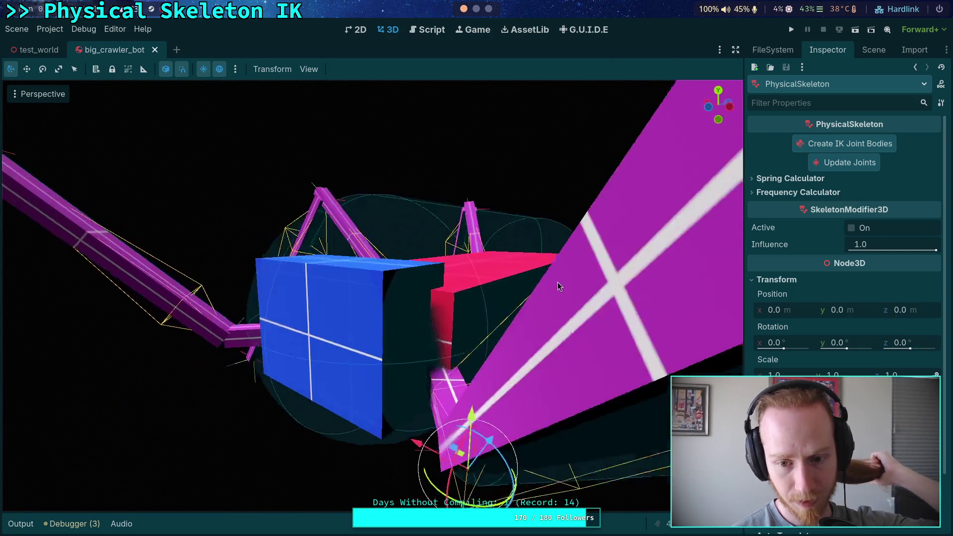
scroll(529, 319, "down", 5)
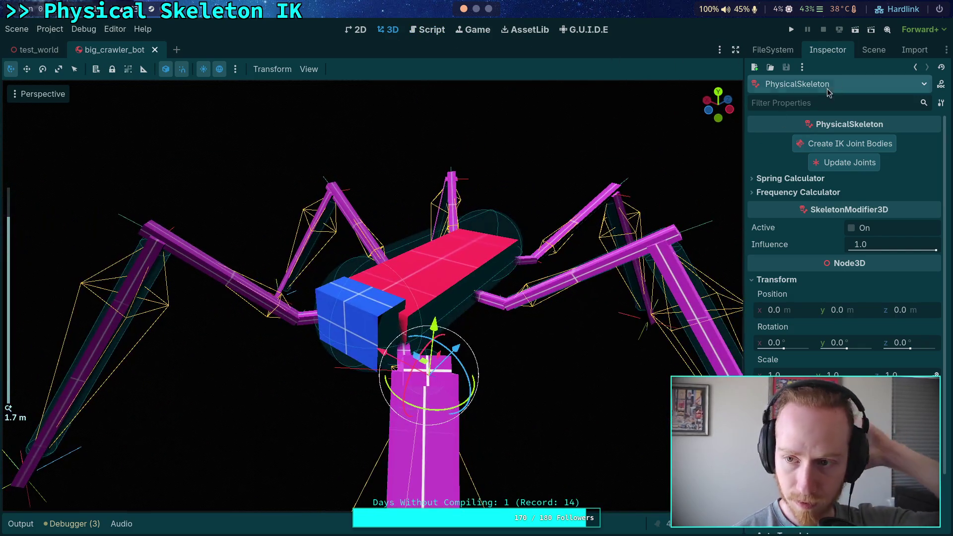
left_click(875, 50)
left_click(801, 233)
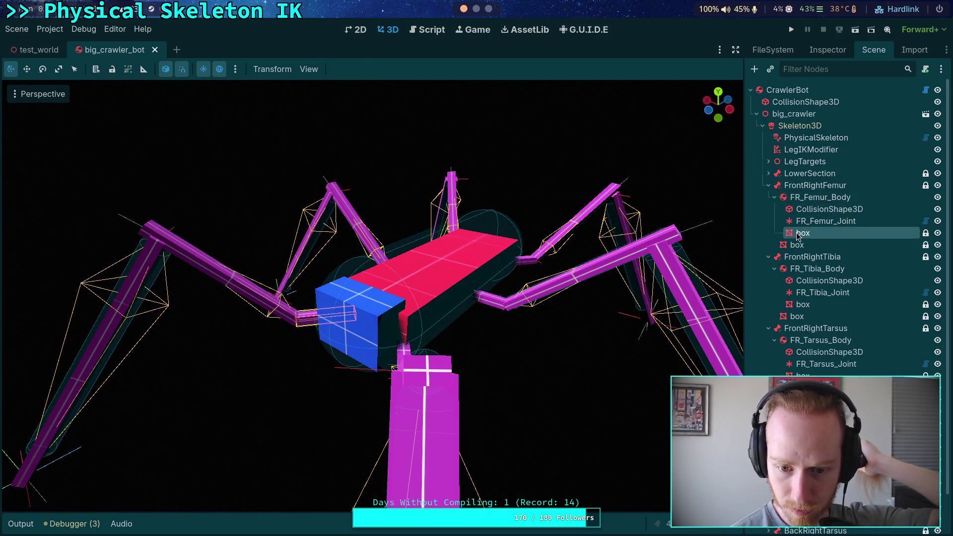
left_click(827, 50)
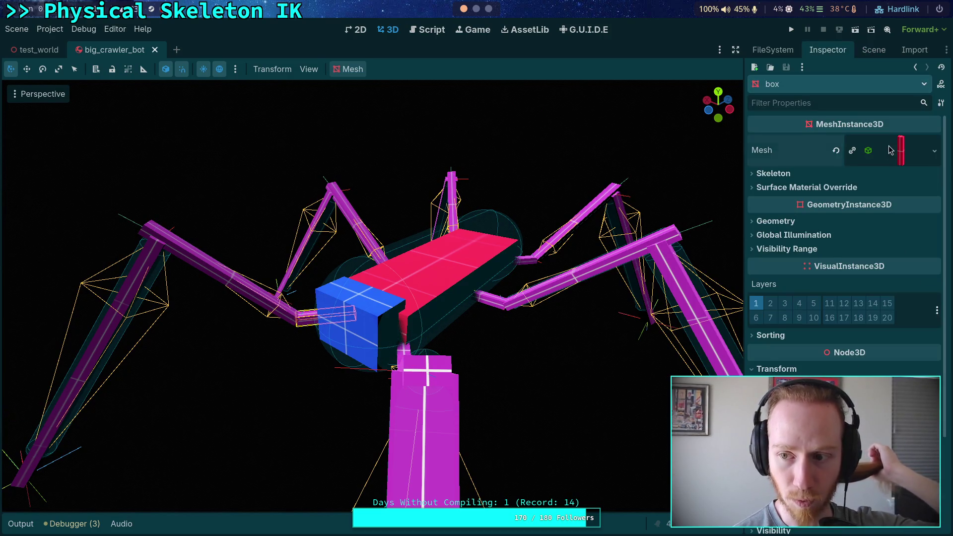
left_click(826, 150)
left_click_drag(428, 269, 477, 278)
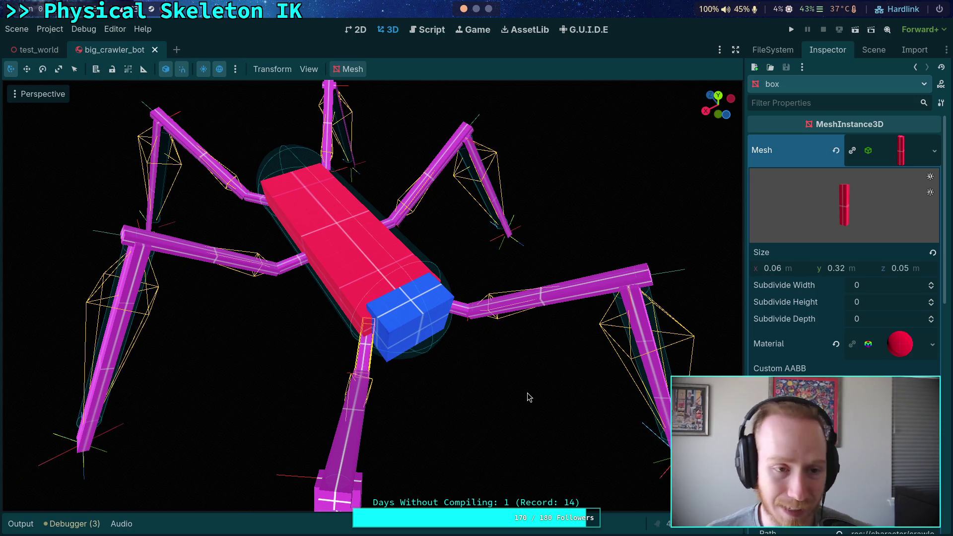
Switch to physical_skeleton.gd and scroll up to the exported copy settings.
left_click(425, 29)
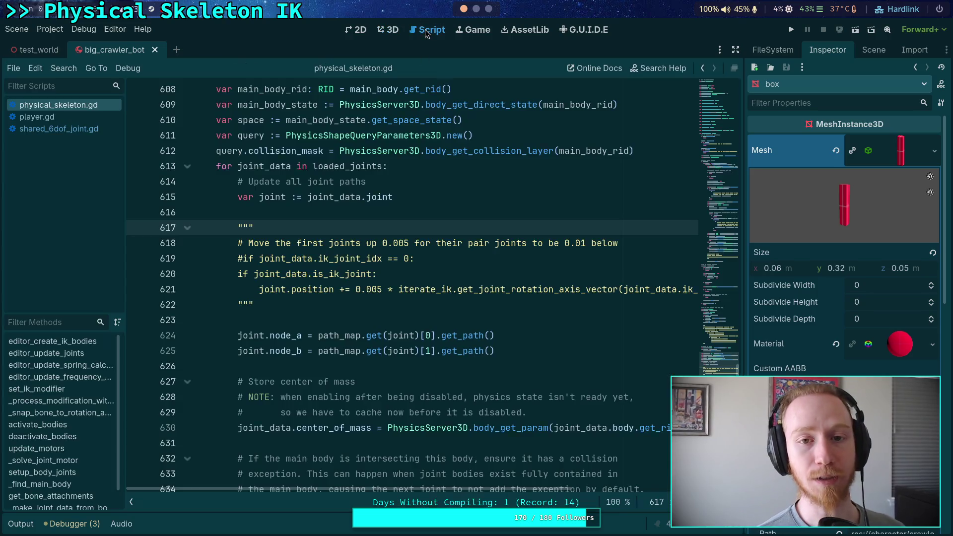
left_click(436, 319)
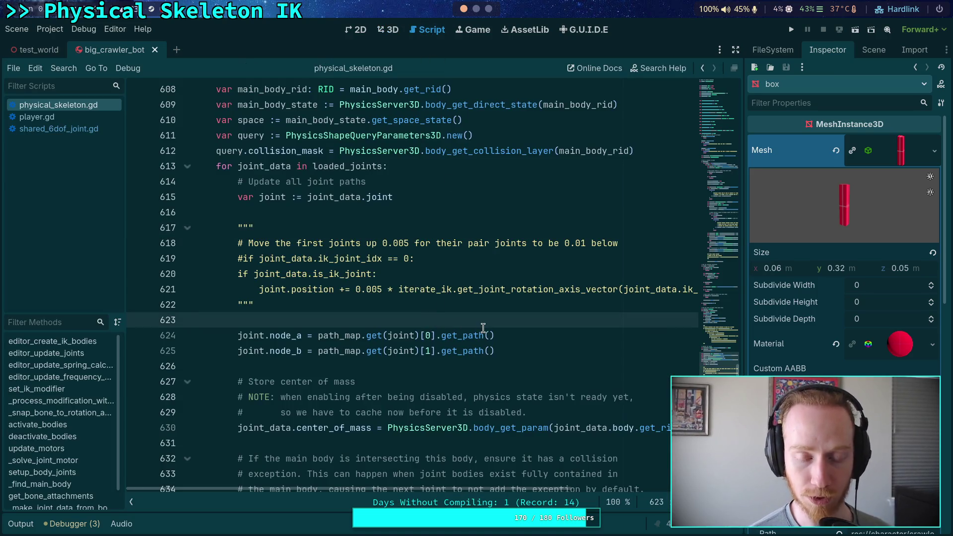
scroll(484, 328, "up", 7)
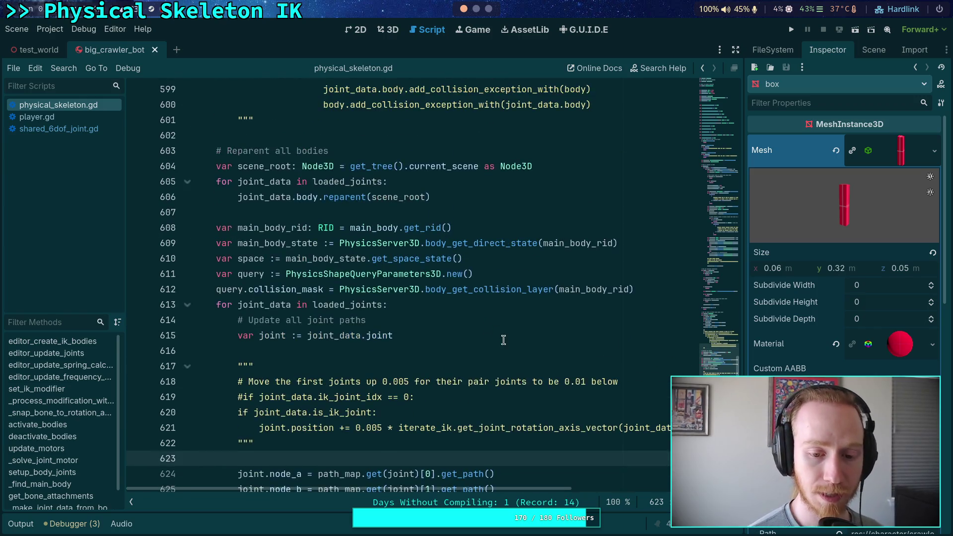
left_click_drag(722, 356, 707, 118)
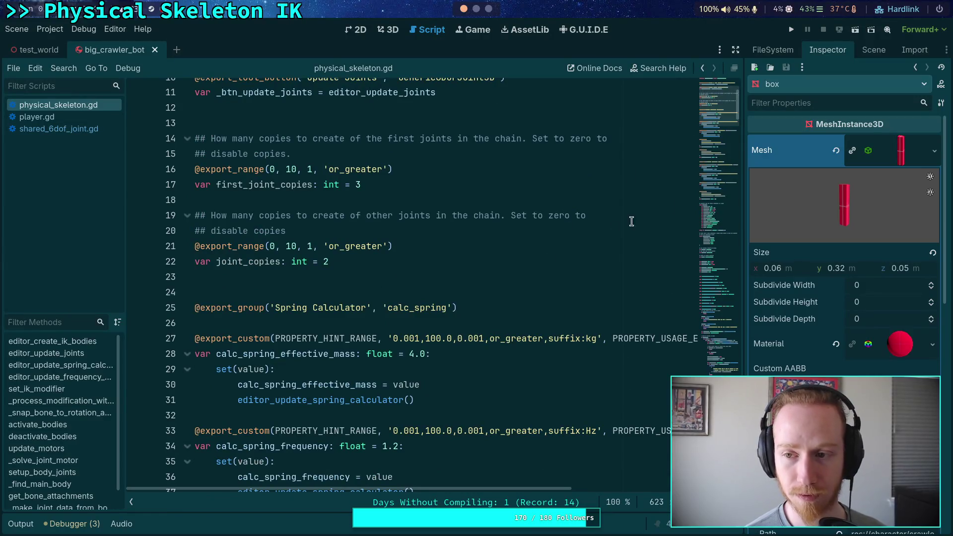
Inspect the FR_Tibia_Body box mesh size and orbit the crawler bot in the 3D view.
left_click(902, 154)
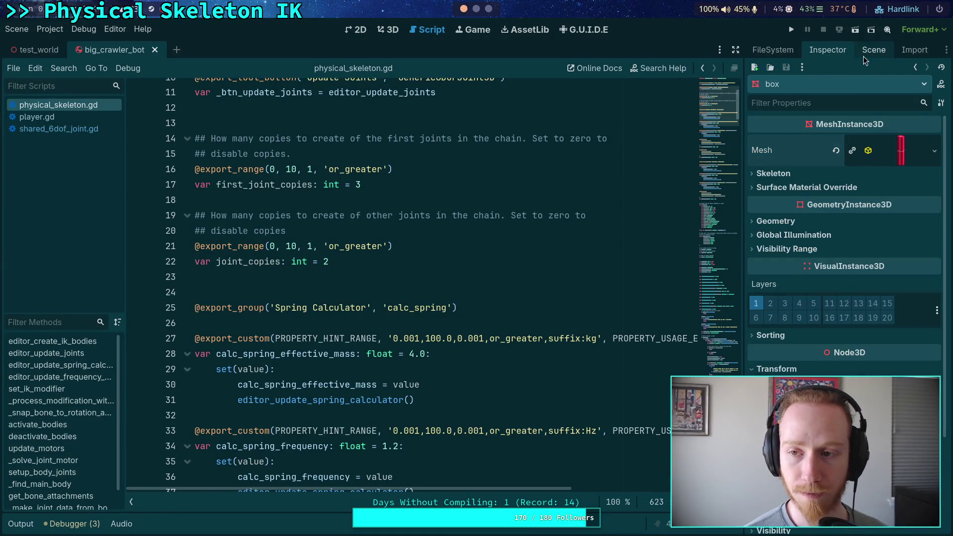
left_click(866, 53)
left_click(815, 304)
left_click(828, 52)
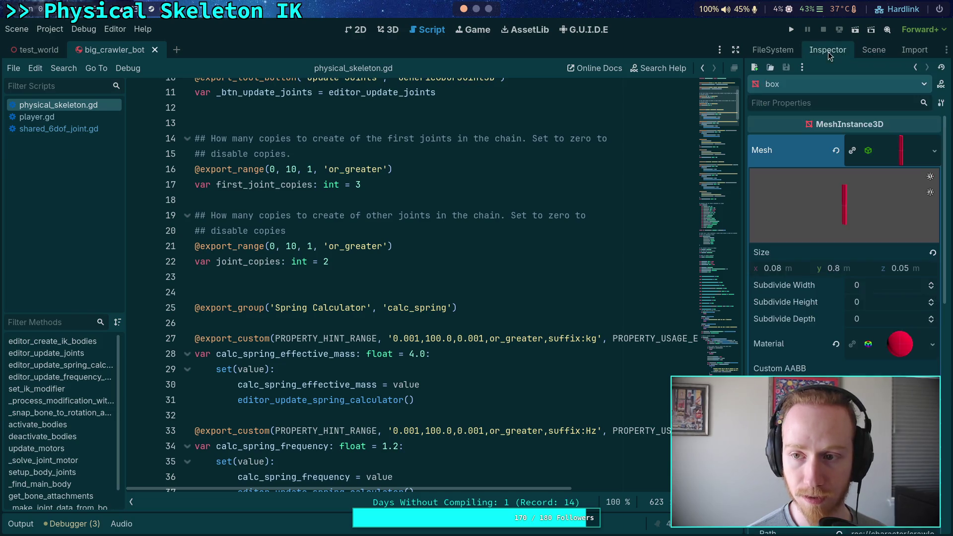
left_click(867, 50)
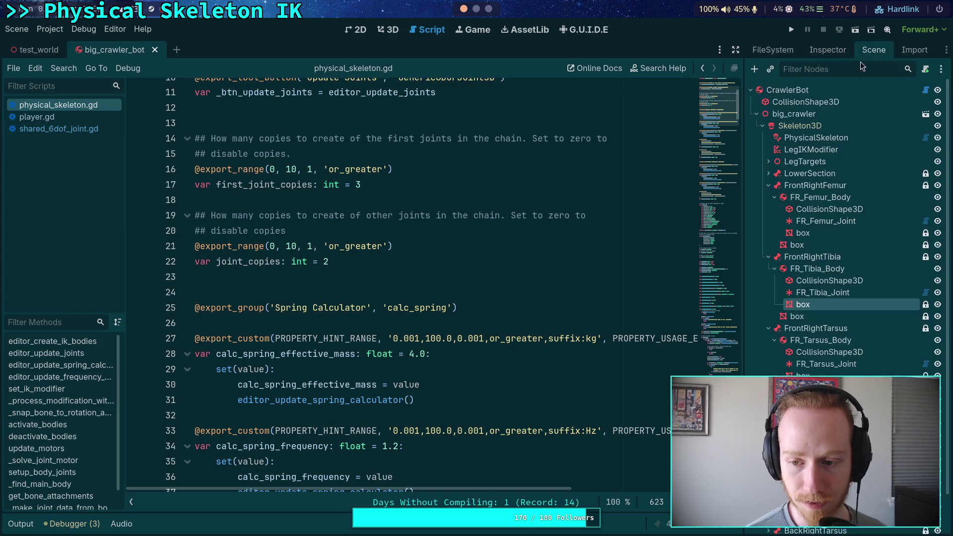
left_click(827, 50)
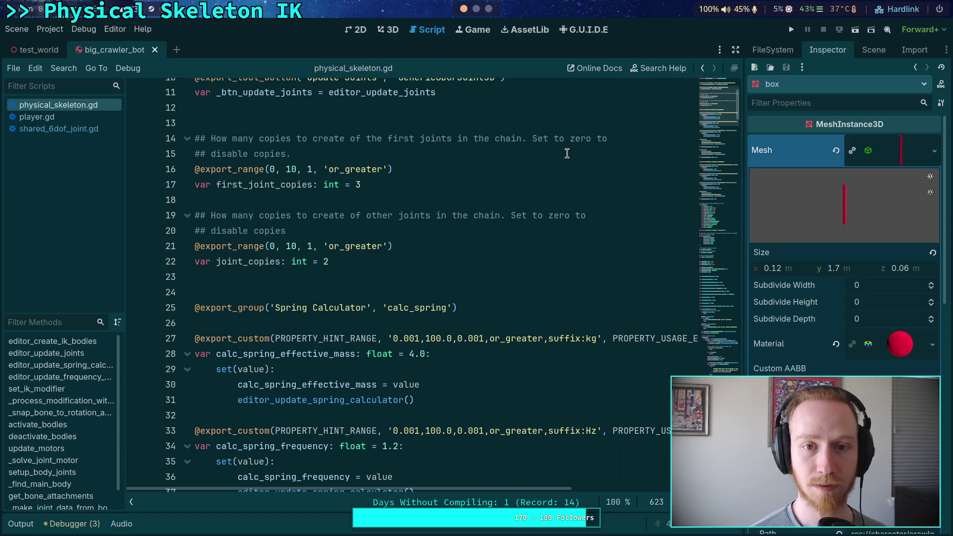
left_click(388, 29)
mouse_move(392, 382)
left_mouse_down()
mouse_move(404, 366)
mouse_move(426, 368)
left_mouse_up()
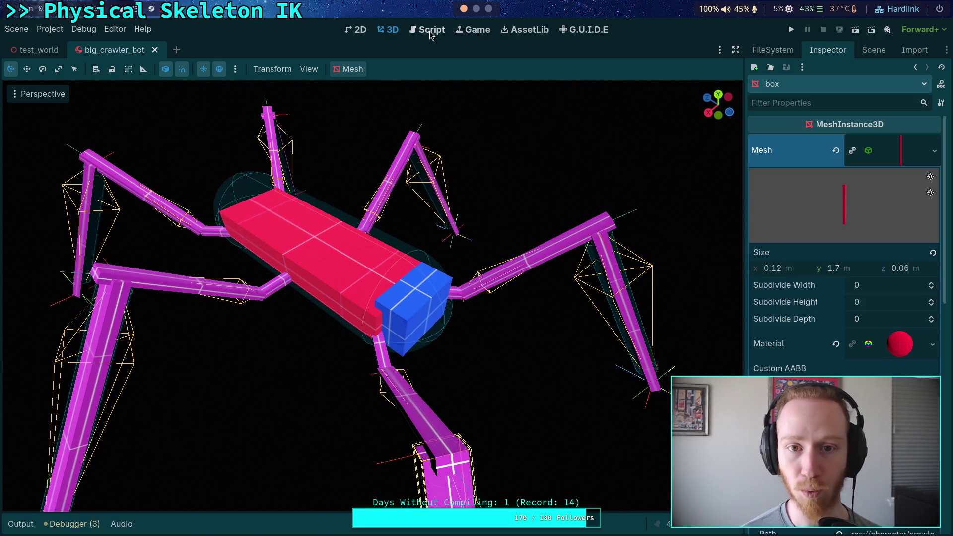
Back in the script, insert blank lines after the joint_copies declaration.
left_click(430, 31)
left_click(380, 298)
scroll(381, 297, "down", 2)
scroll(381, 297, "down", 3)
scroll(381, 297, "up", 5)
left_click(381, 319)
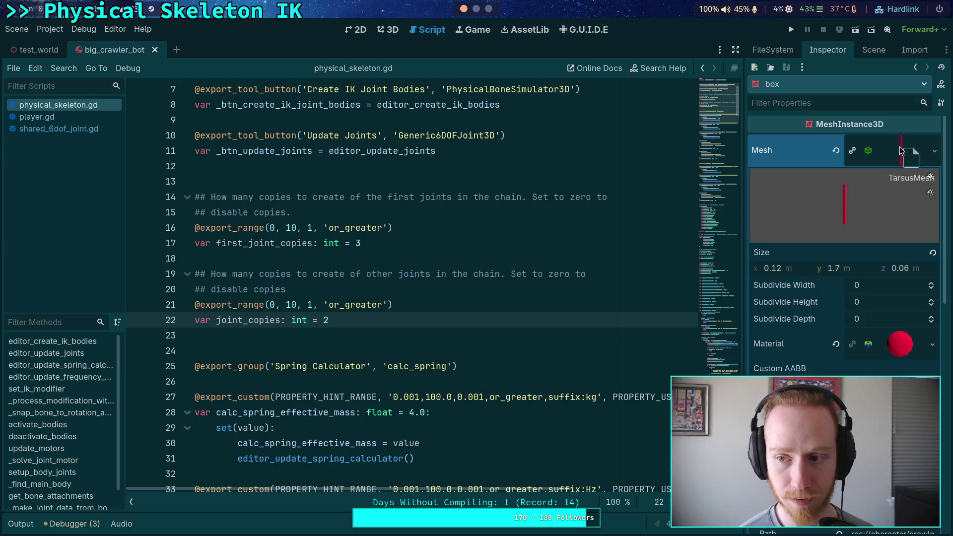
left_click(879, 161)
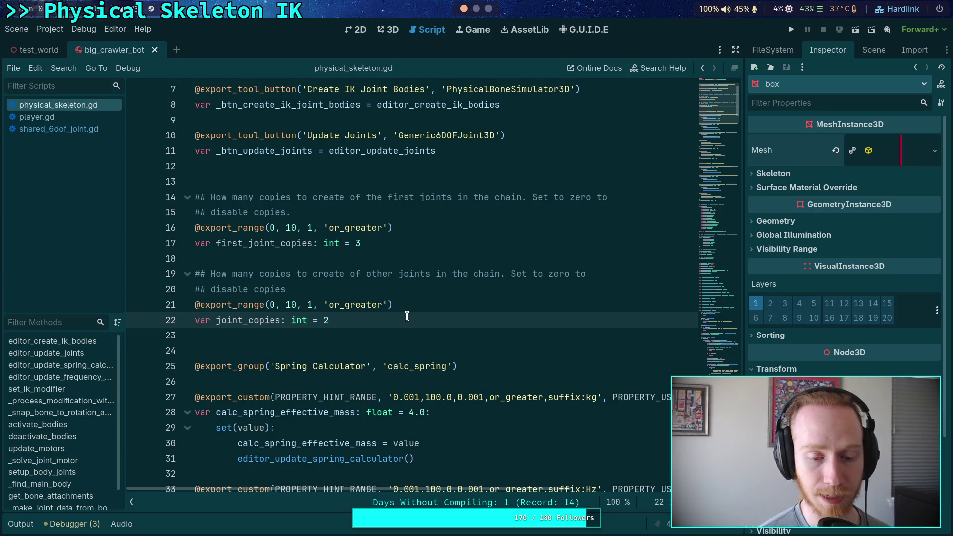
key("Return")
key("Return")
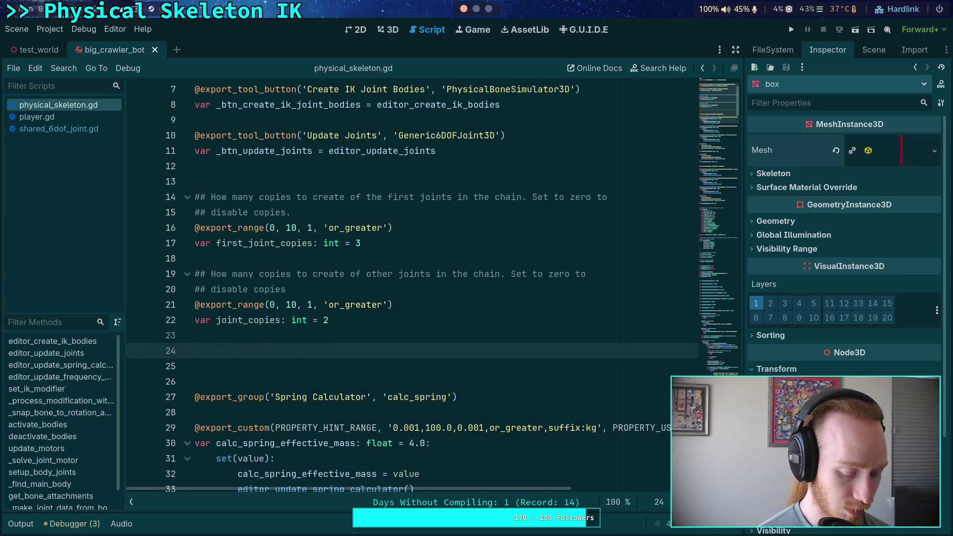
type("@export_range")
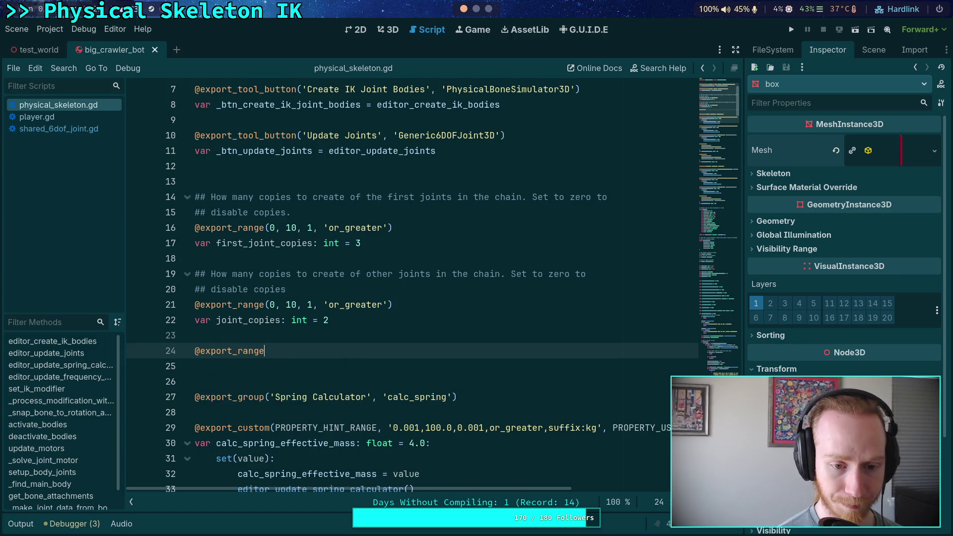
type("(0.0")
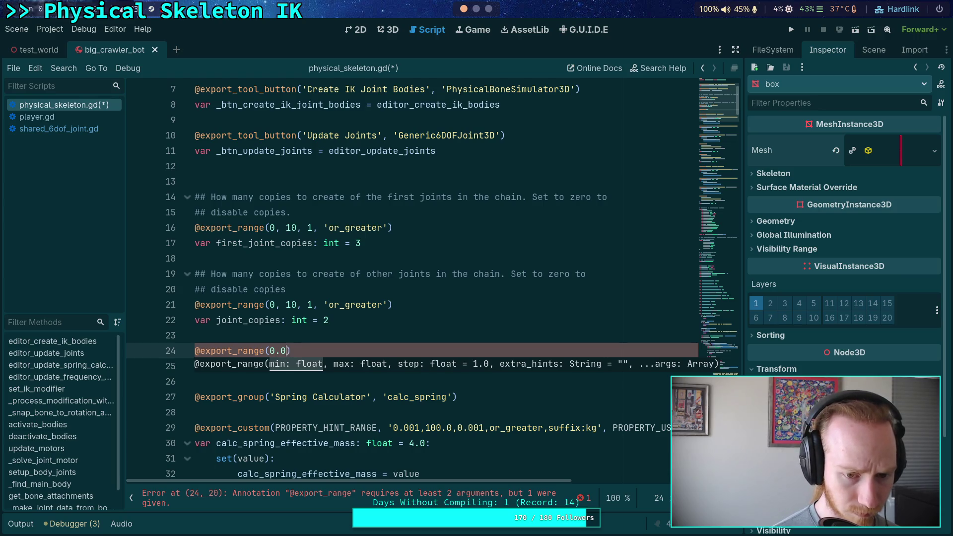
type("0")
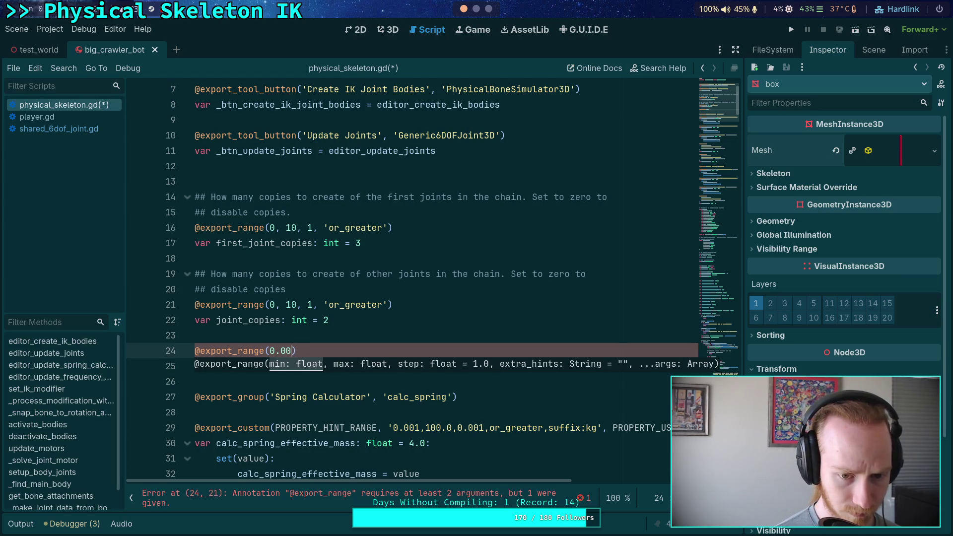
type("1, 0.")
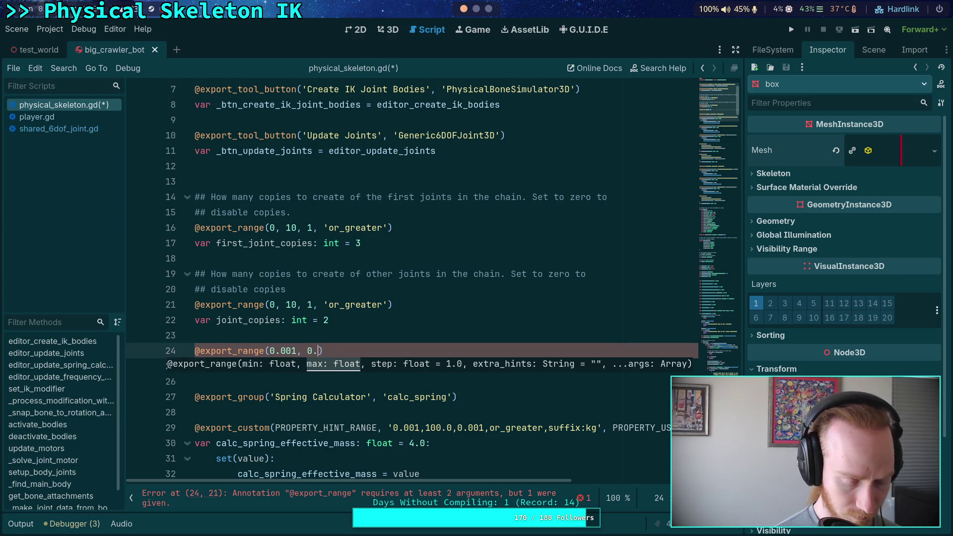
type("1, 0.00")
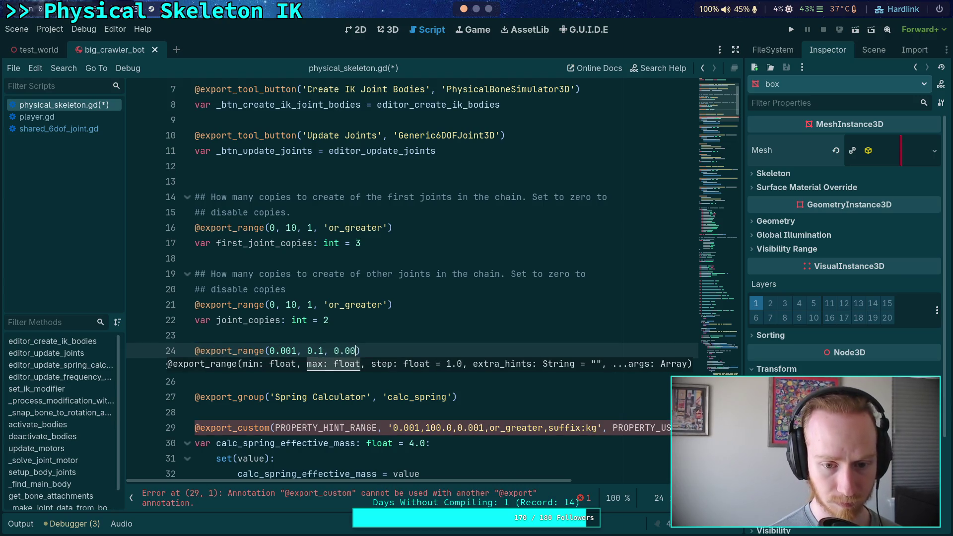
type("1,")
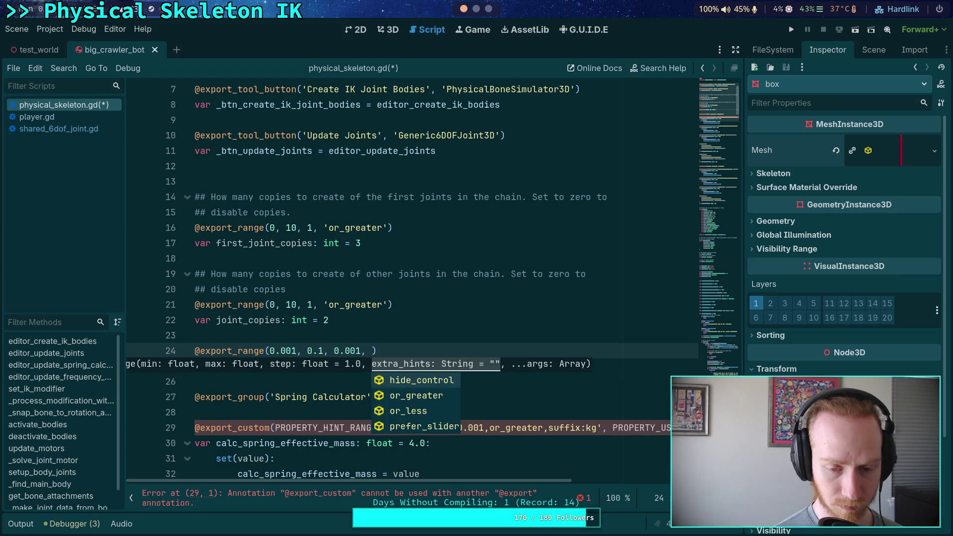
key("BackSpace")
key("BackSpace")
key("Return")
type("var joint_c")
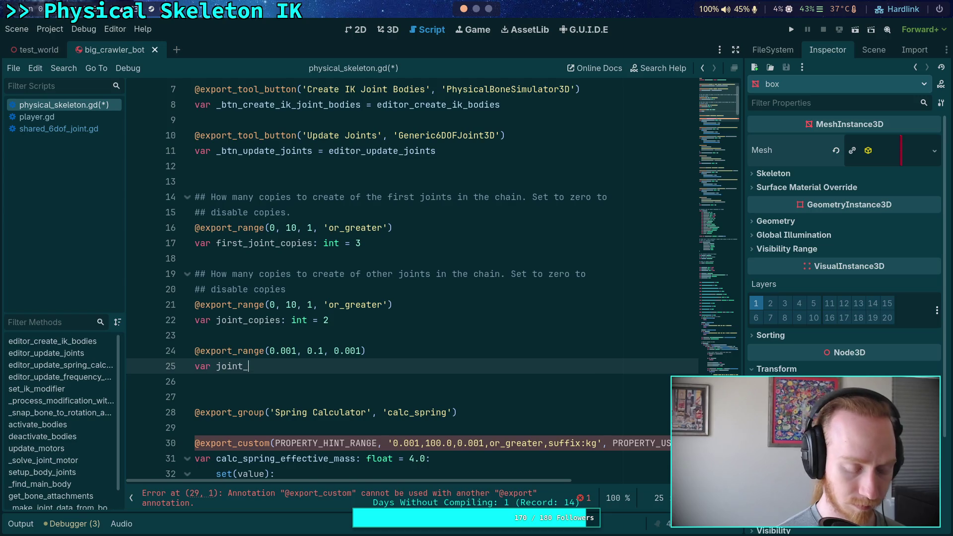
type("opy_w")
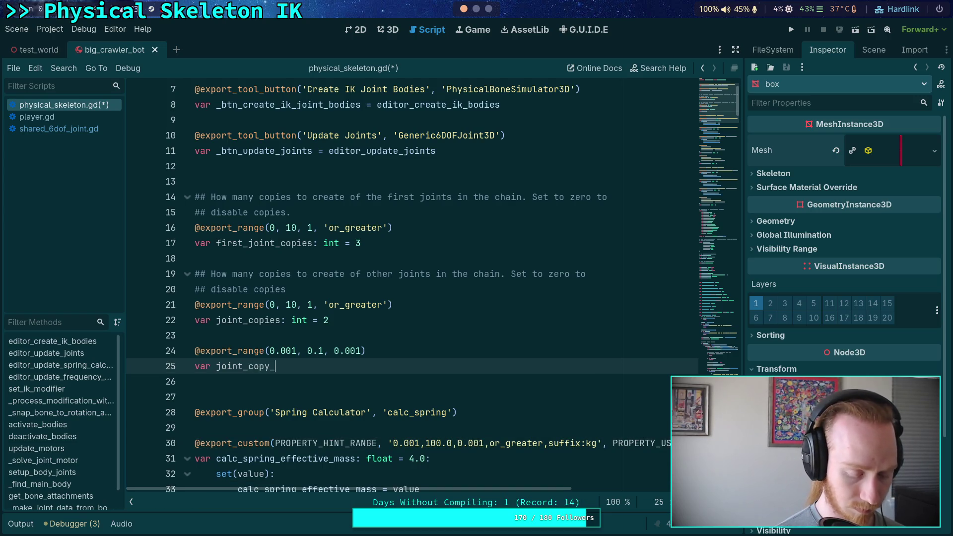
type("idth: float")
left_click_drag(275, 366, 302, 366)
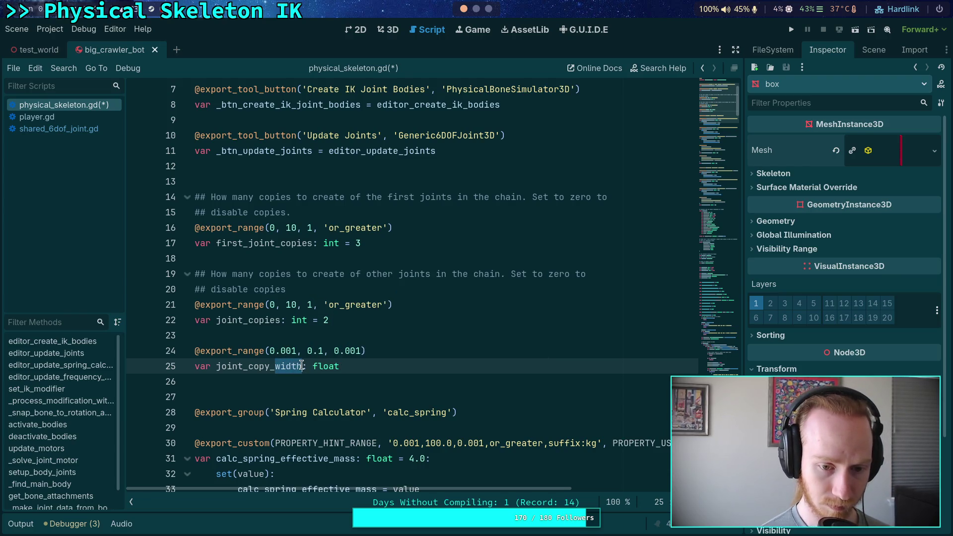
Add a doc comment about spreading the joints on the rotation axis and save.
left_click(331, 338)
key("Return")
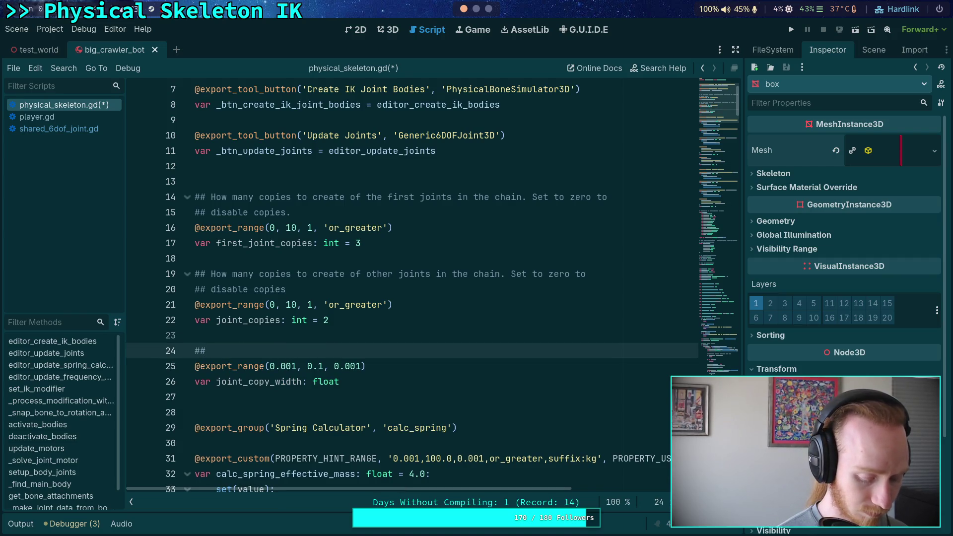
type("Wi")
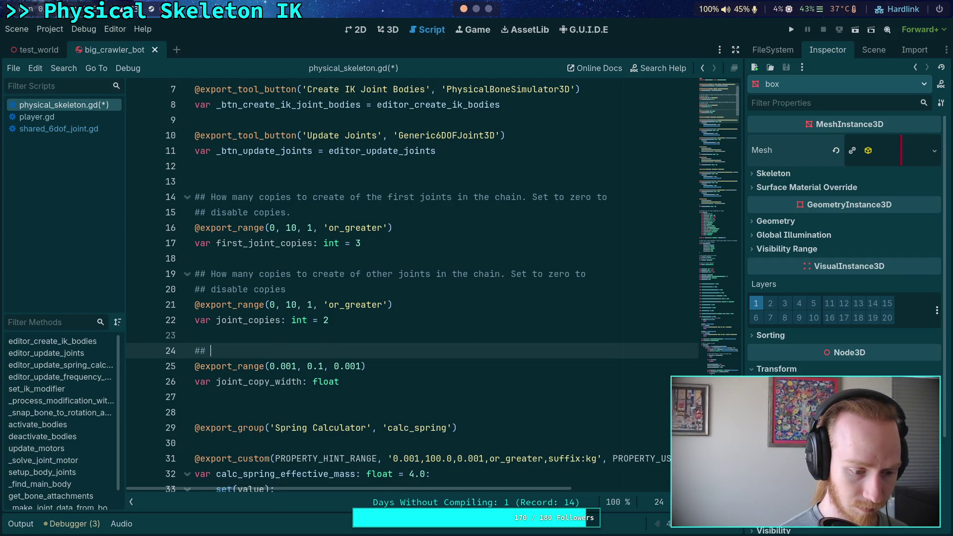
type("ength o")
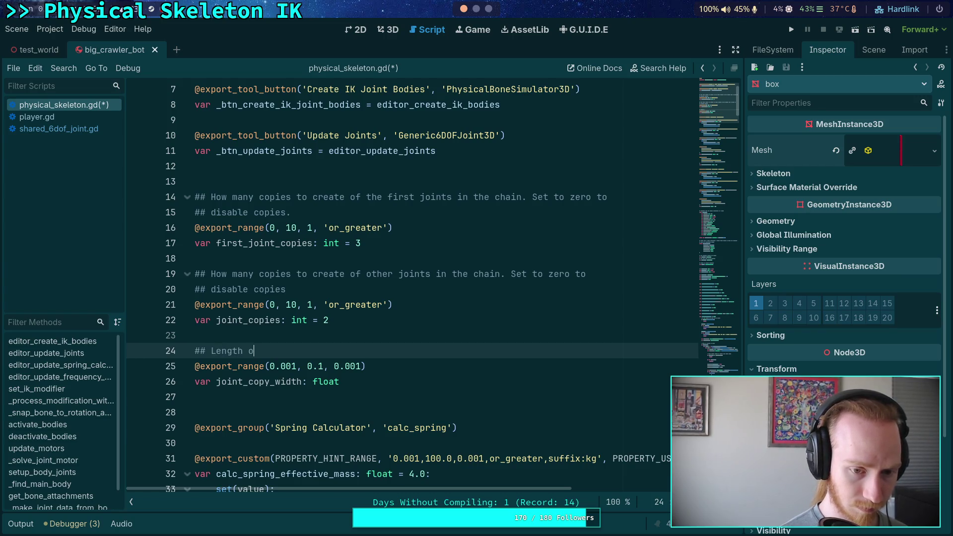
type("ead the joints on therotation ")
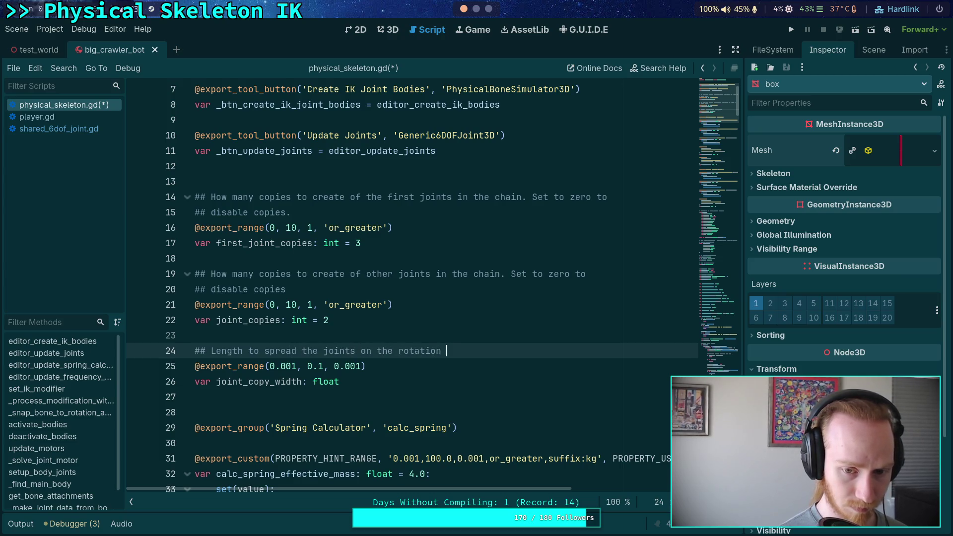
type("axis")
key("ctrl+s")
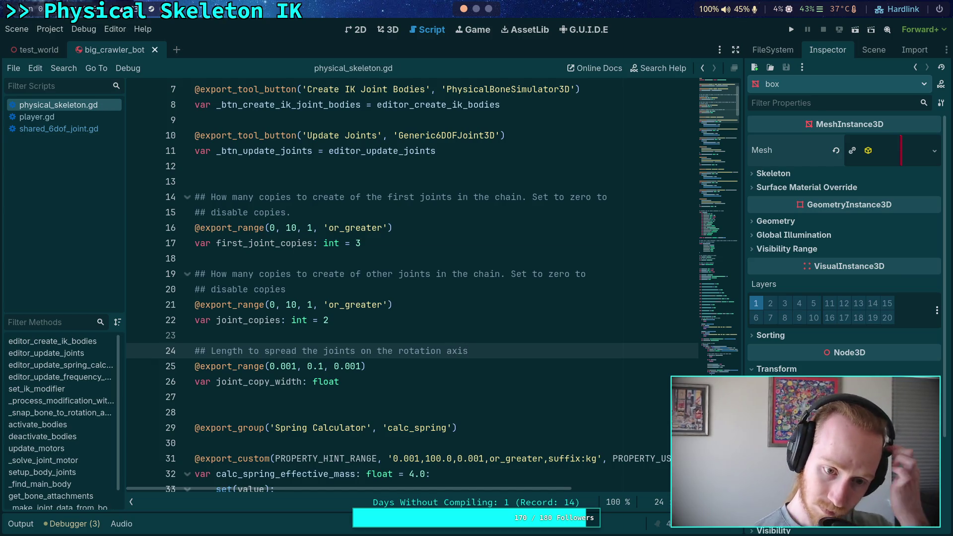
left_click(370, 395)
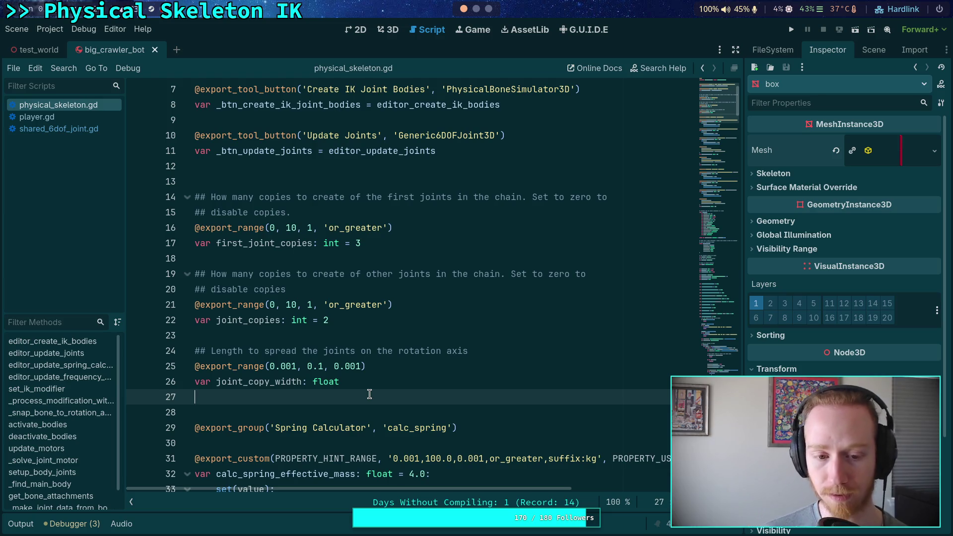
Scroll down past joint_copy_width to review the Spring Calculator exports.
scroll(369, 394, "down", 2)
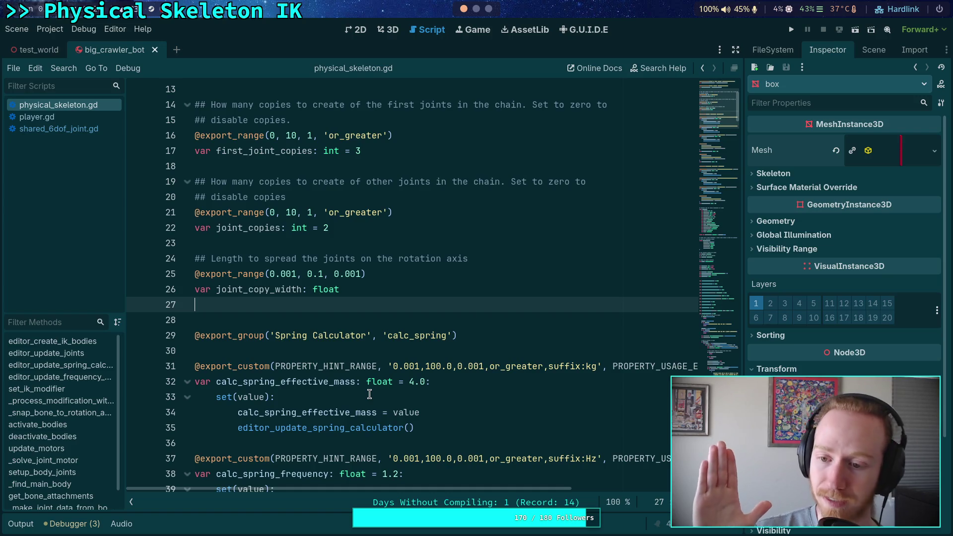
left_click(365, 351)
scroll(370, 350, "down", 6)
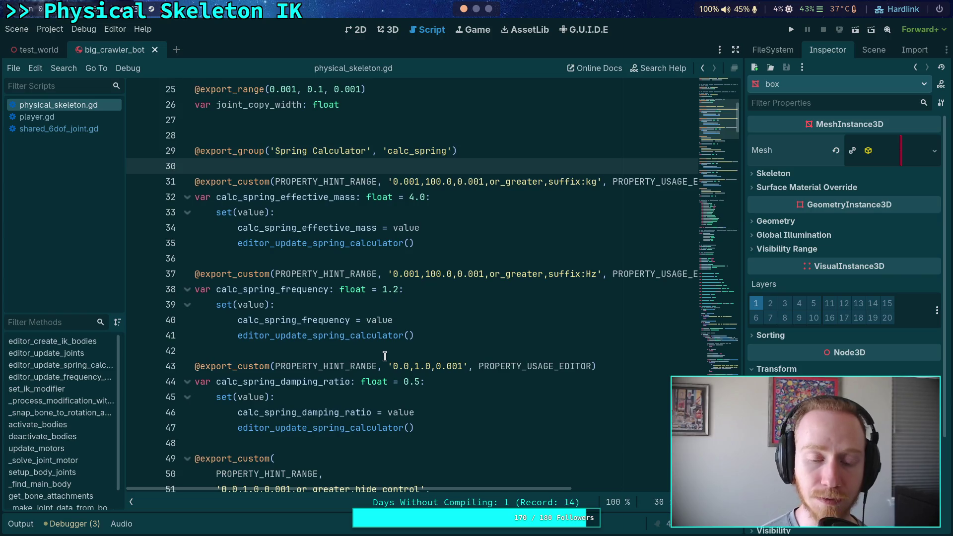
left_click(410, 261)
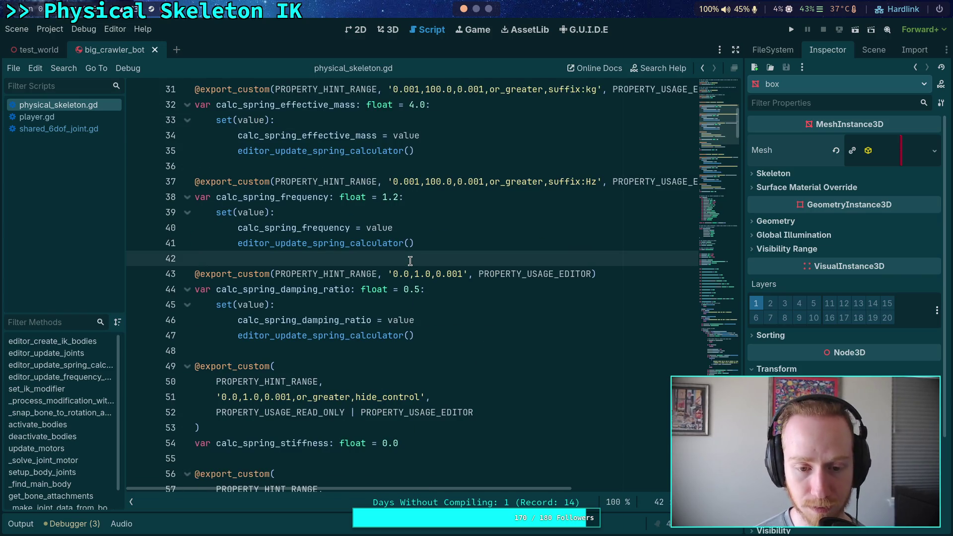
scroll(410, 261, "down", 20)
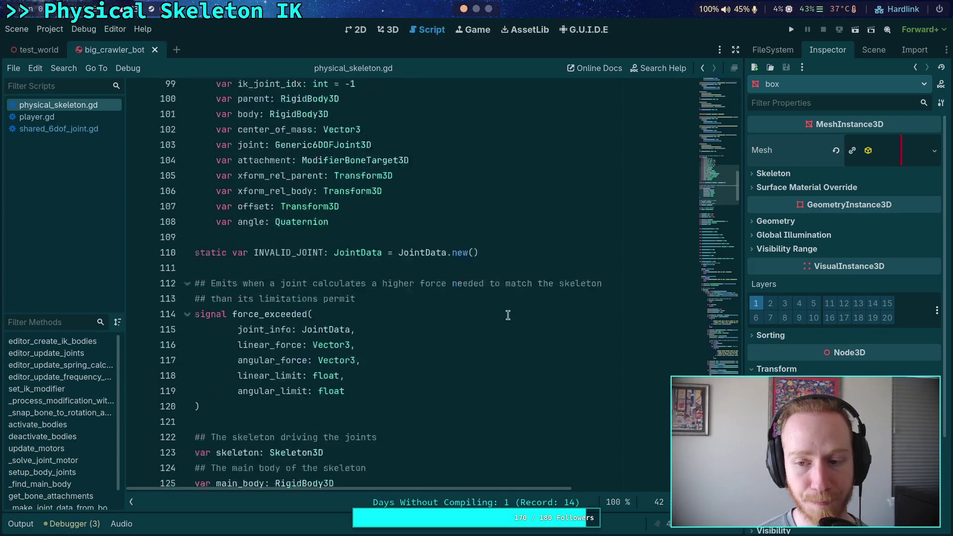
scroll(508, 316, "down", 12)
Select PhysicalSkeleton and reset First Joint Copies to 3 and Joint Copies to 2.
left_click(874, 50)
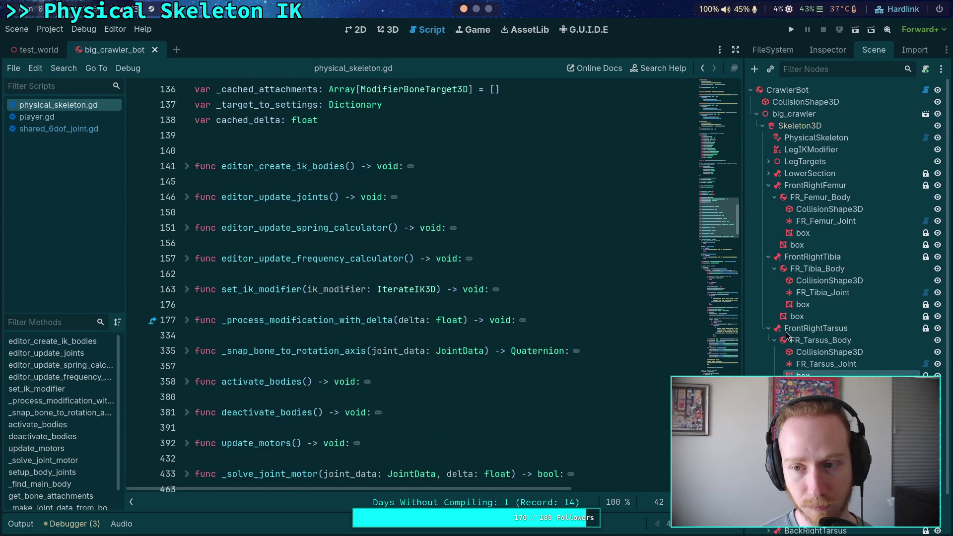
left_click(796, 139)
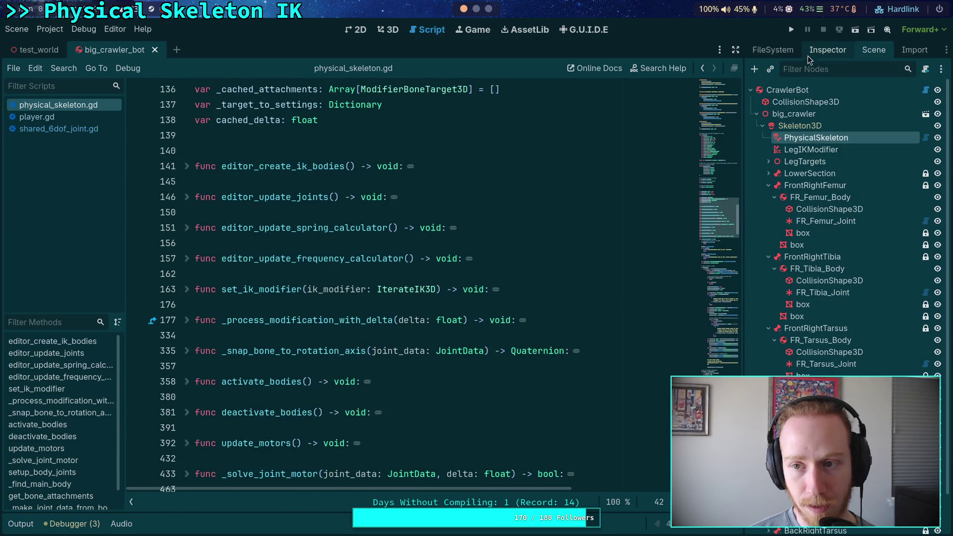
left_click(810, 53)
scroll(548, 282, "down", 3)
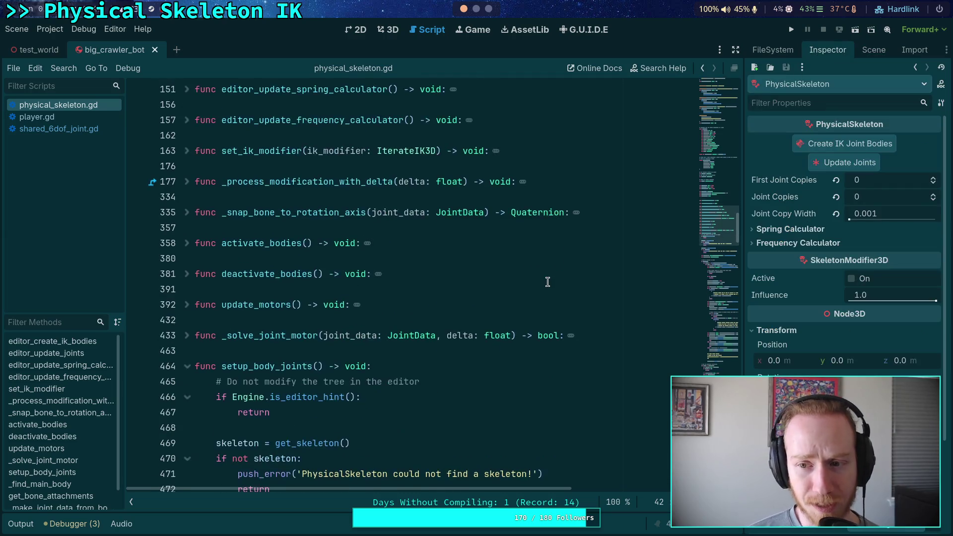
left_click(837, 180)
left_click(836, 197)
left_click(866, 213)
Give joint_copy_width a default of '= 0.01' in the script and save it.
scroll(478, 334, "up", 10)
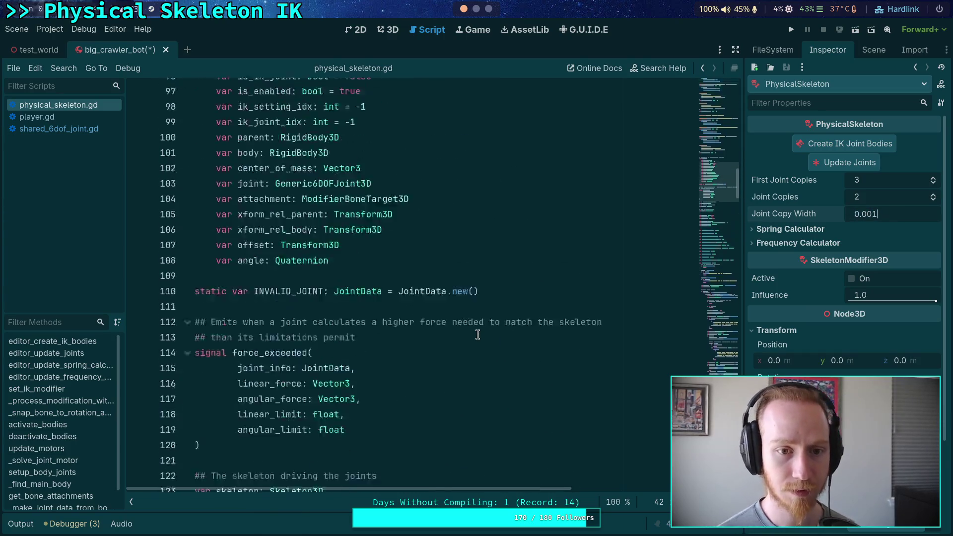
scroll(478, 335, "up", 15)
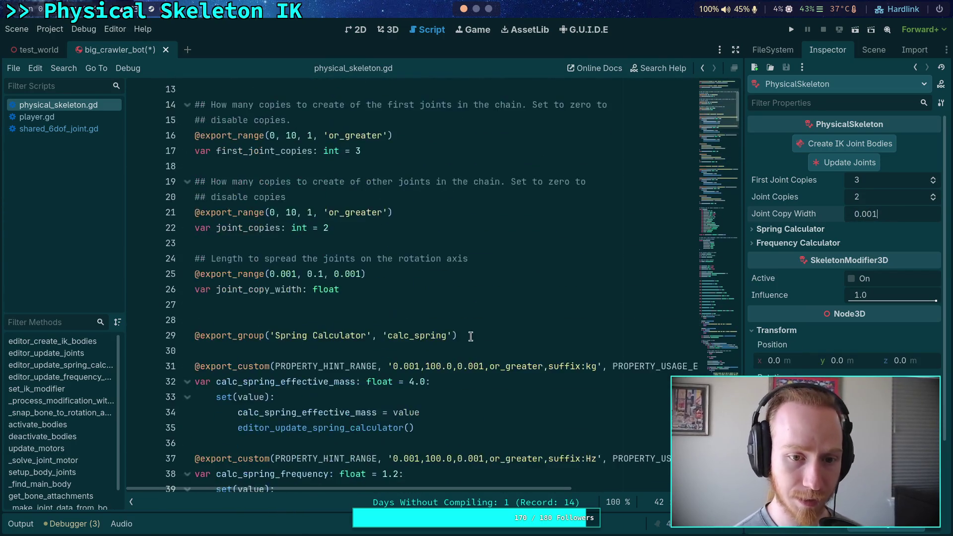
scroll(471, 336, "up", 1)
left_click(444, 336)
type("= 0")
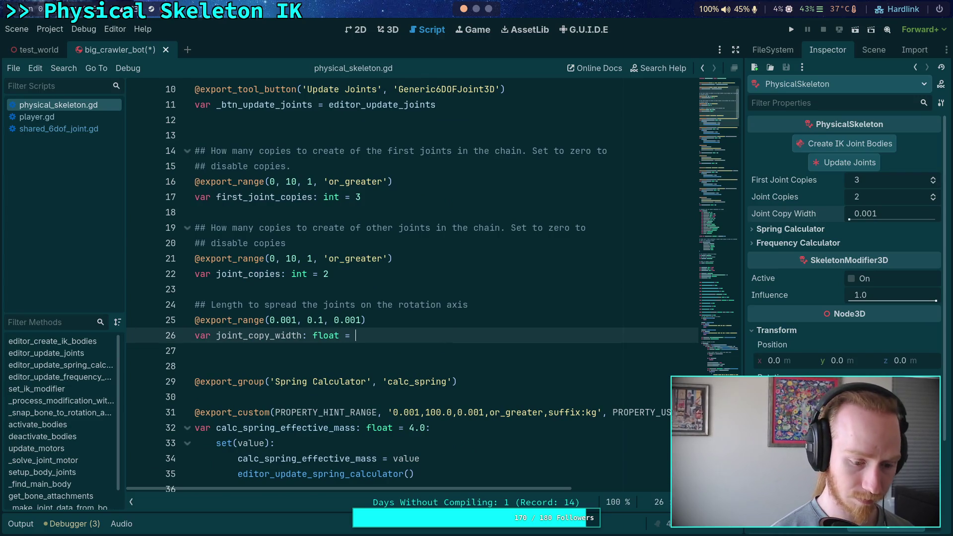
type(".01")
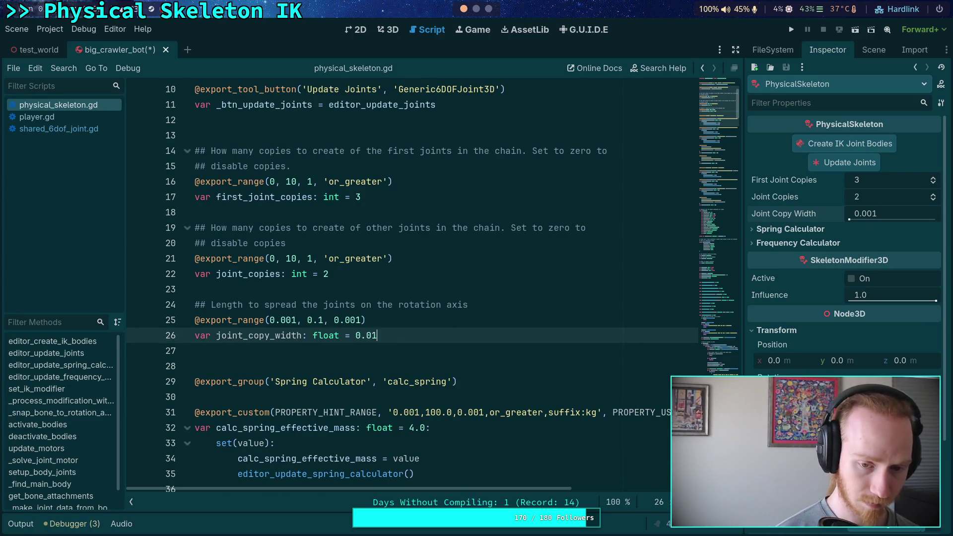
key("ctrl+s")
Set PhysicalSkeleton's Joint Copy Width to 0.08 and save the crawler bot scene.
left_click(884, 214)
left_click(888, 214)
key("BackSpace")
key("BackSpace")
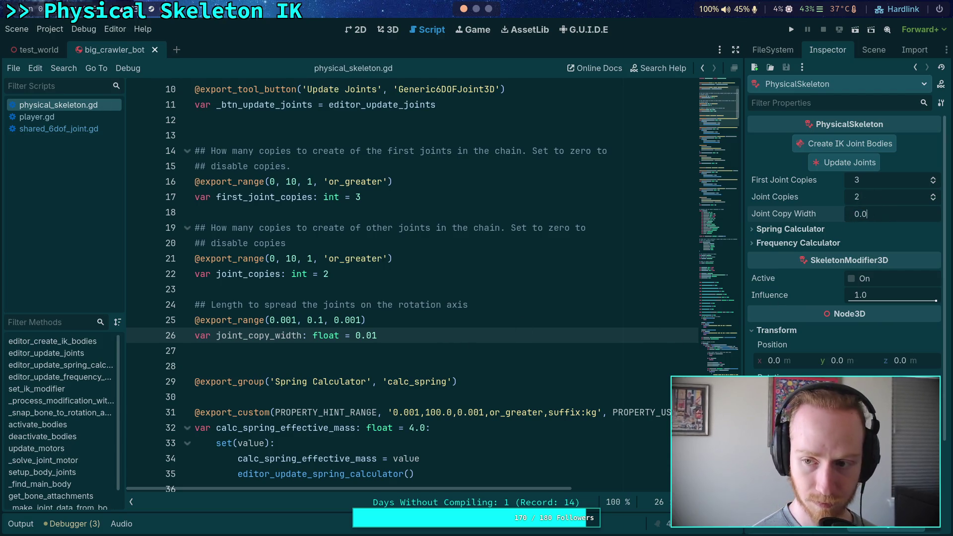
key("Return")
left_click(401, 318)
left_click(416, 350)
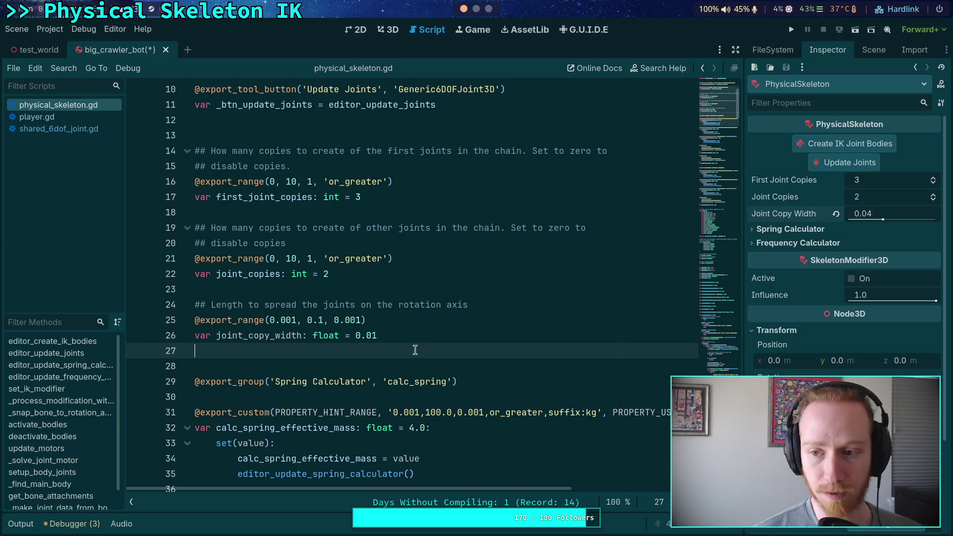
left_click(894, 213)
left_click(887, 213)
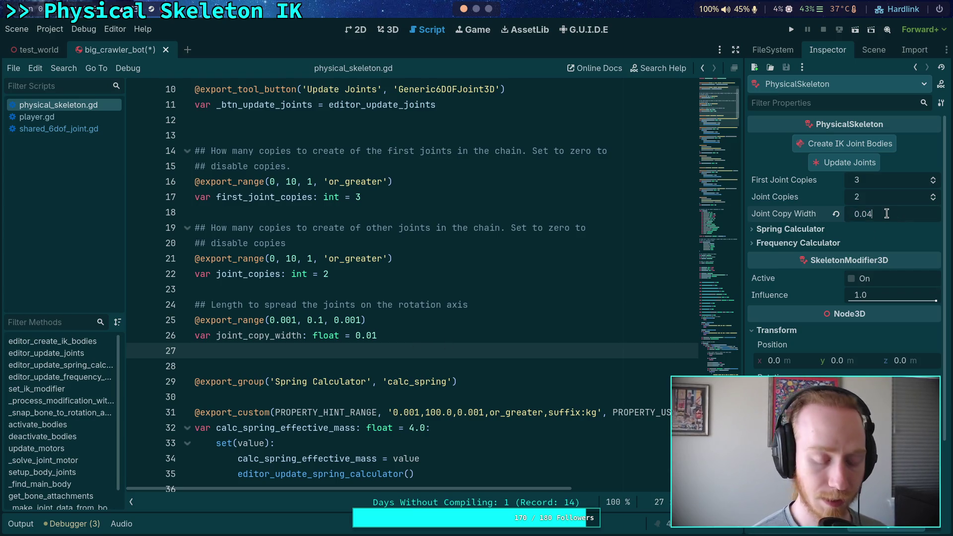
key("Return")
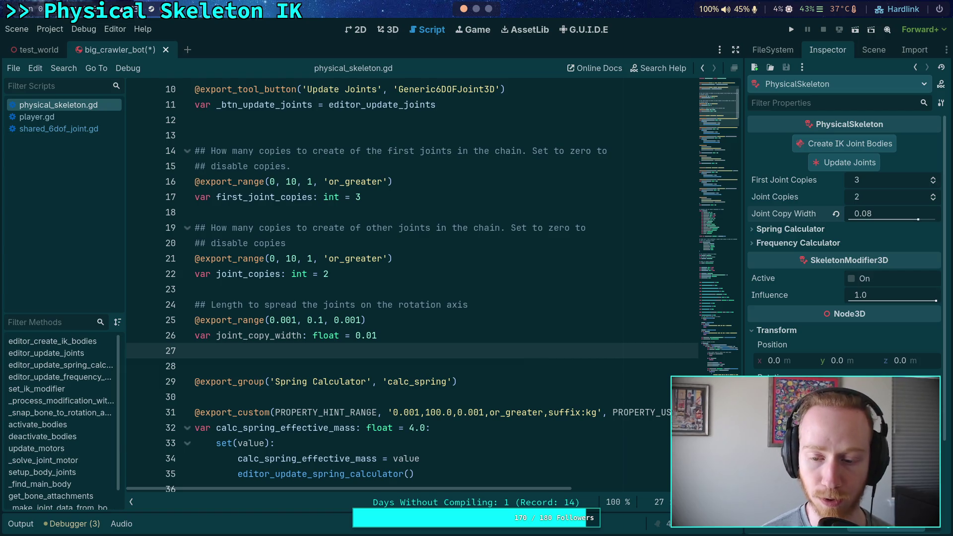
key("ctrl+s")
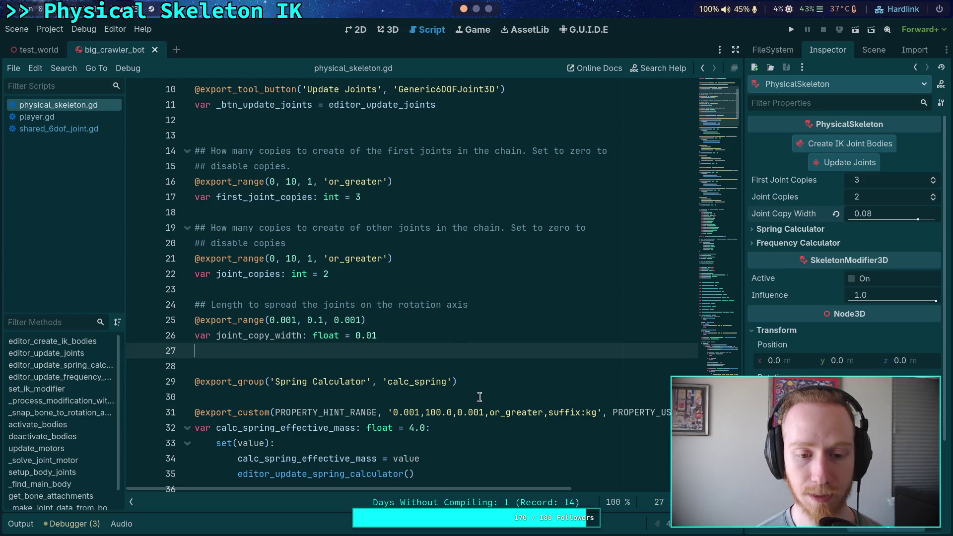
left_click(399, 336)
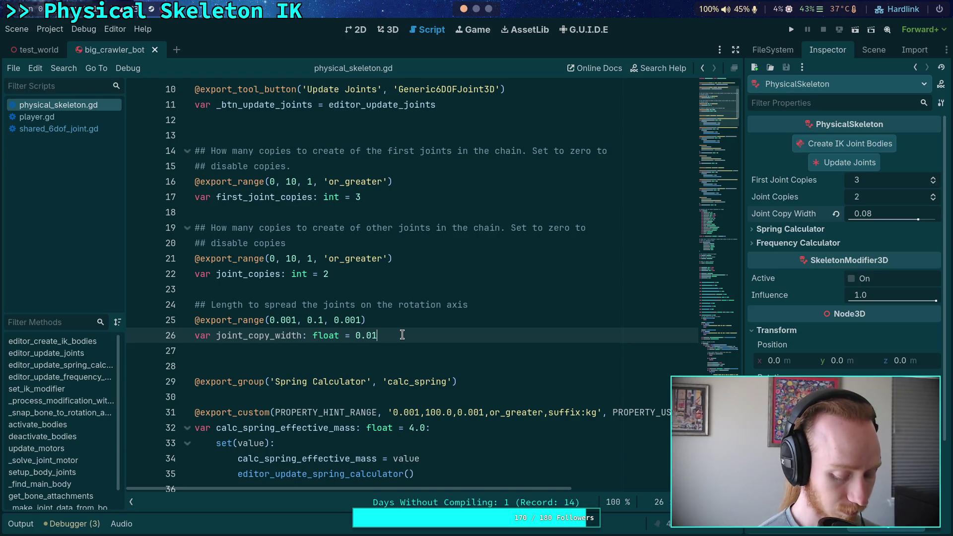
Jump to line 621 and delete the opening triple-quote line above the joint.position block.
mouse_move(721, 102)
left_mouse_down()
mouse_move(728, 309)
mouse_move(719, 288)
mouse_move(733, 332)
mouse_move(724, 372)
left_mouse_up()
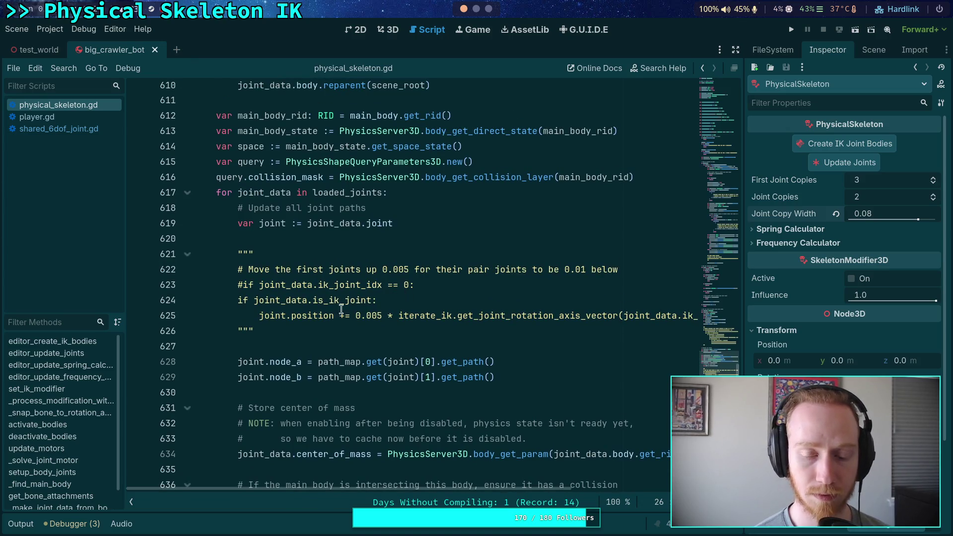
left_click(273, 255)
key("shift+Home")
key("shift+Home")
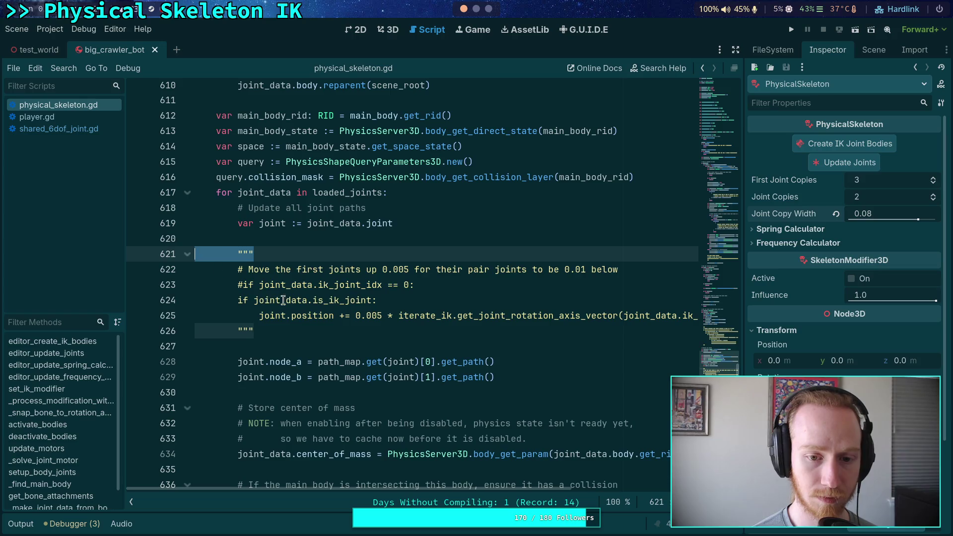
key("BackSpace")
key("BackSpace")
Delete the closing triple-quote line, restoring the accidentally removed joint offset line.
left_click(277, 309)
key("shift+Up")
key("shift+Home")
key("shift+Home")
key("BackSpace")
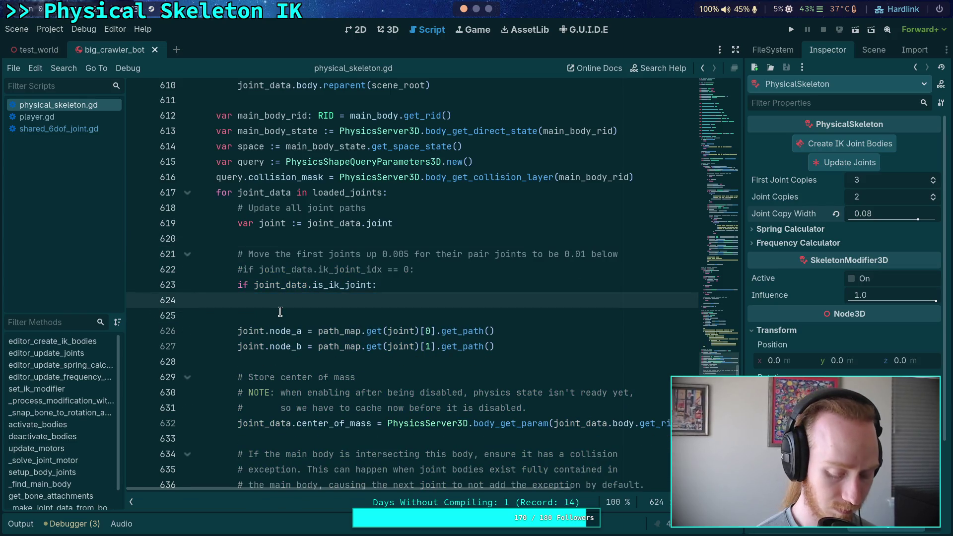
key("ctrl+z")
key("Down")
key("shift+End")
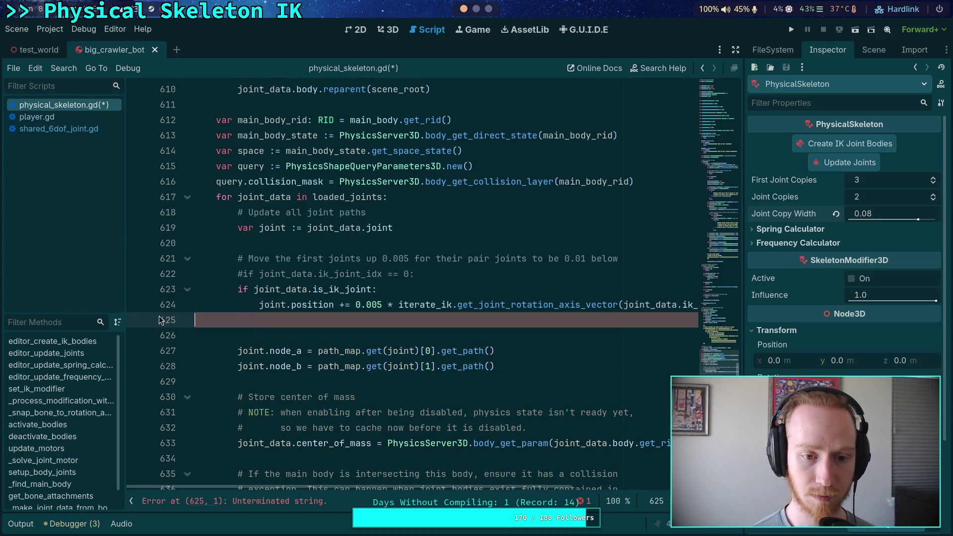
key("BackSpace")
key("BackSpace")
Collapse the script list panel to widen the code editor.
left_click_drag(436, 488, 281, 489)
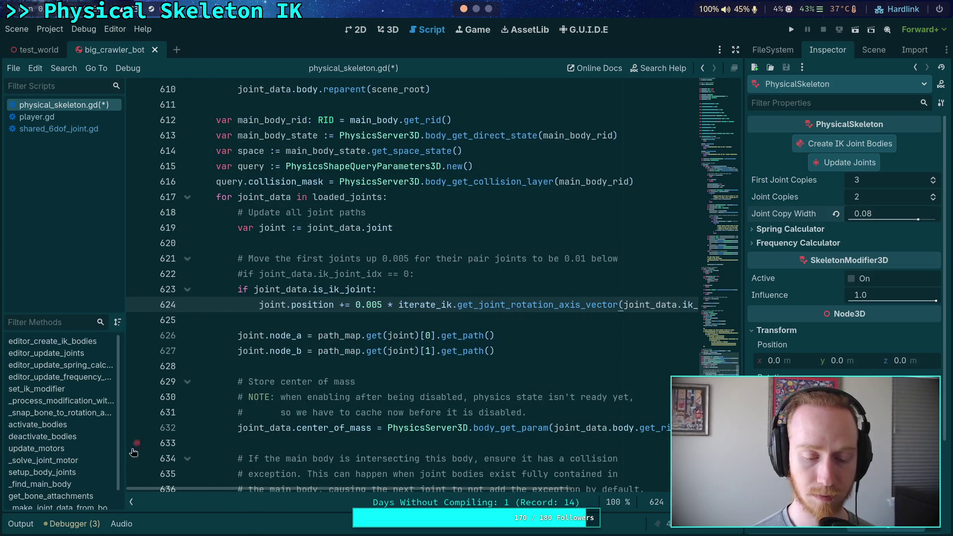
left_click(128, 500)
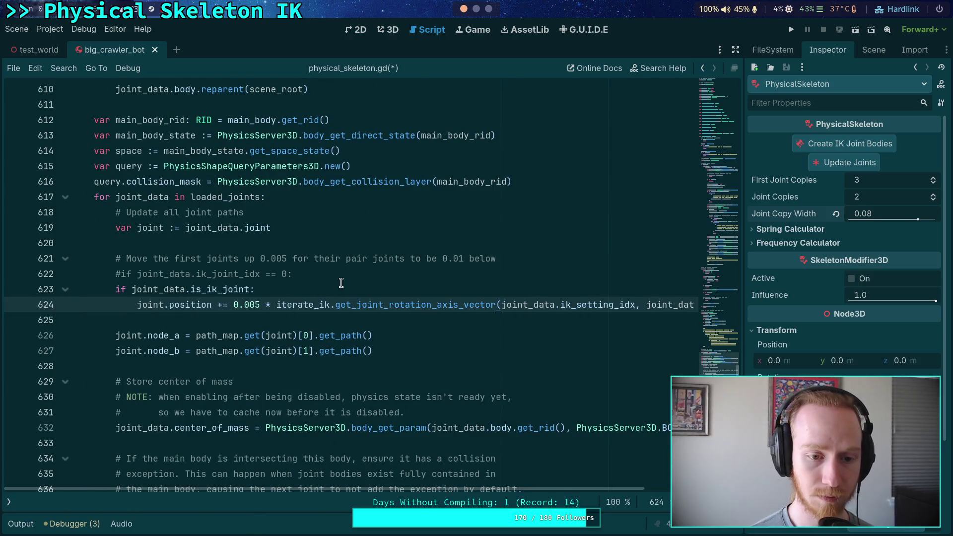
left_click(305, 284)
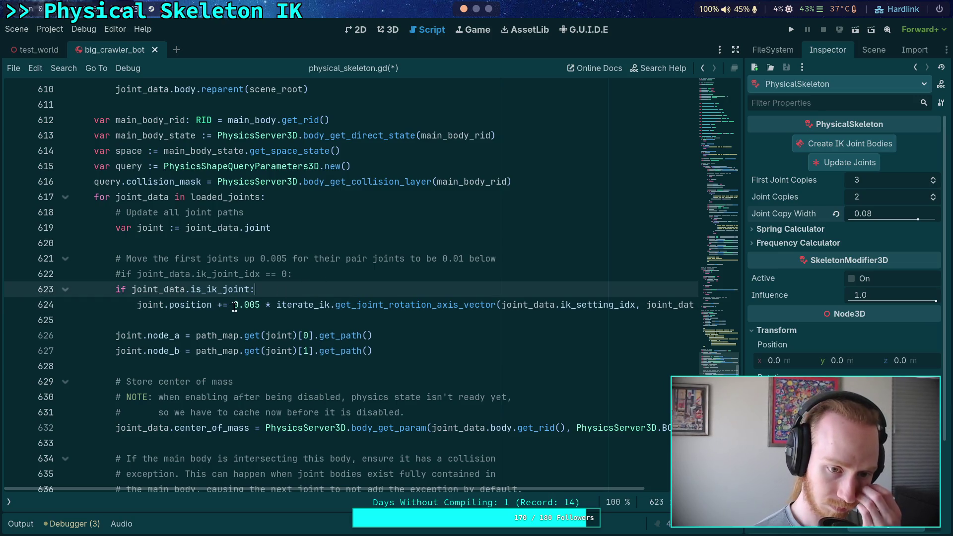
Replace the fixed 0.005 offset with 0.5 * joint_copy_width.
double_click(257, 304)
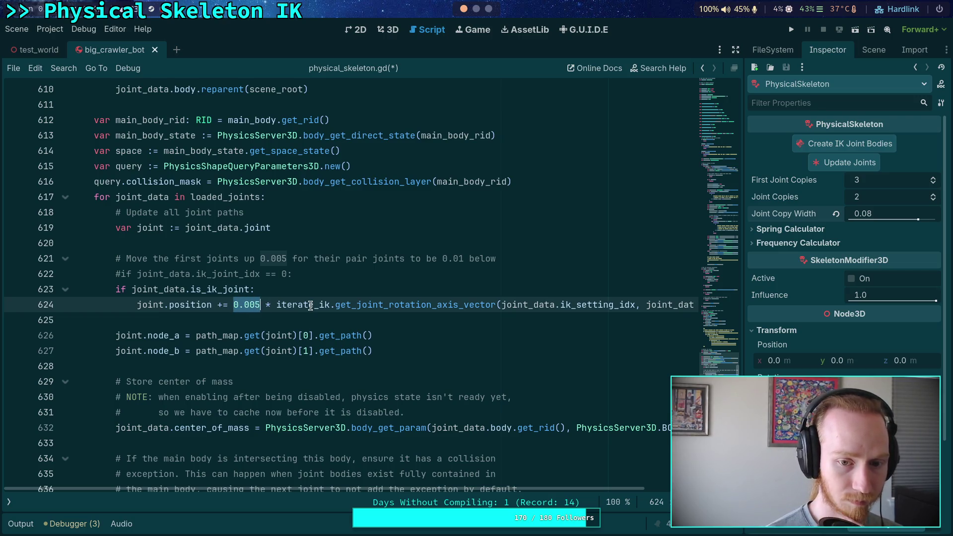
key("BackSpace")
type("0.5 * ")
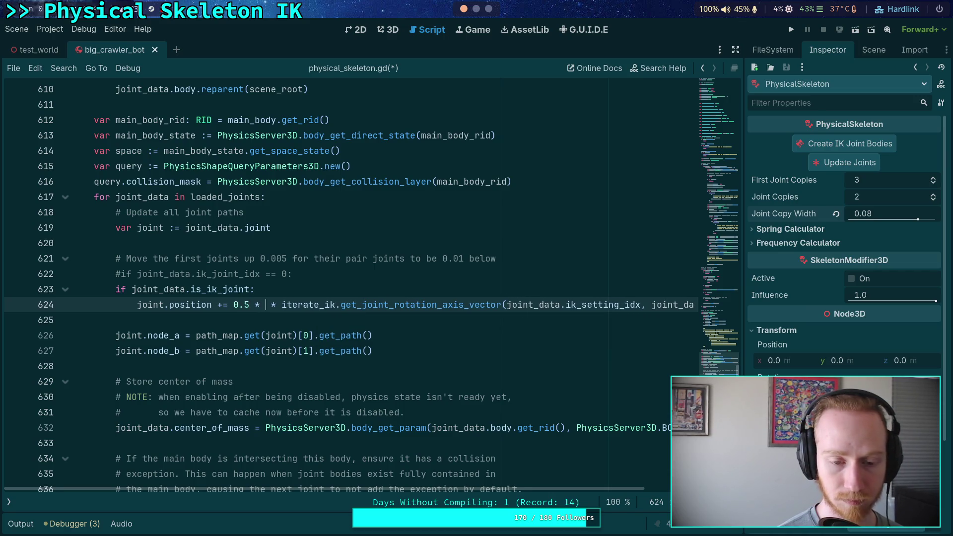
type("joint_c")
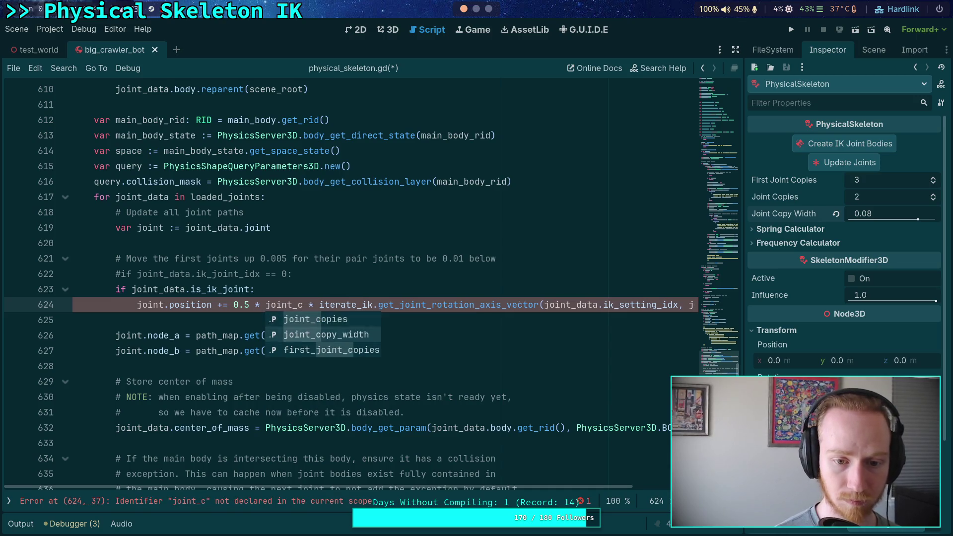
key("Return")
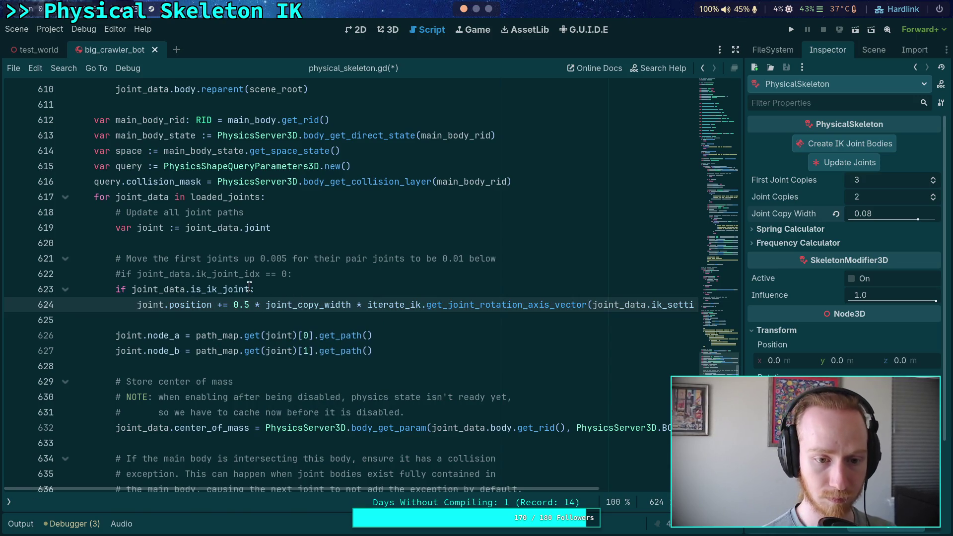
Add a condition requiring ik_joint_idx == 0 and first_joint_copies > 0.
left_click(252, 292)
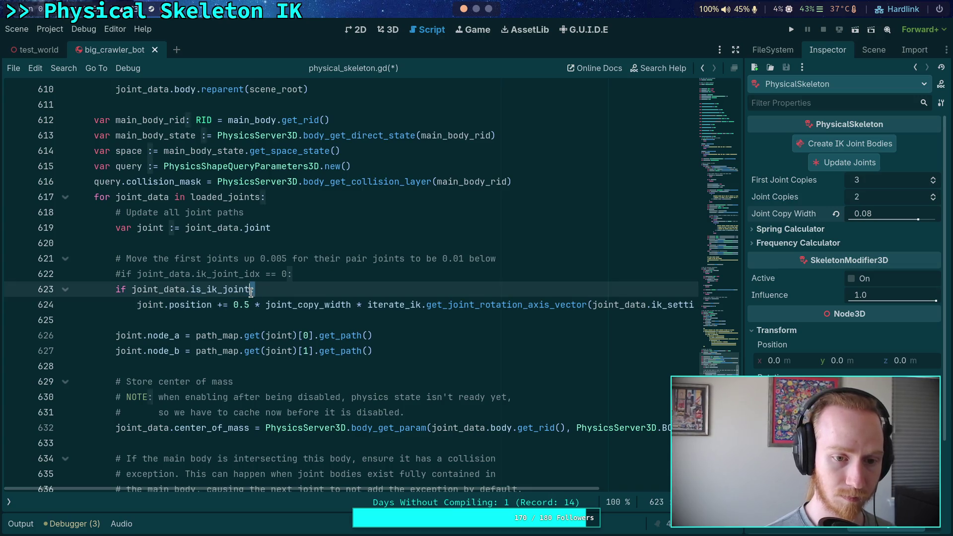
type("and")
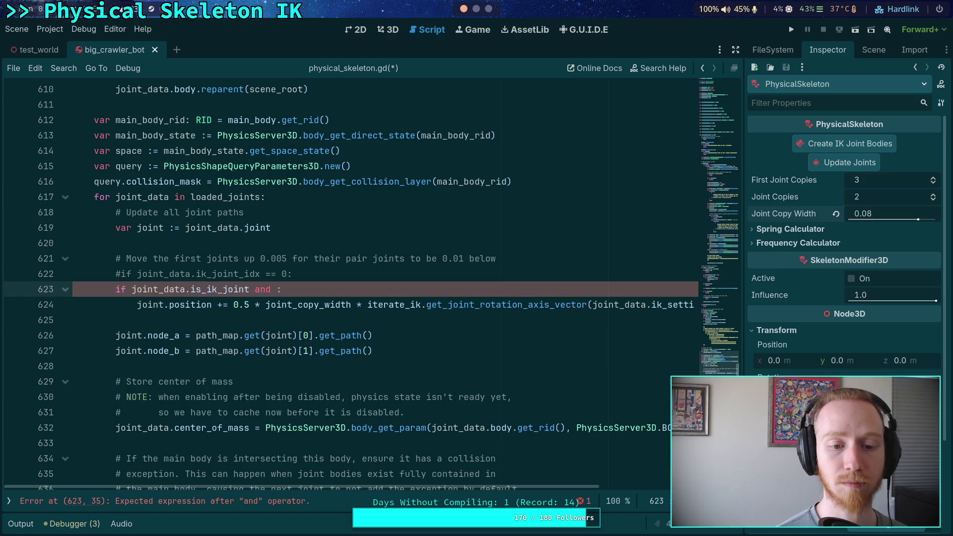
key("End")
key("Return")
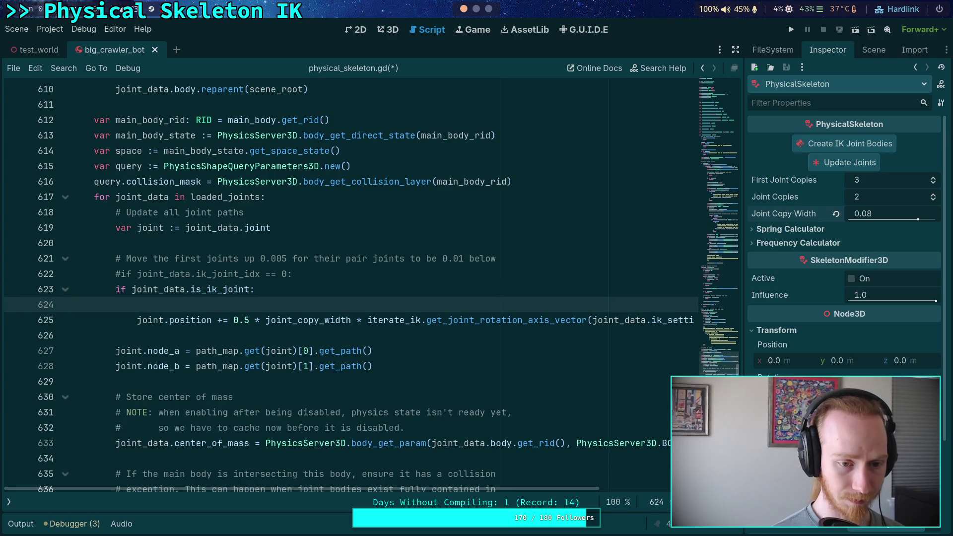
type("if")
key("BackSpace")
key("BackSpace")
key("BackSpace")
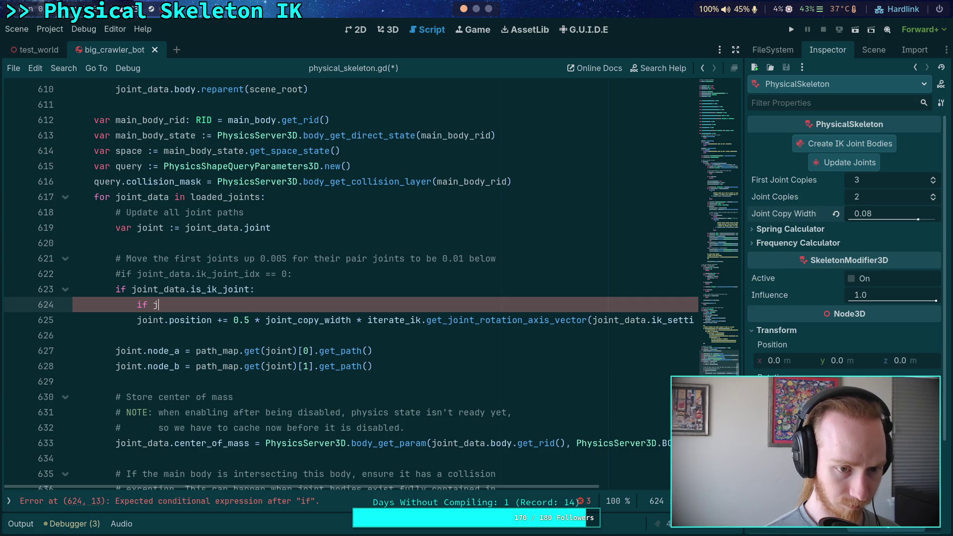
type("oint_data.i")
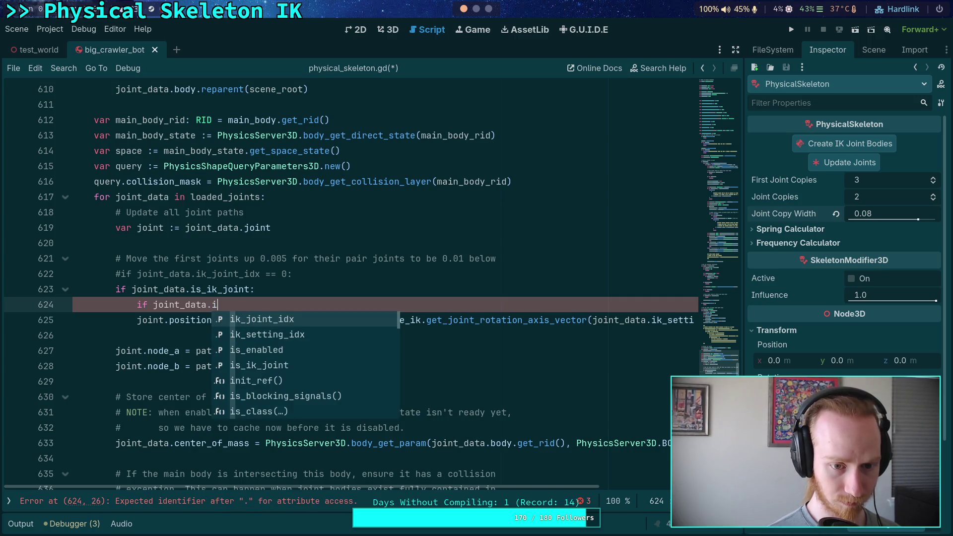
key("Return")
type("= 0 and f")
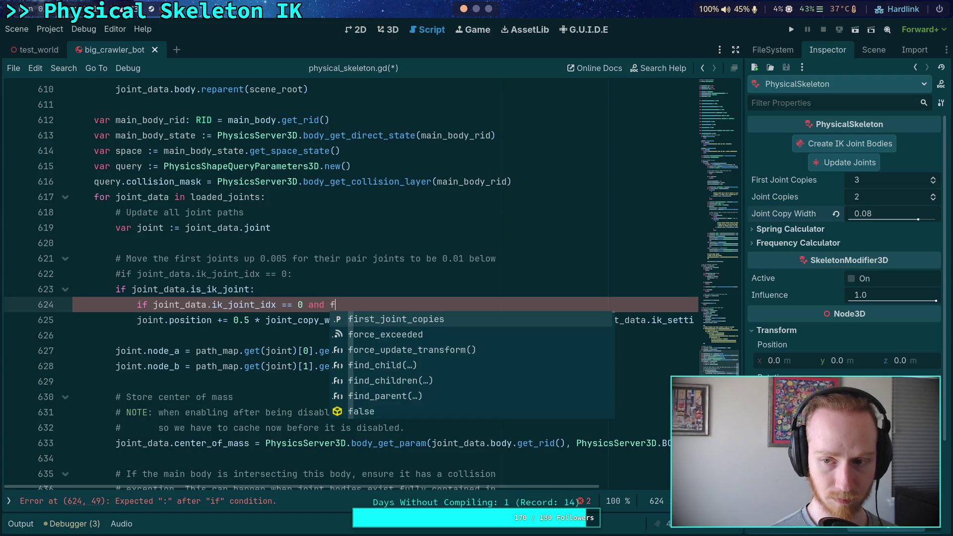
key("Return")
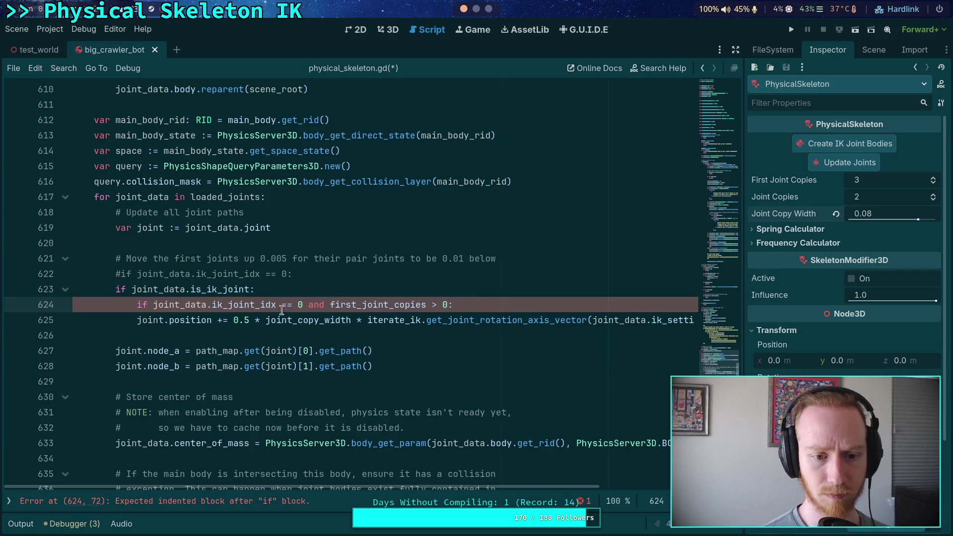
Indent the joint.position offset under the new condition and open a line below it.
left_click(139, 320)
key("Tab")
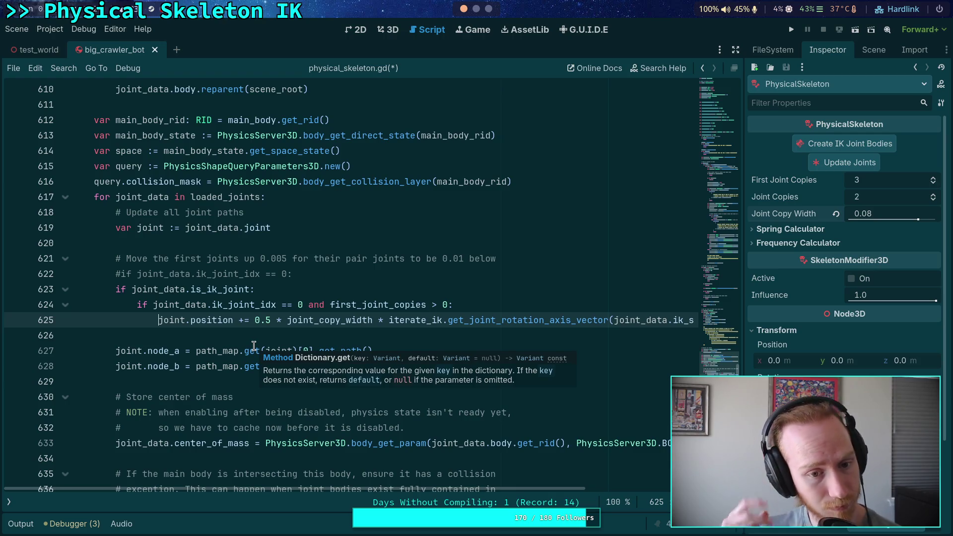
key("End")
key("Return")
key("BackSpace")
key("BackSpace")
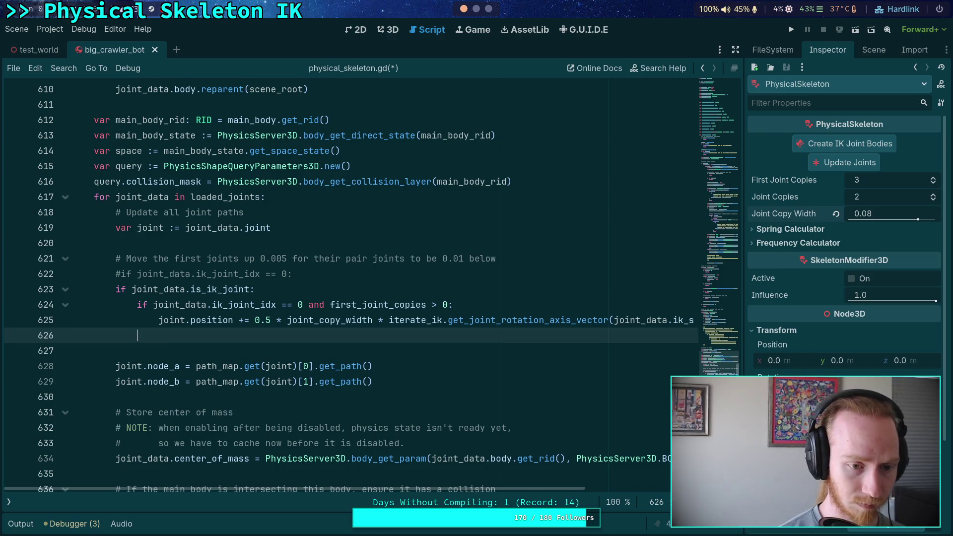
Start an 'elif joint_copies >' branch below the offset line.
type("elif joint_")
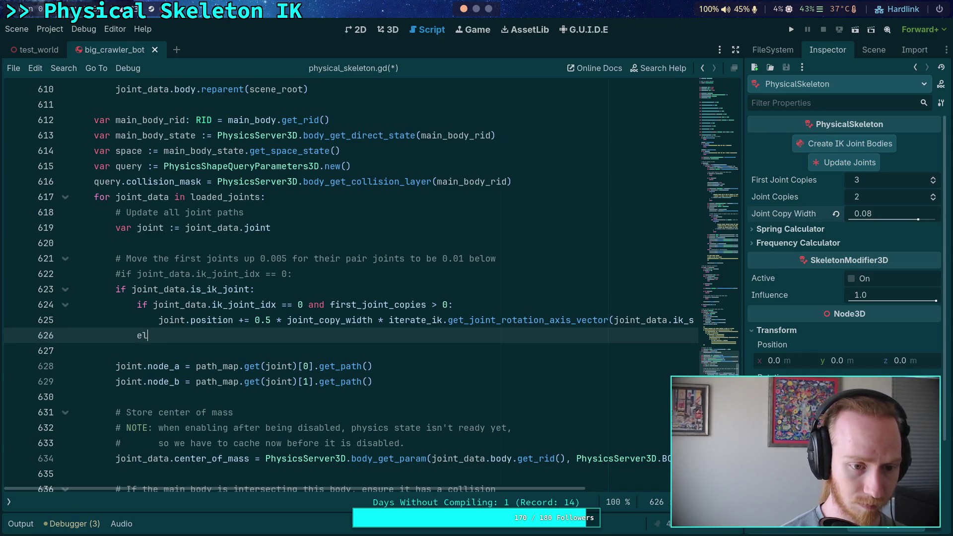
type("da")
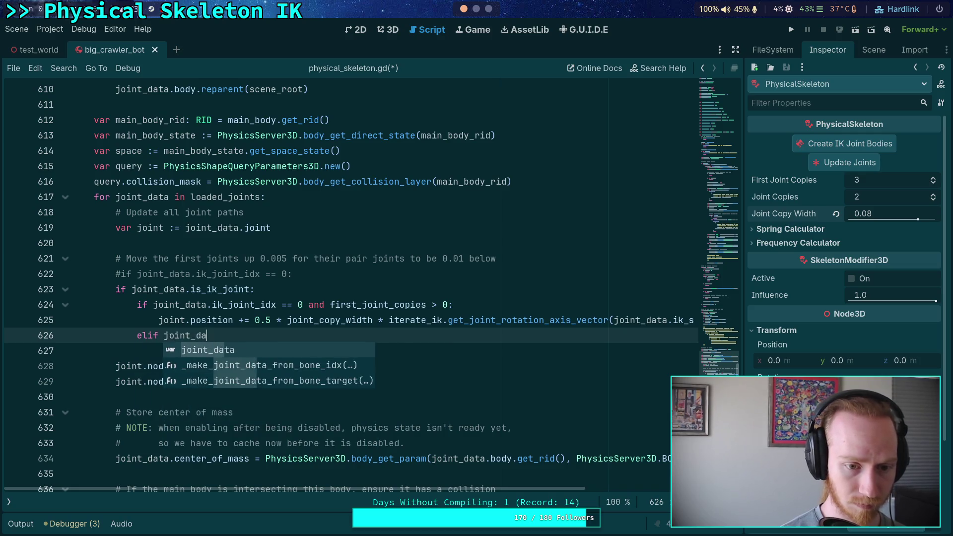
key("BackSpace")
key("BackSpace")
key("BackSpace")
type("joint_c")
key("Return")
type("> 0:")
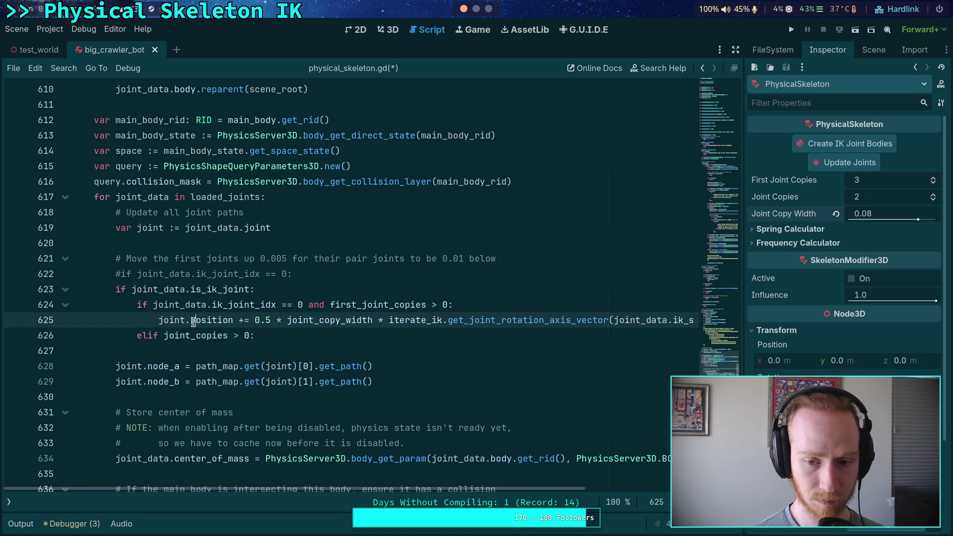
Split line 624 into nested 'if ik_joint_idx == 0:' and 'if first_joint_copies > 0:' checks.
left_click(261, 306)
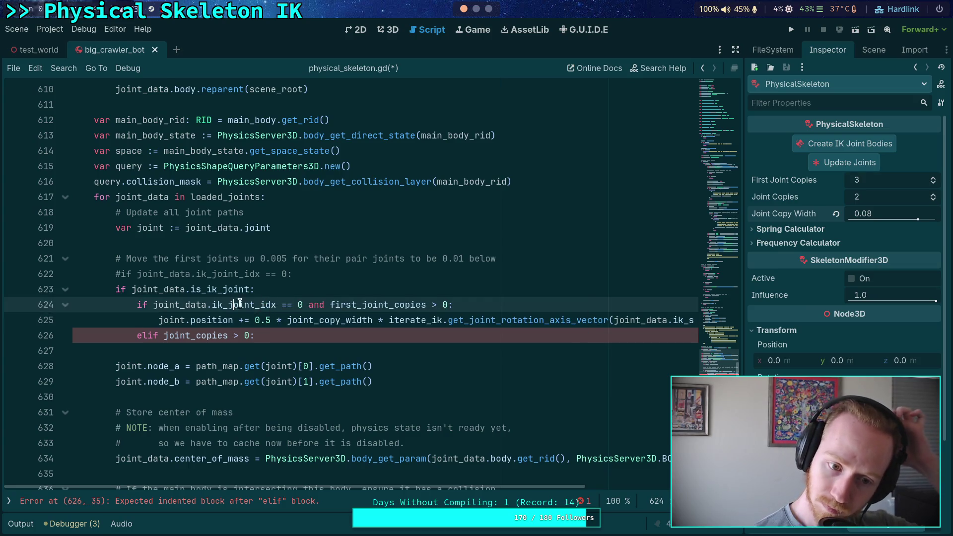
left_click_drag(154, 305, 446, 303)
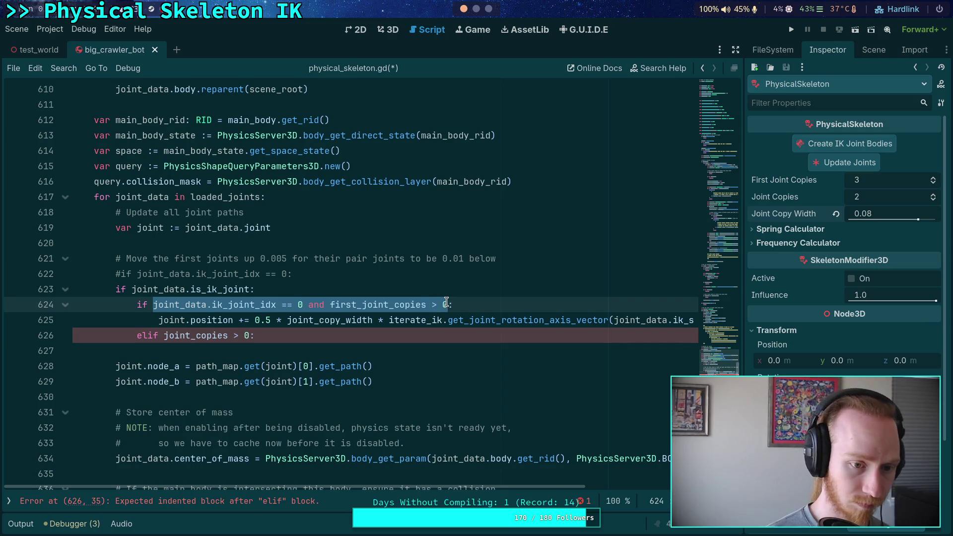
type("(")
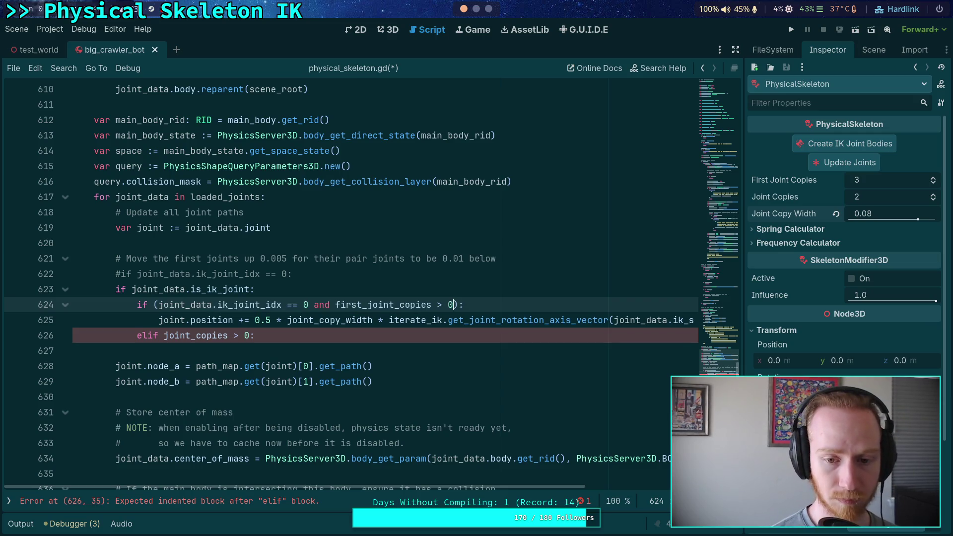
left_click(158, 305)
key("BackSpace")
left_click(455, 302)
key("BackSpace")
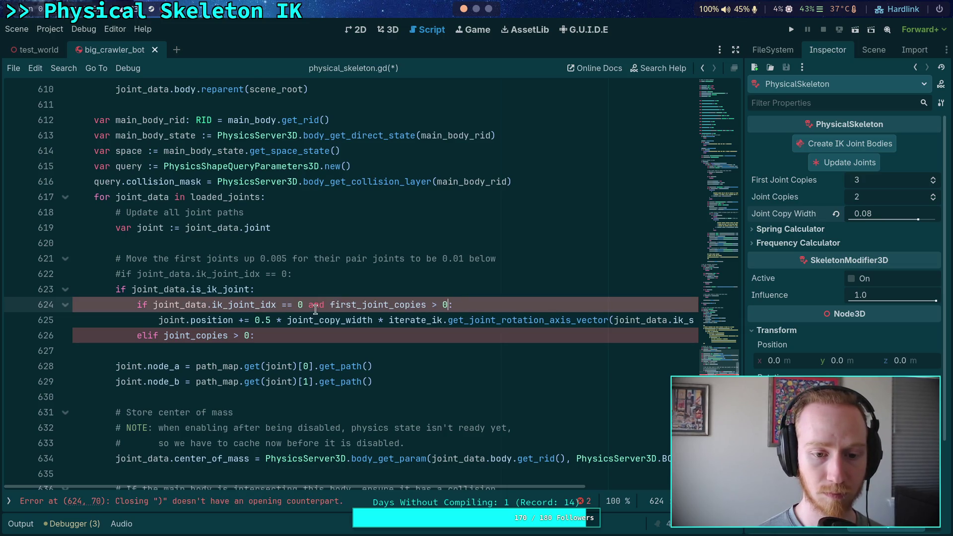
left_click(300, 304)
key("Return")
key("BackSpace")
key("BackSpace")
key("BackSpace")
type(":")
key("Delete")
key("Delete")
key("Delete")
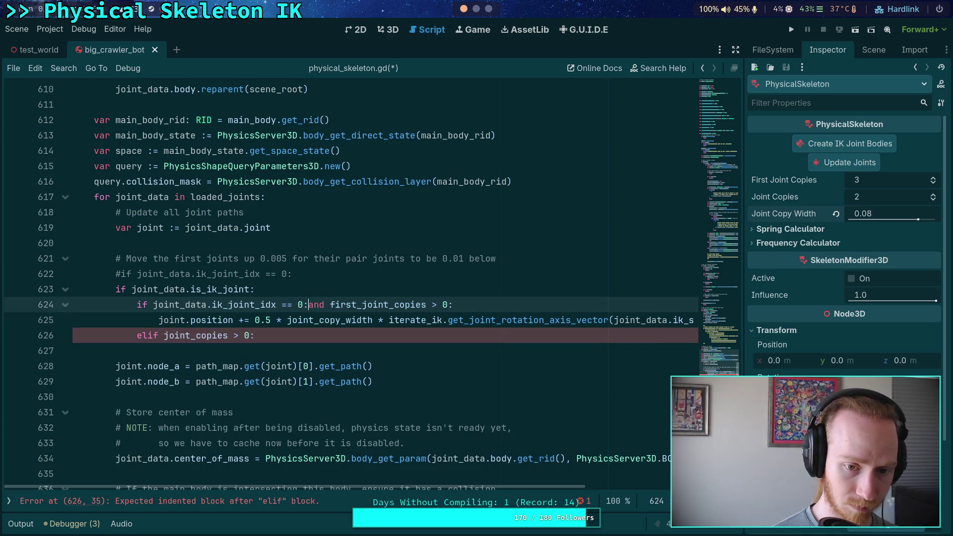
key("Return")
type("if")
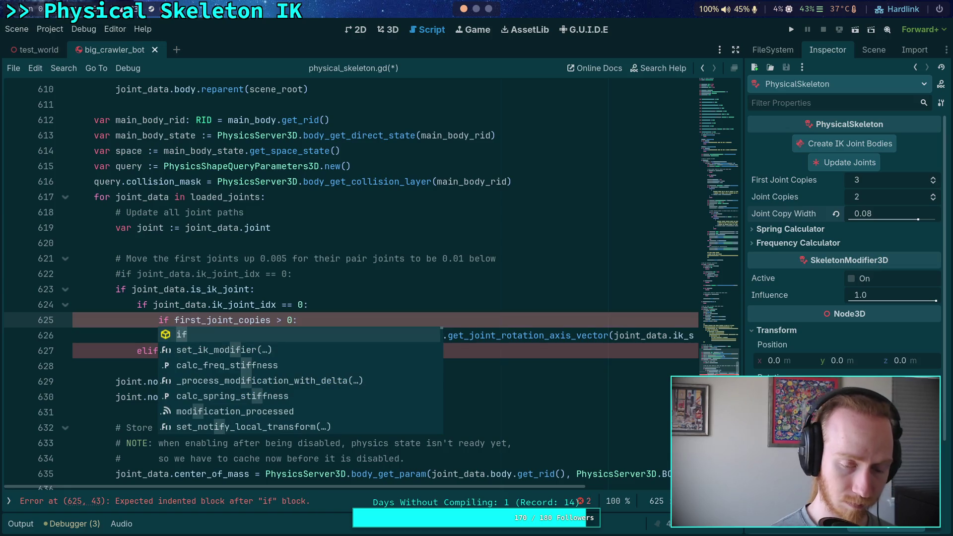
Indent the offset under the nested check and paste the same joint.position line under the elif.
left_click(158, 335)
key("Tab")
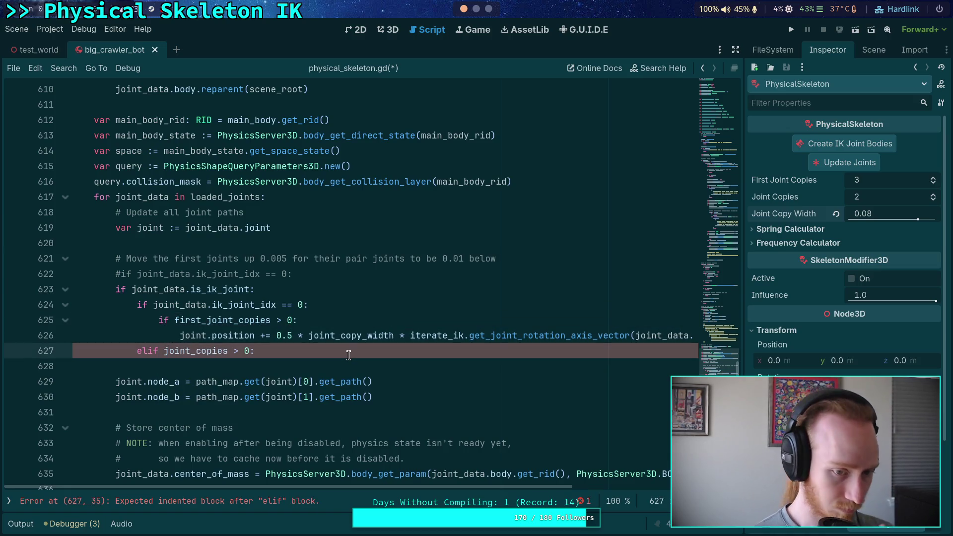
key("ctrl+c")
key("Down")
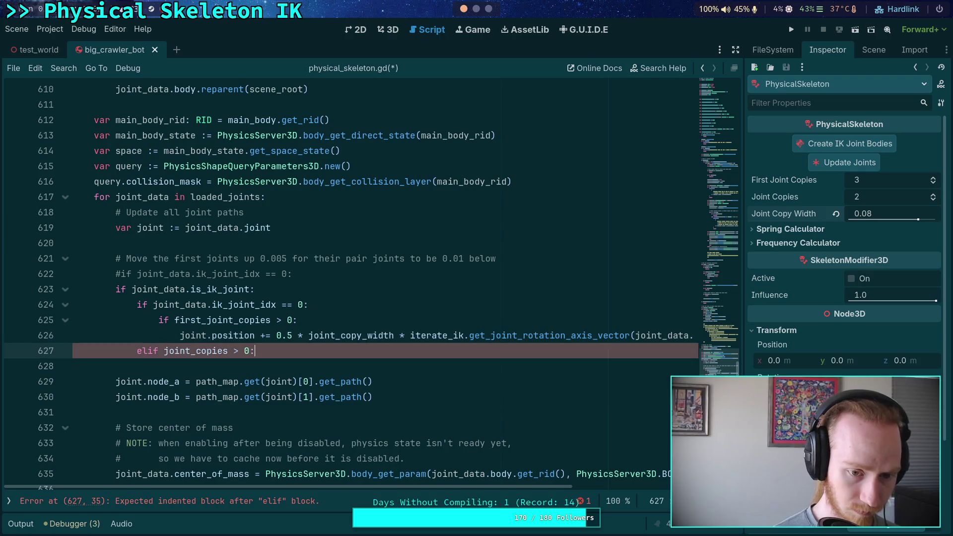
key("End")
key("Return")
key("ctrl+v")
key("Delete")
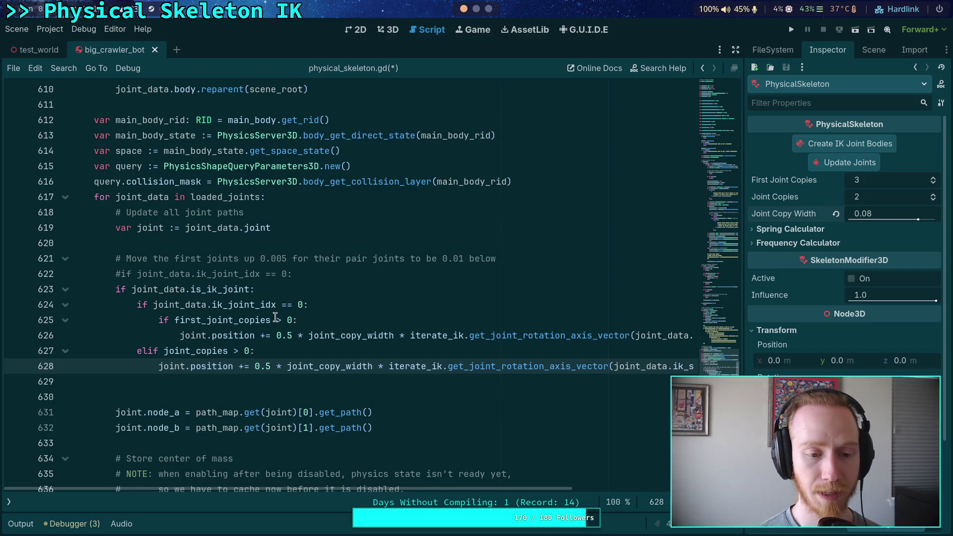
left_click_drag(168, 320, 302, 306)
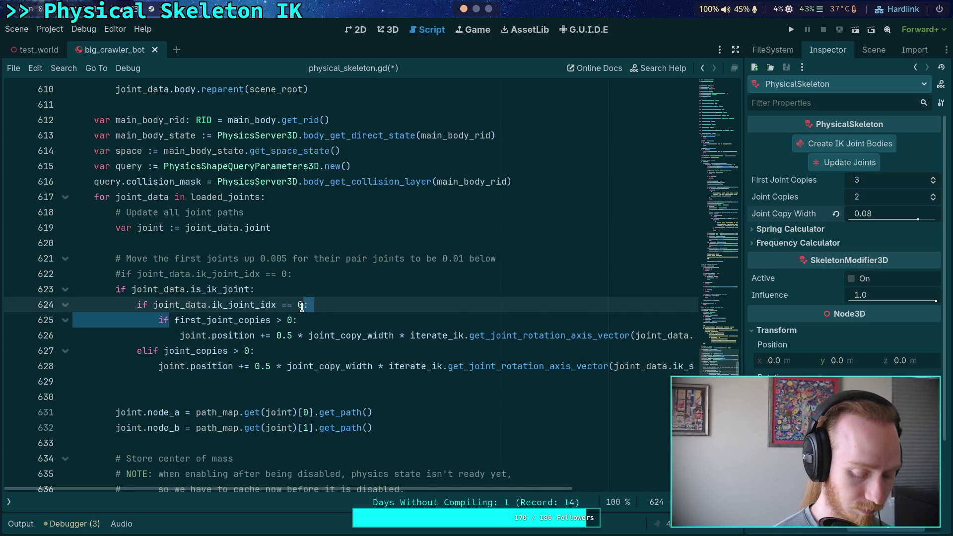
Combine the checks into one condition adding 'or joint_data.ik_joint_idx > 0 and joint_copies > 0'.
type("and first_joint_copies > 0")
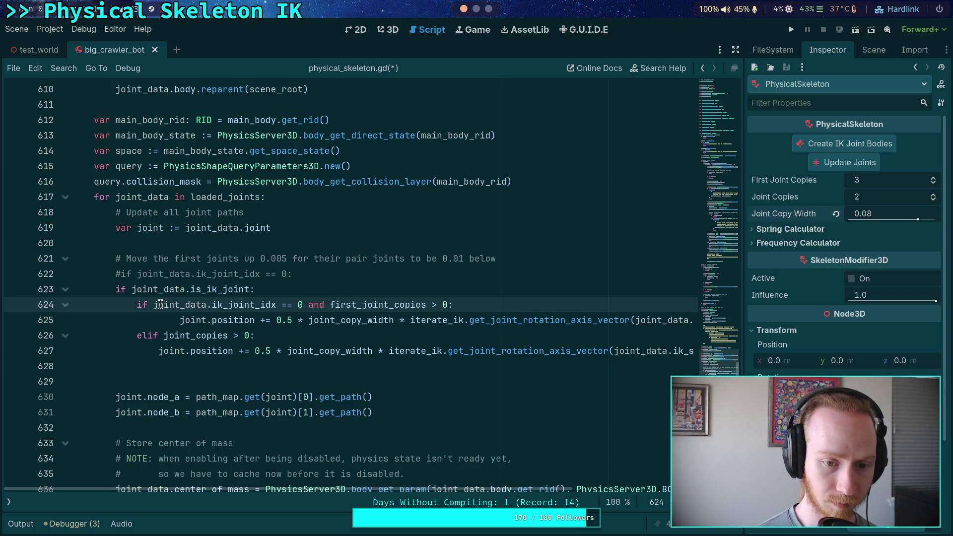
left_click_drag(154, 305, 448, 307)
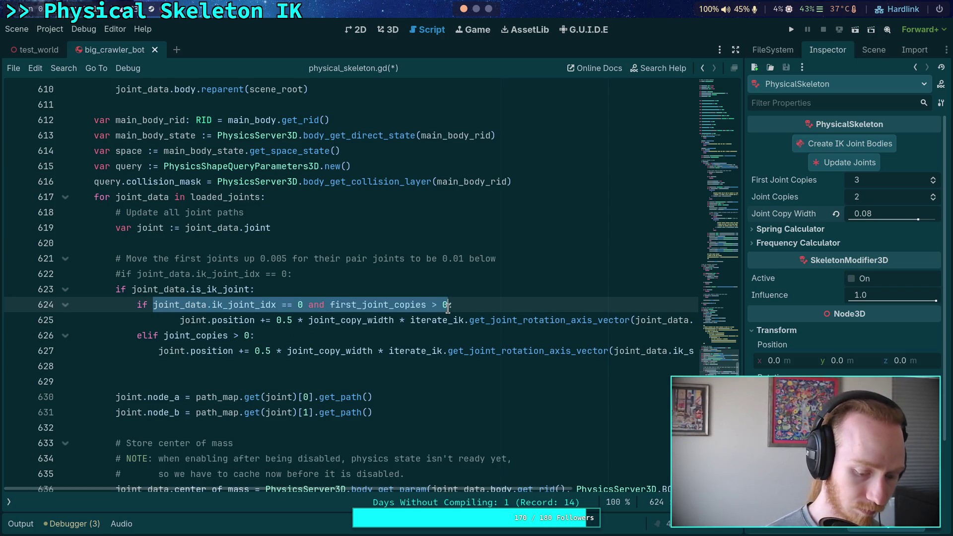
type("(")
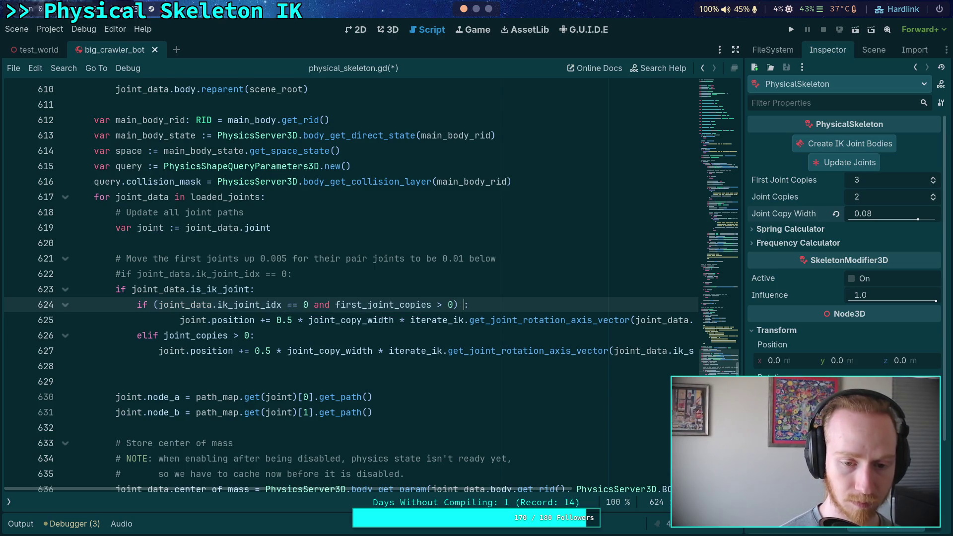
type("or ")
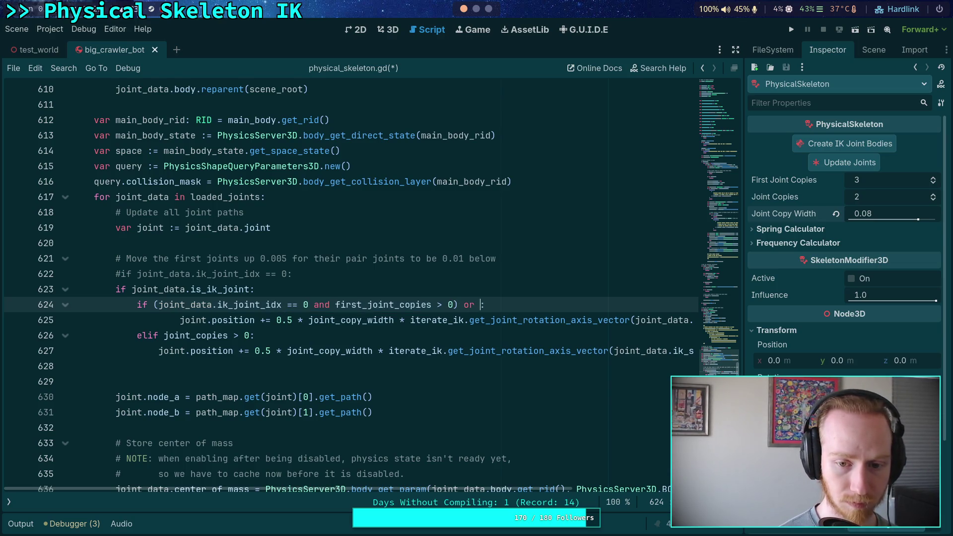
type("joint_")
type("ik")
key("BackSpace")
key("BackSpace")
key("BackSpace")
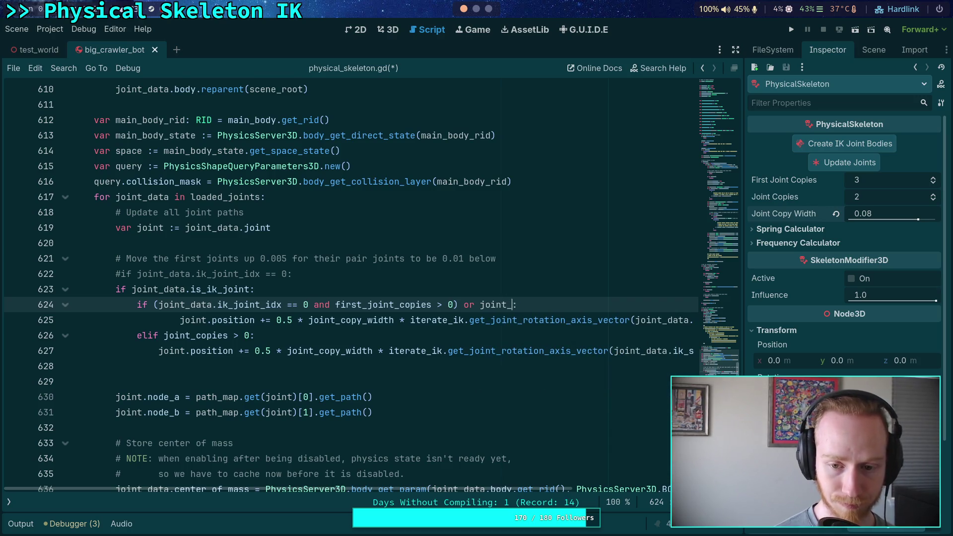
type(".")
key("BackSpace")
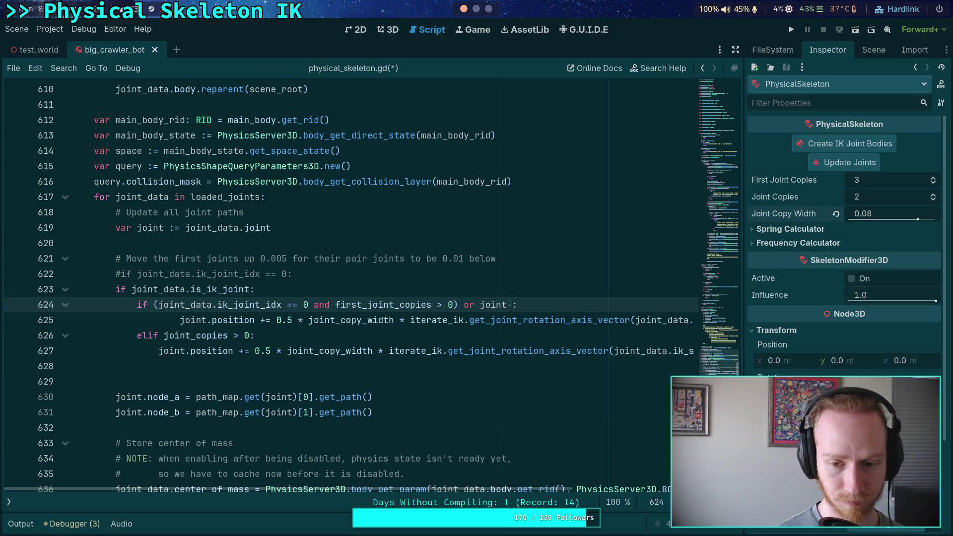
type("_data.i")
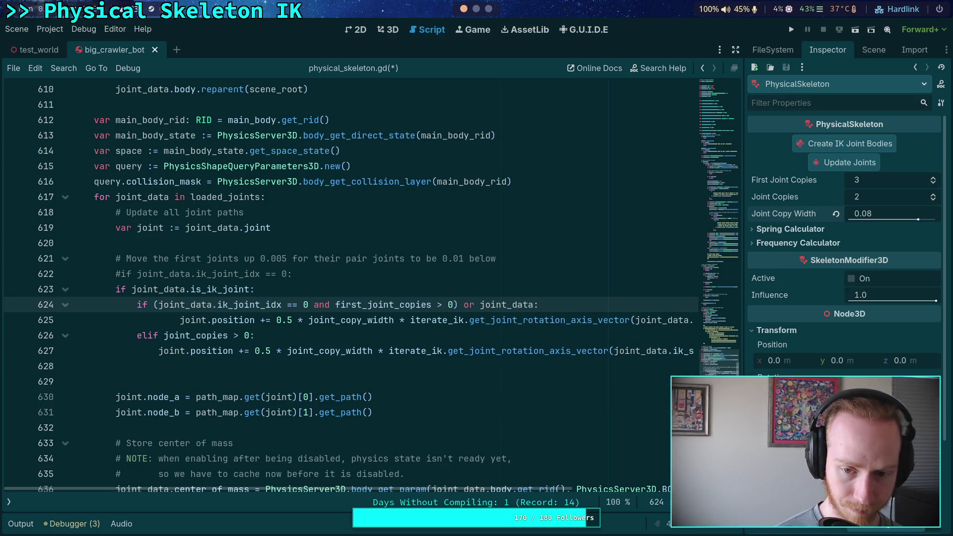
key("Return")
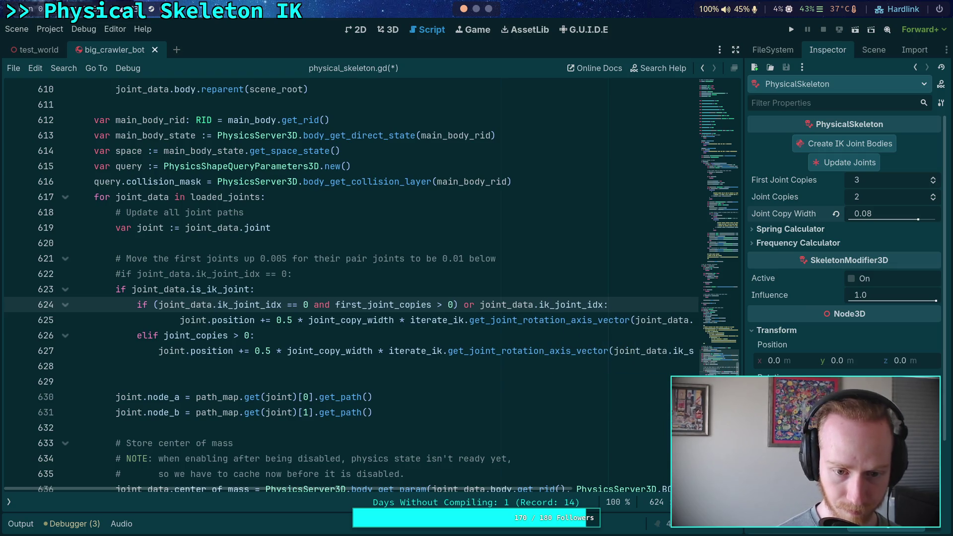
type("> 0 and ")
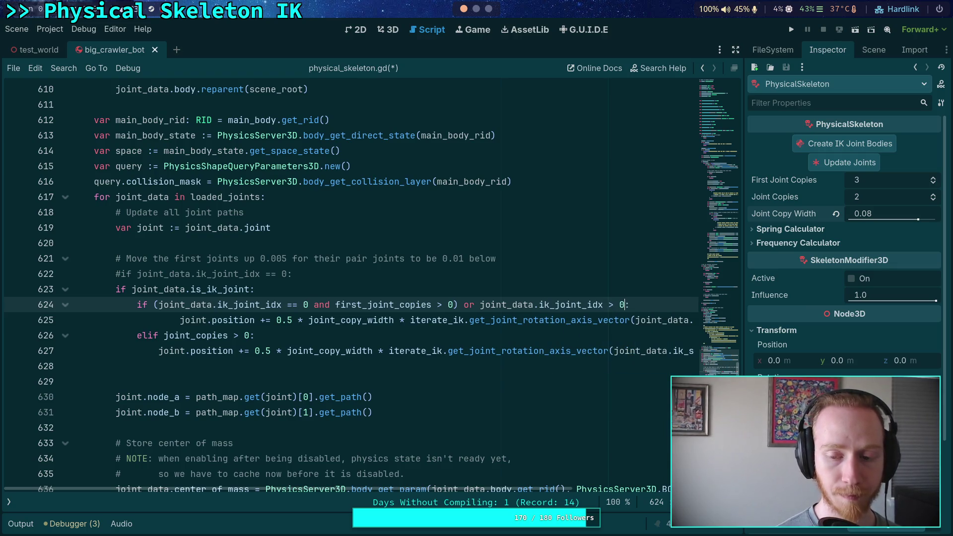
type("joi")
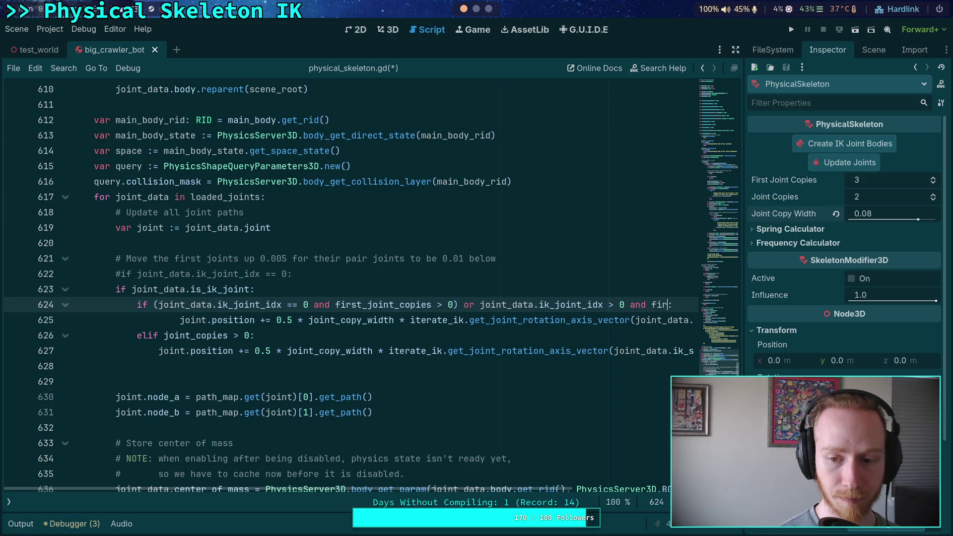
key("Down")
key("Return")
type("> 0")
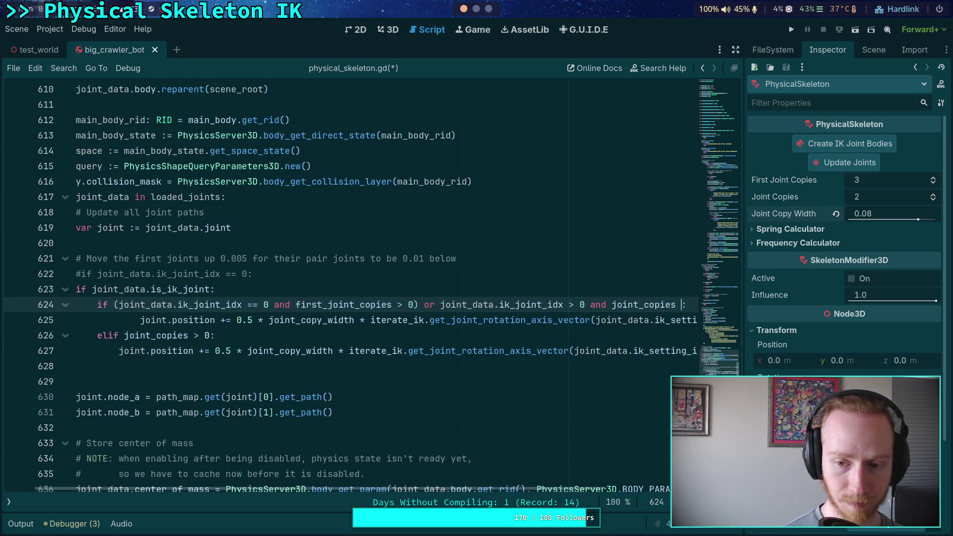
Wrap the condition in parentheses across multiple lines with '):' on its own line.
left_click_drag(425, 305, 680, 307)
type("(")
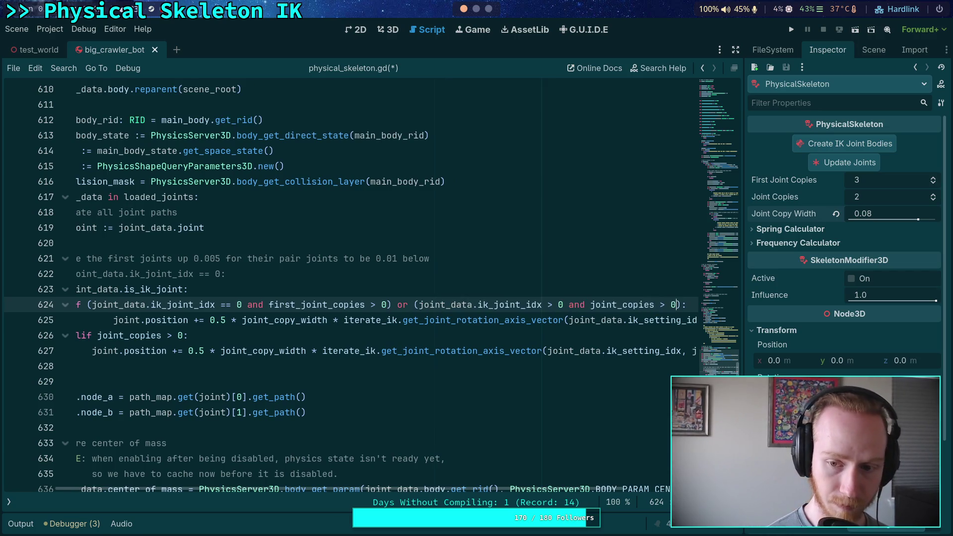
left_click_drag(495, 491, 432, 491)
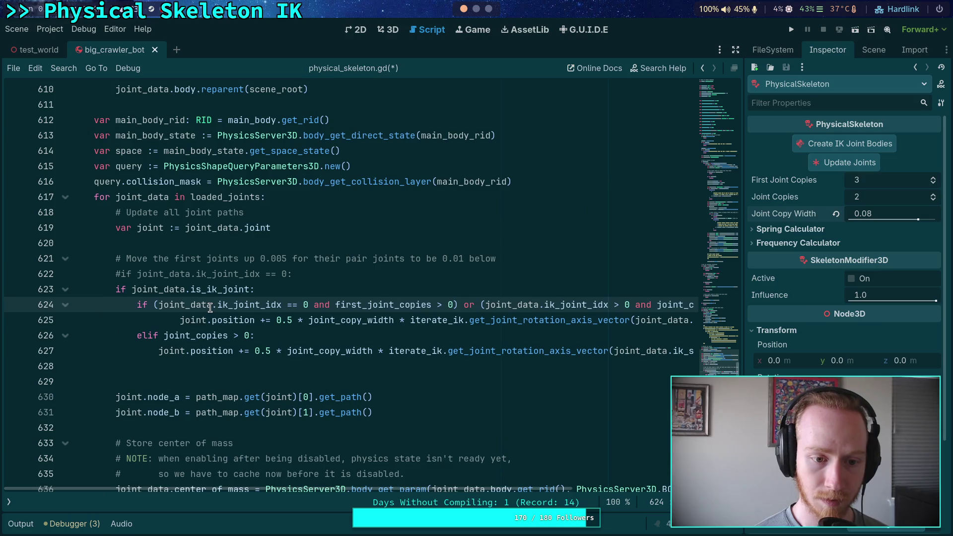
left_click(154, 304)
type("(")
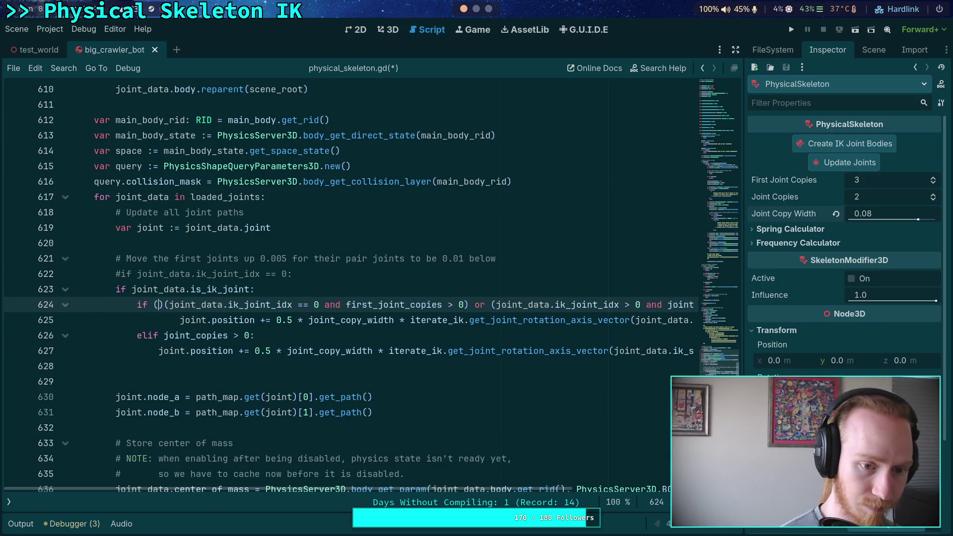
key("Return")
key("Tab")
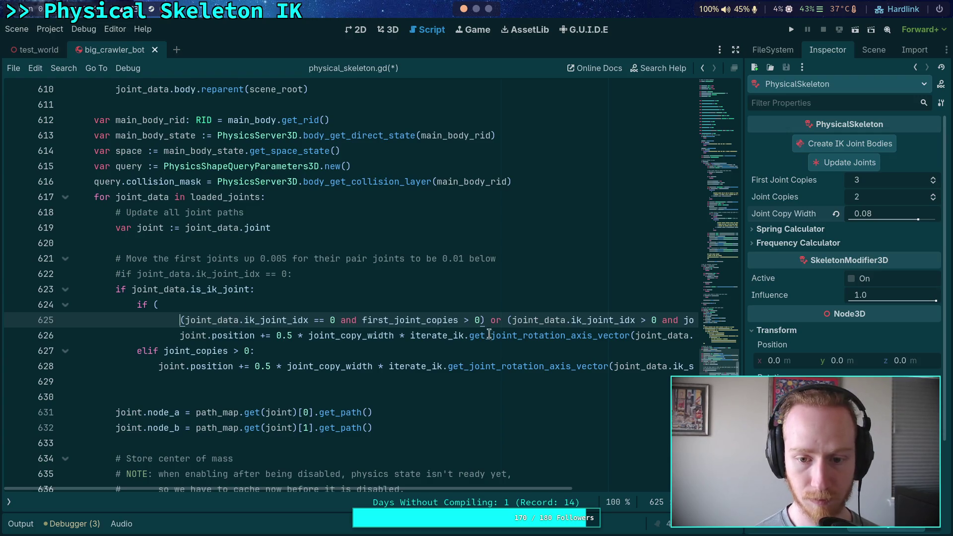
left_click(489, 320)
key("Return")
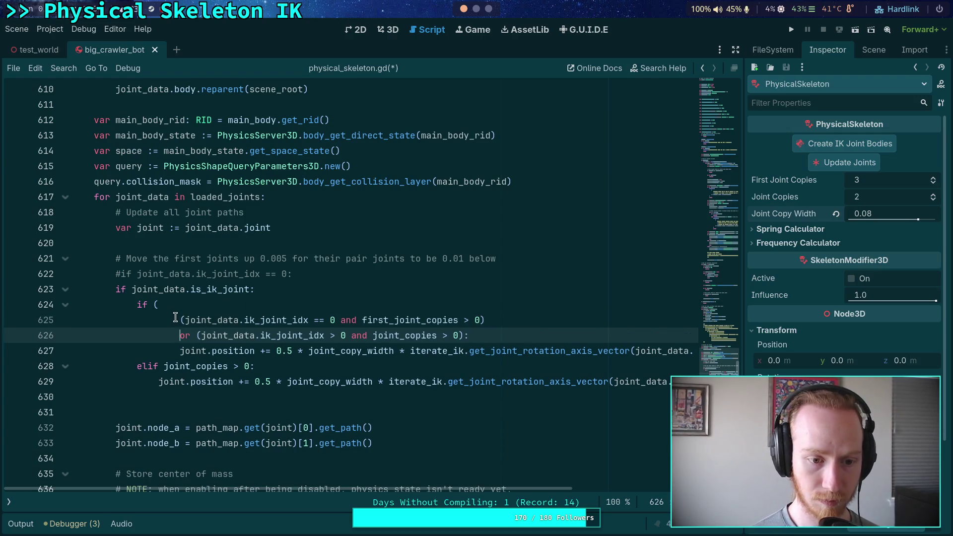
key("Up")
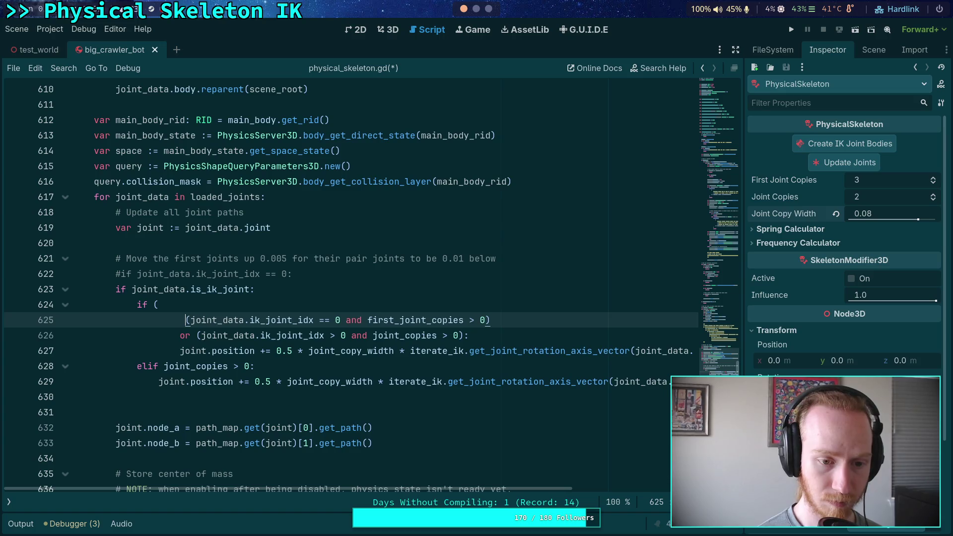
left_click(465, 336)
key("Return")
key("BackSpace")
type("):")
Dedent the position update, delete the leftover elif block, and save the script.
left_click(402, 366)
key("shift+Tab")
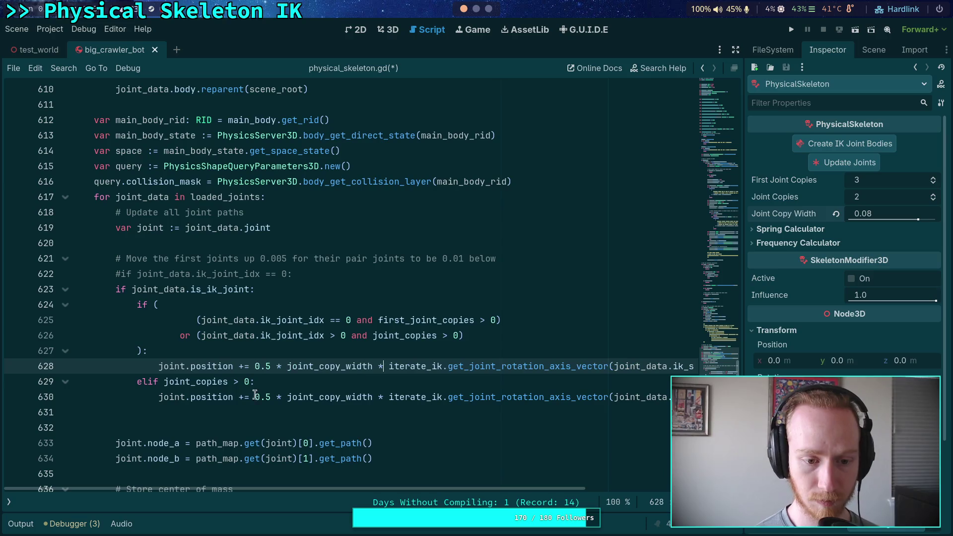
mouse_move(137, 382)
left_mouse_down()
mouse_move(169, 398)
mouse_move(141, 408)
left_mouse_up()
key("BackSpace")
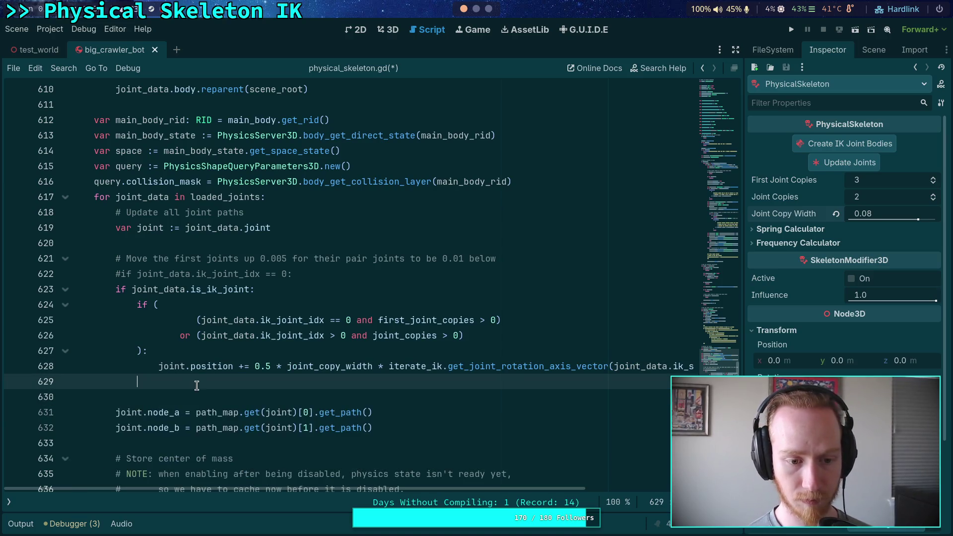
key("BackSpace")
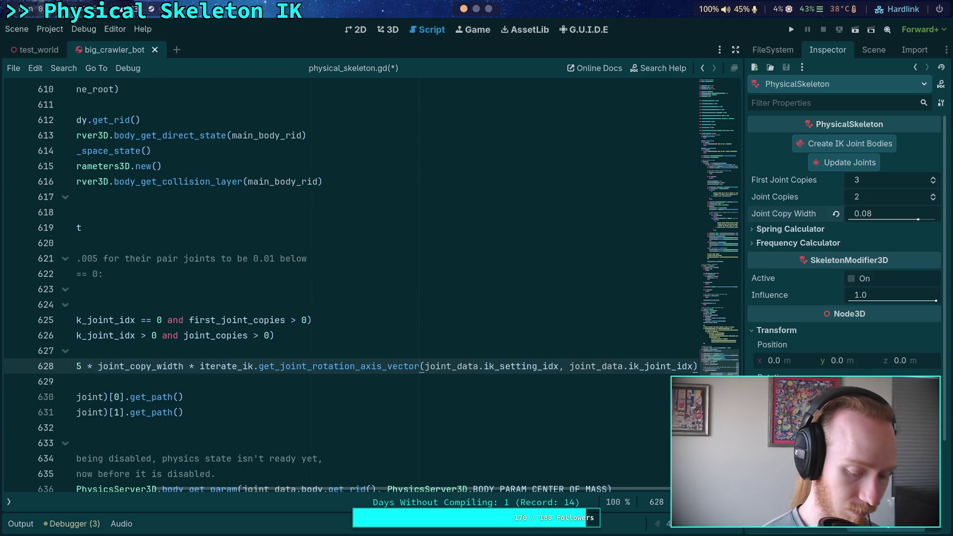
key("ctrl+s")
key("Down")
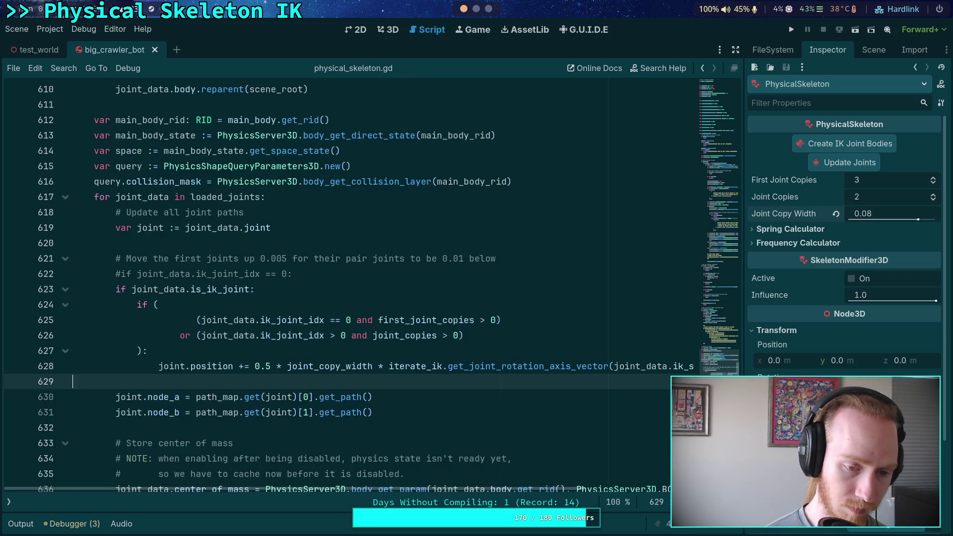
Delete the two outdated comment lines above the IK-joint check.
scroll(357, 298, "down", 1)
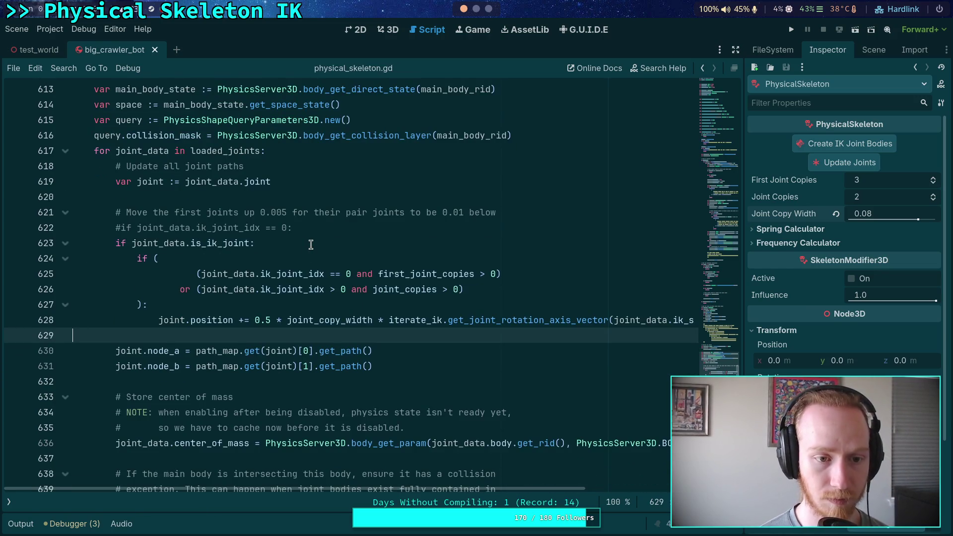
mouse_move(322, 227)
left_mouse_down()
mouse_move(65, 229)
mouse_move(65, 214)
left_mouse_up()
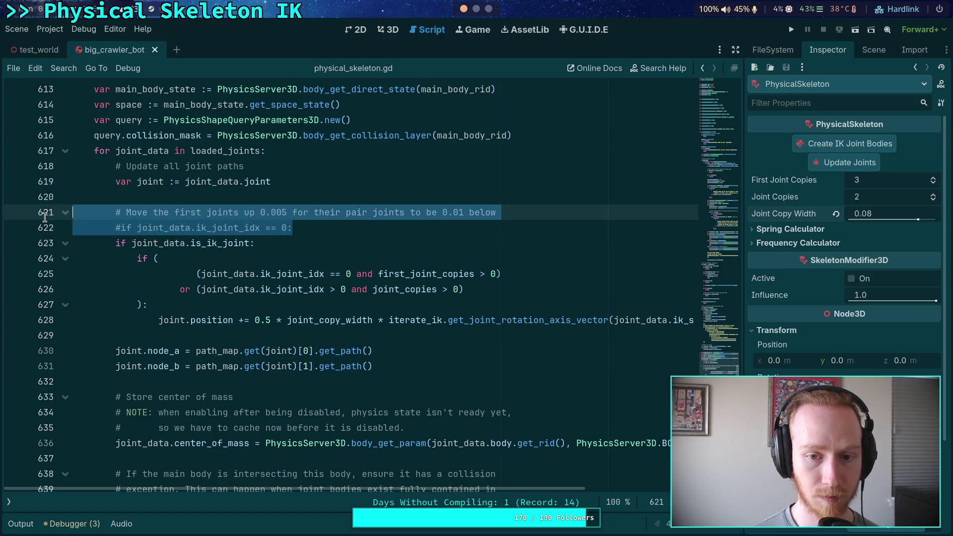
key("BackSpace")
left_click(154, 298)
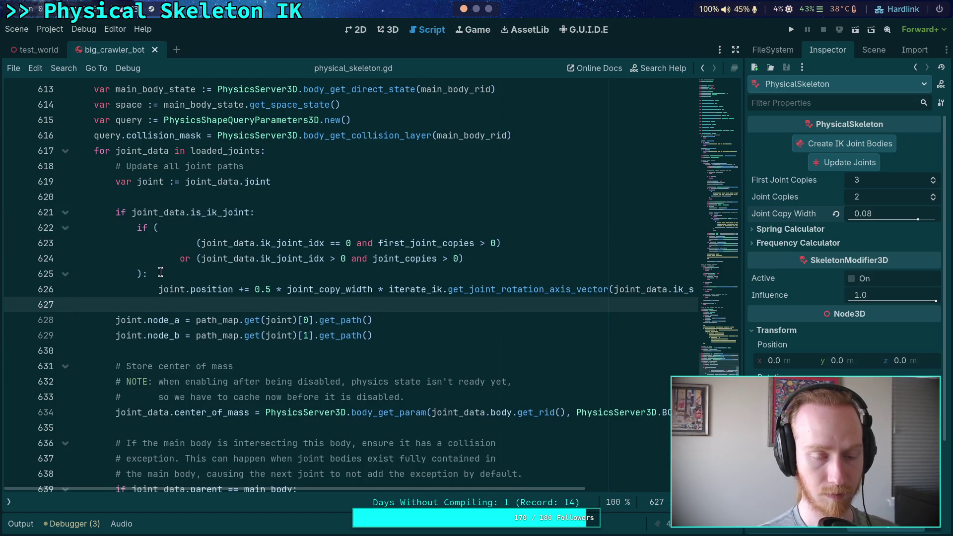
Add the comment 'Move joint up axis if copies should be made' and save the script.
left_click(194, 197)
key("Return")
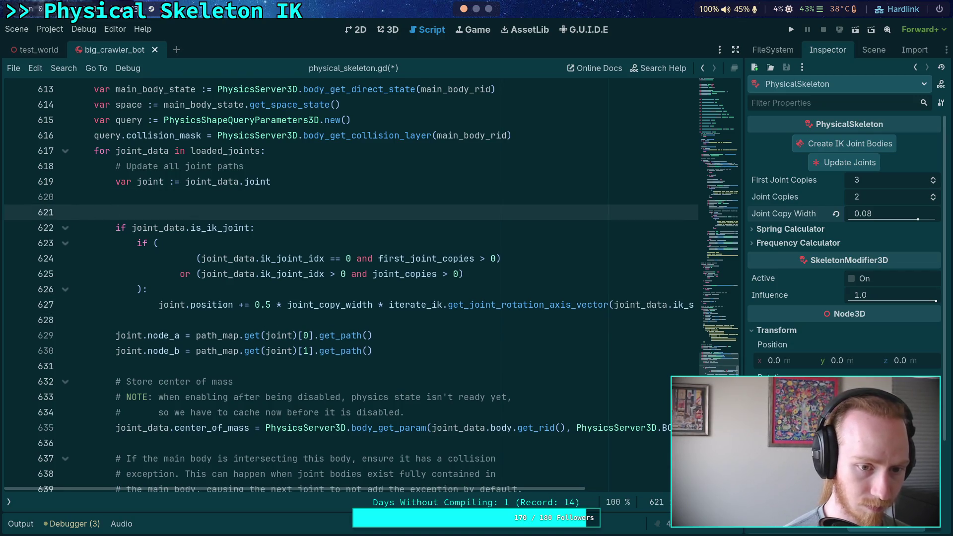
type("Move u")
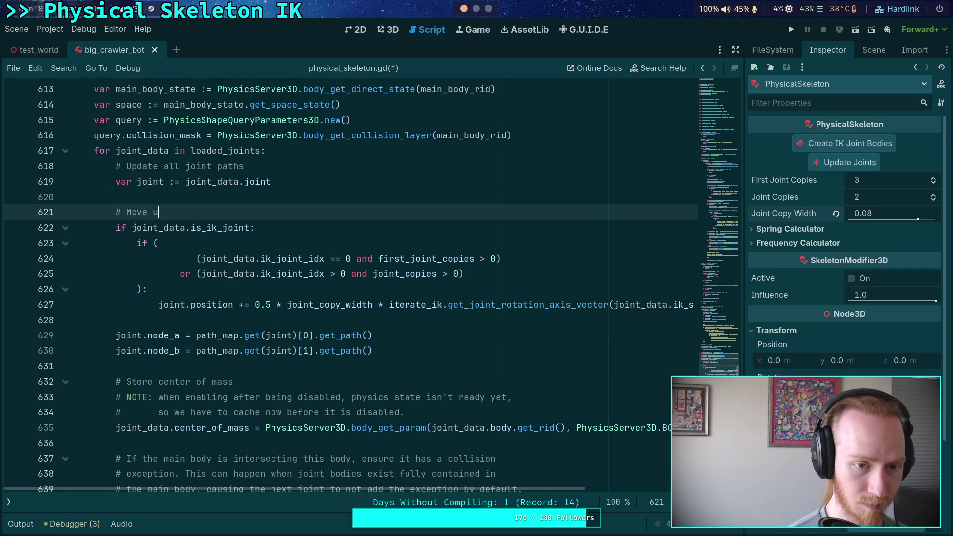
key("BackSpace")
type("joint up ax")
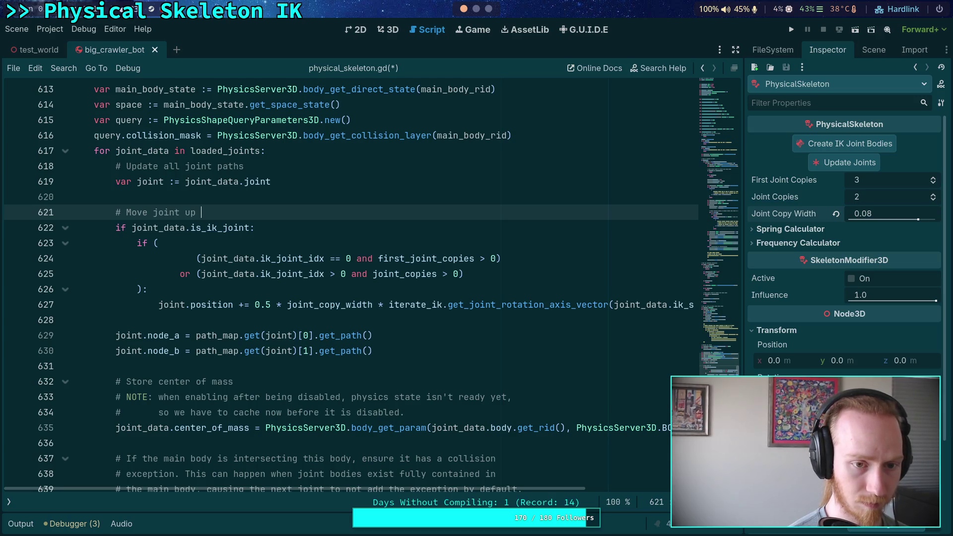
type("is if c")
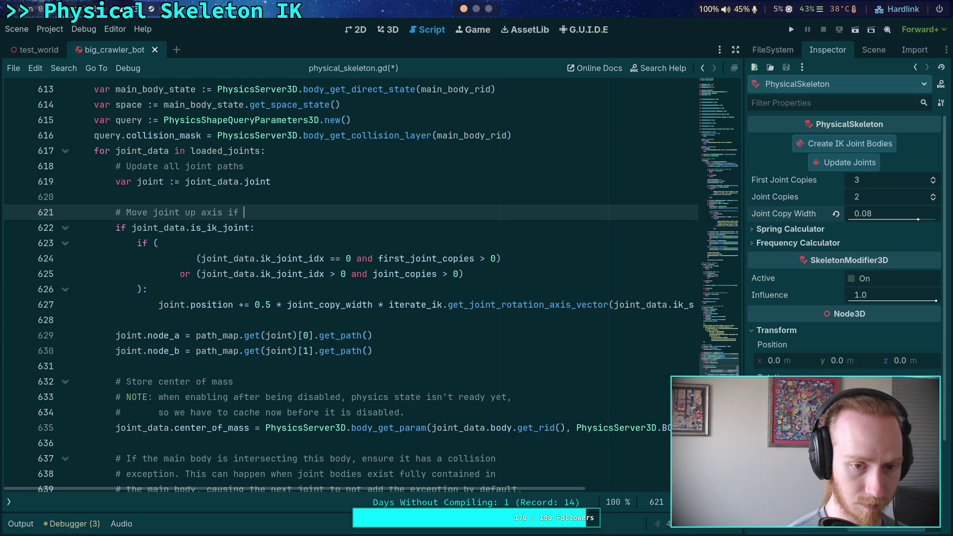
type("opies ")
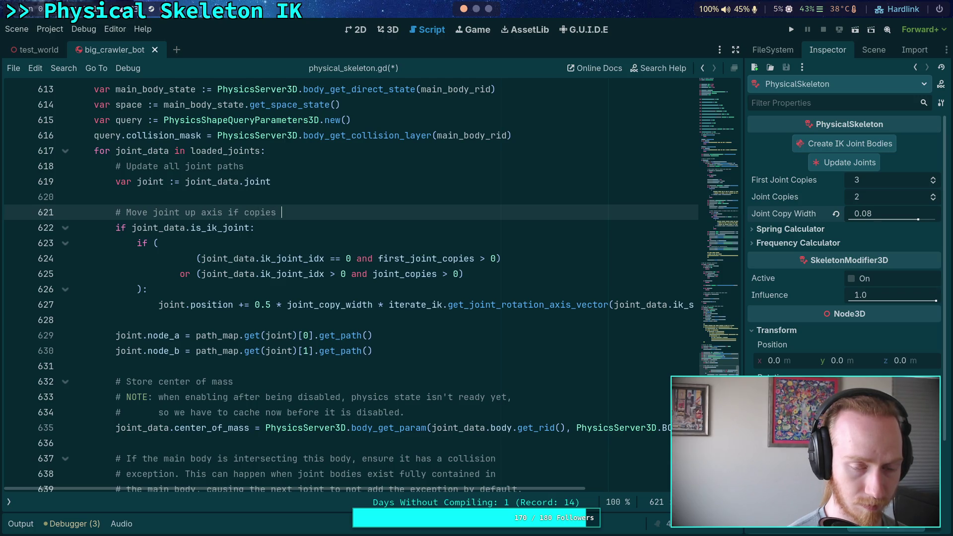
type("should be made")
key("ctrl+s")
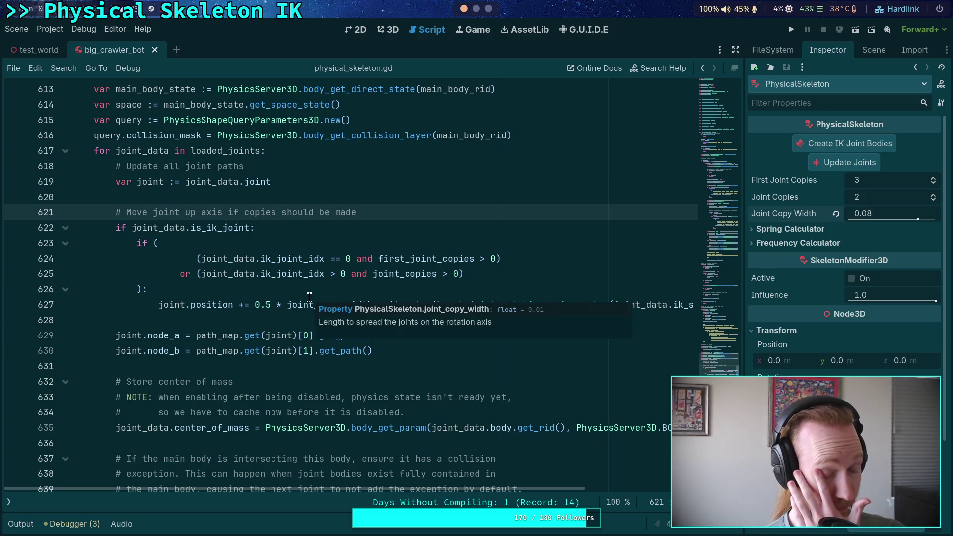
scroll(309, 297, "down", 1)
scroll(310, 297, "down", 17)
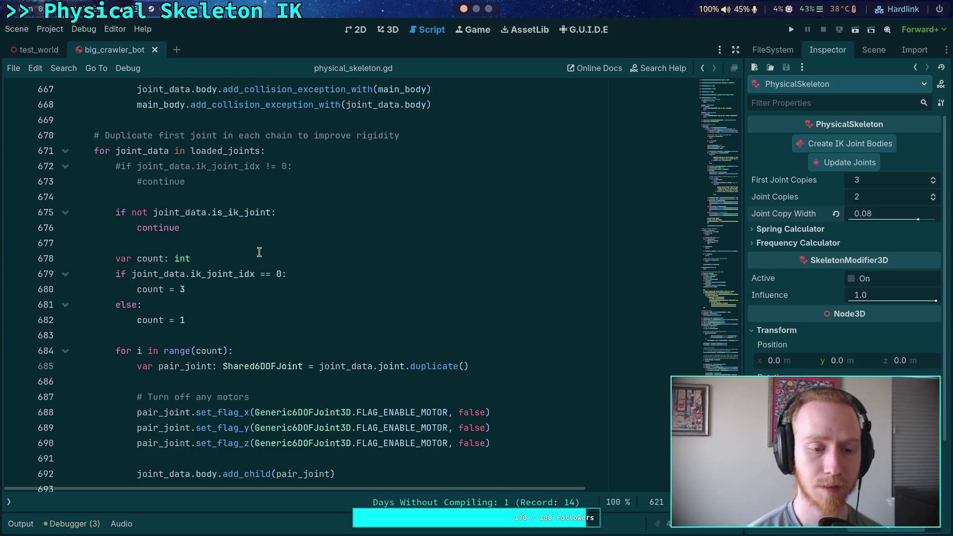
Replace the hard-coded copy counts 3 and 1 with first_joint_copies and joint_copies.
left_click_drag(207, 288, 179, 289)
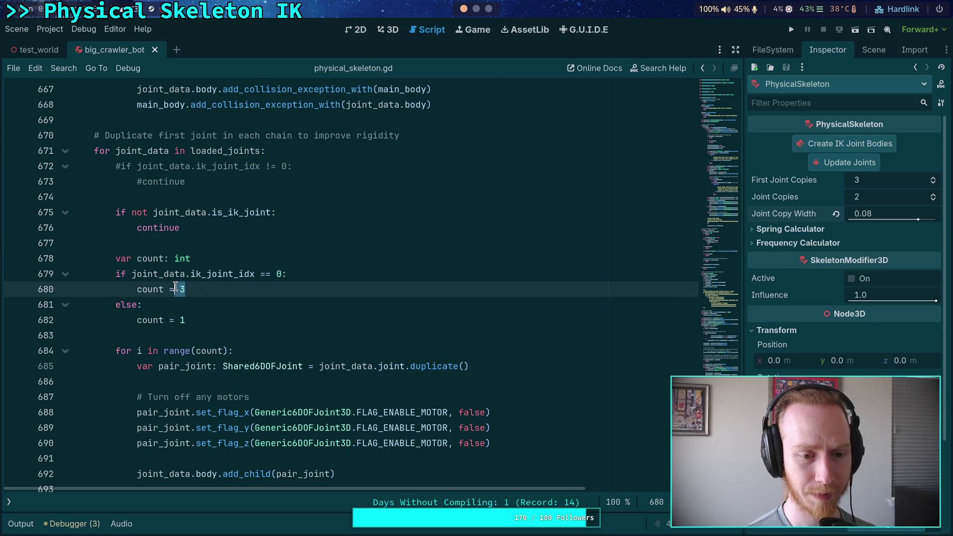
type("fir")
key("Return")
left_click_drag(189, 320, 179, 322)
type("joi")
key("Return")
scroll(175, 307, "down", 3)
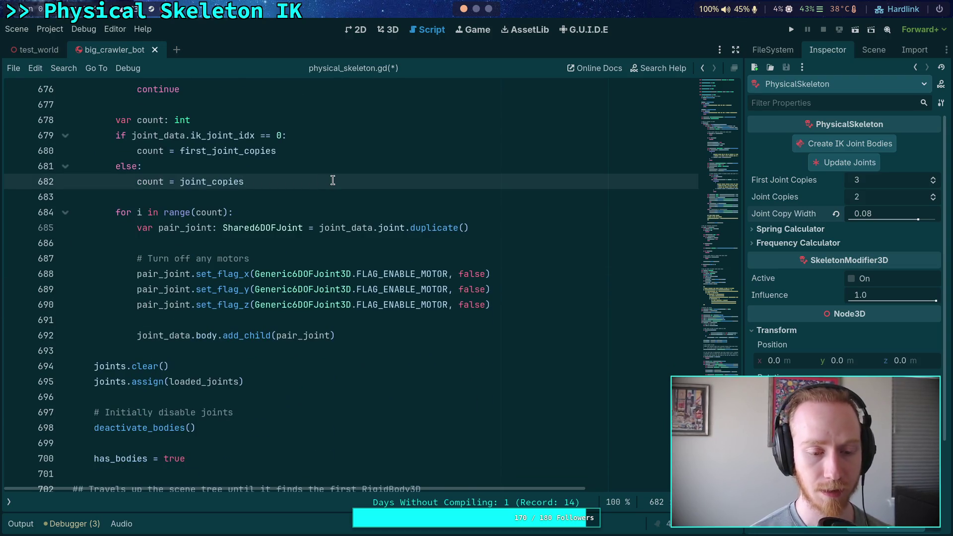
key("Return")
key("Return")
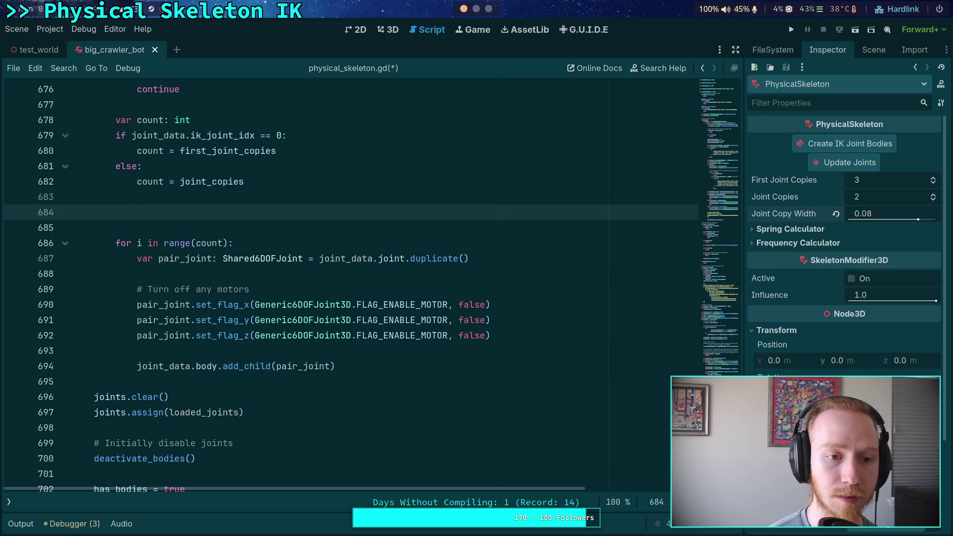
Add 'if count == 0: continue' so the duplicate loop skips joints with no copies.
scroll(362, 216, "up", 2)
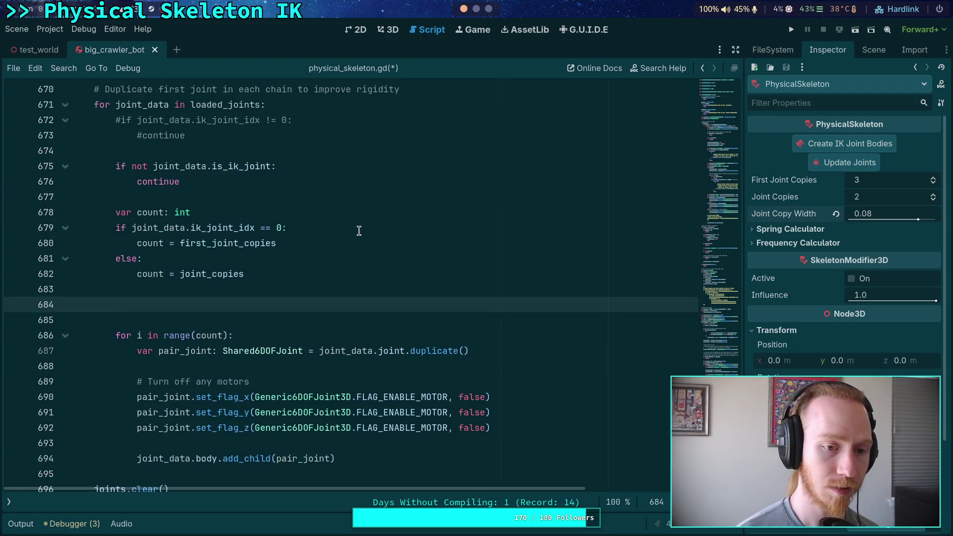
type("if count == 0:")
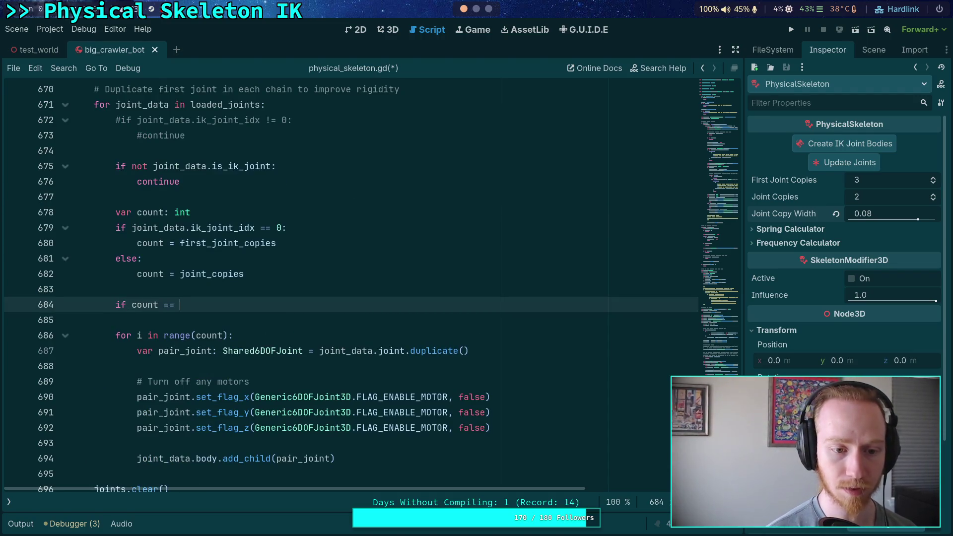
key("Return")
type("continue")
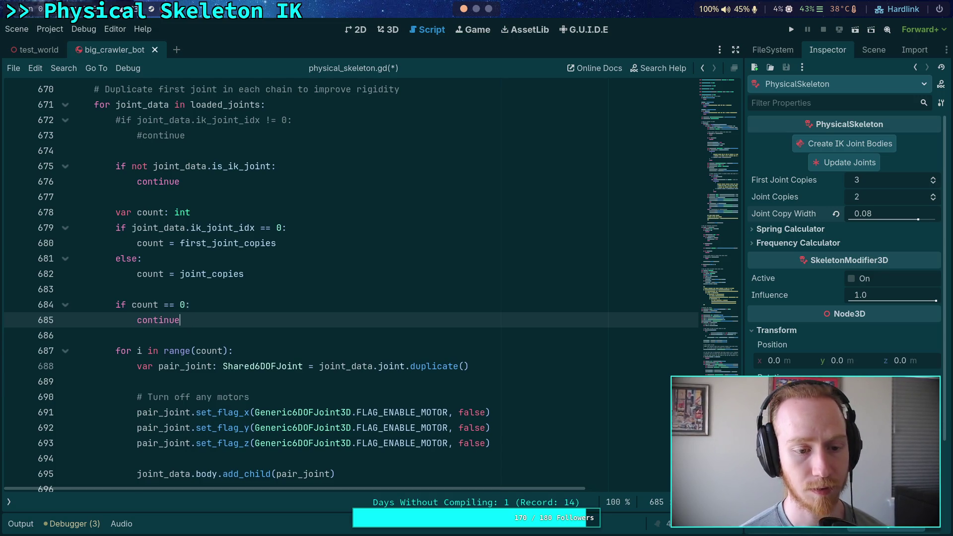
key("Return")
key("Return")
Define 'var step_size: float = joint_copy_width / float(count)' before the for loop.
type("ar step_")
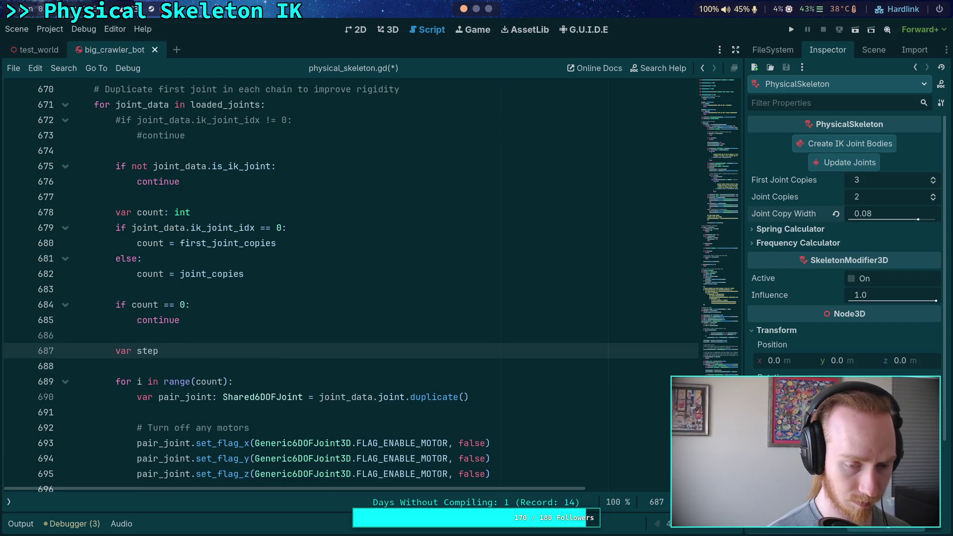
type("size: float =")
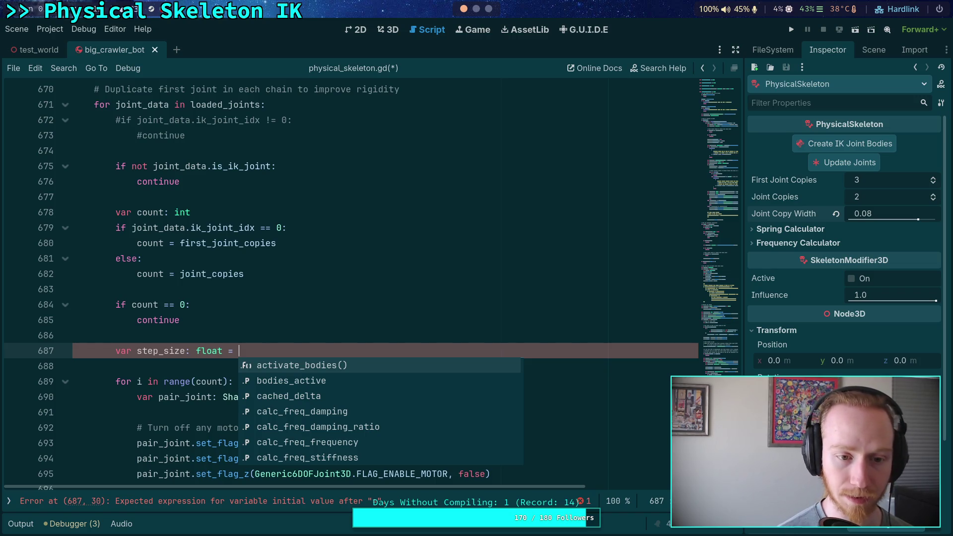
type("joint")
key("Down")
key("Down")
key("Return")
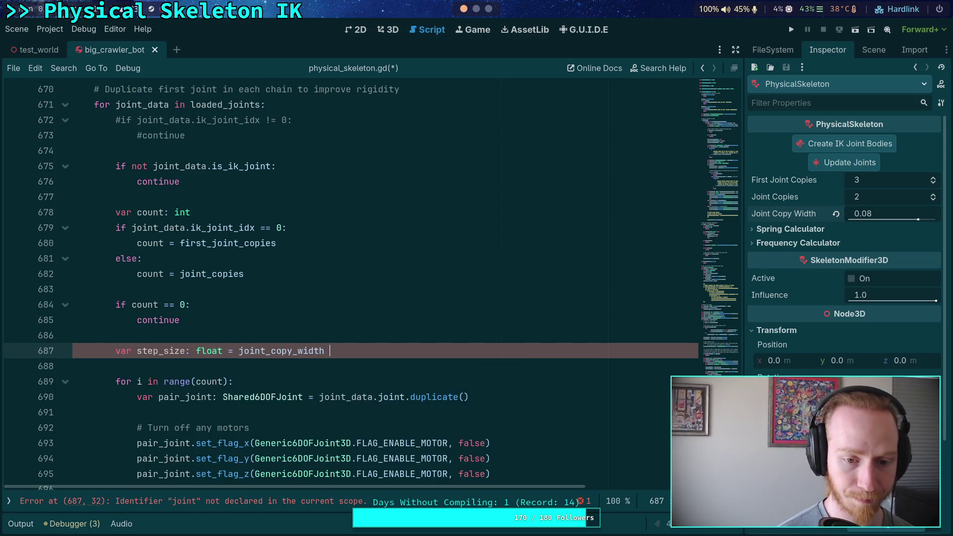
key("BackSpace")
key("BackSpace")
type("/ float(o")
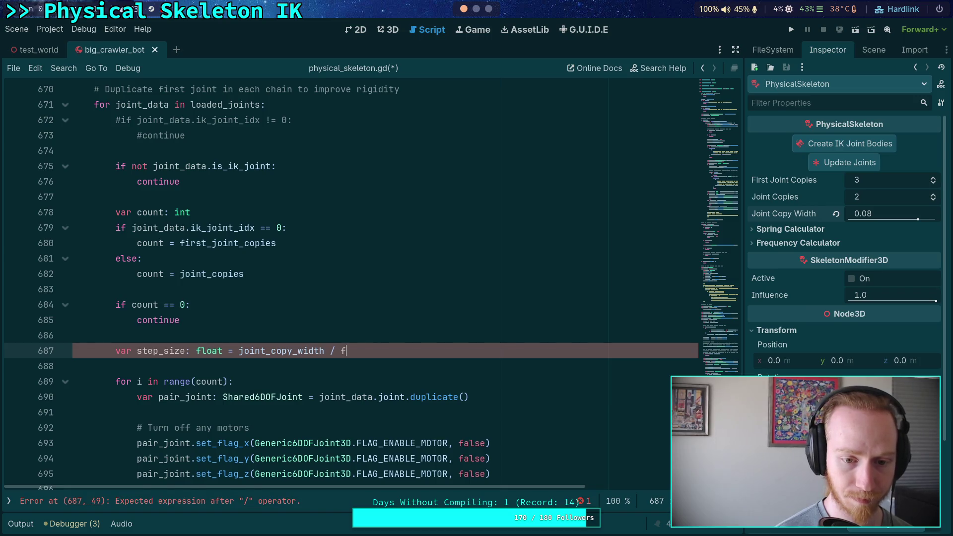
key("BackSpace")
type("count)")
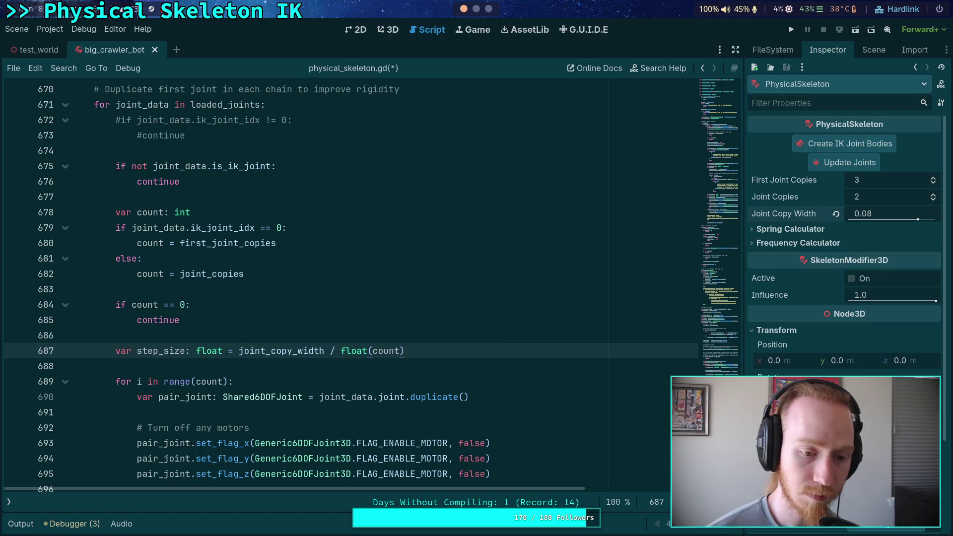
scroll(315, 227, "down", 2)
left_click(501, 308)
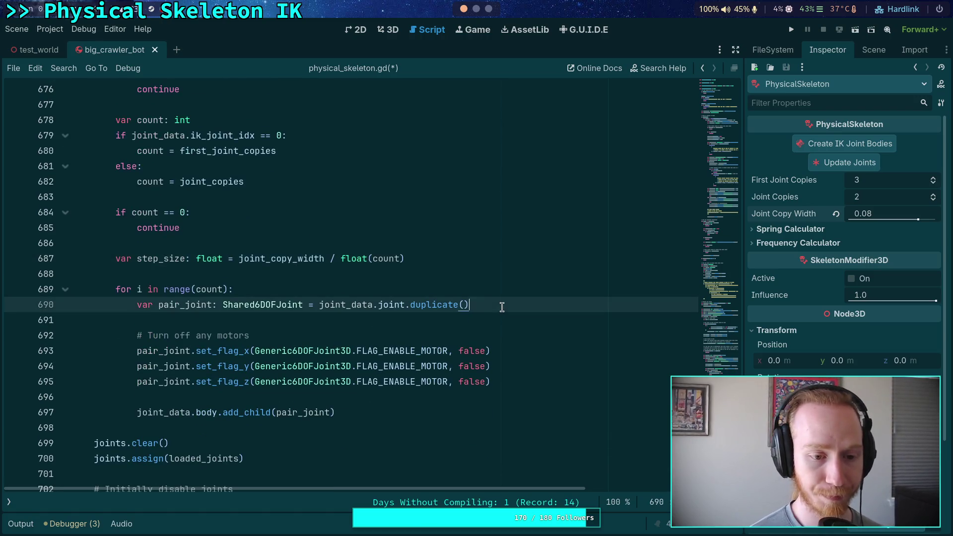
Add a line offsetting pair_joint.position by step_size * (i + 1) after the duplicate call.
key("Return")
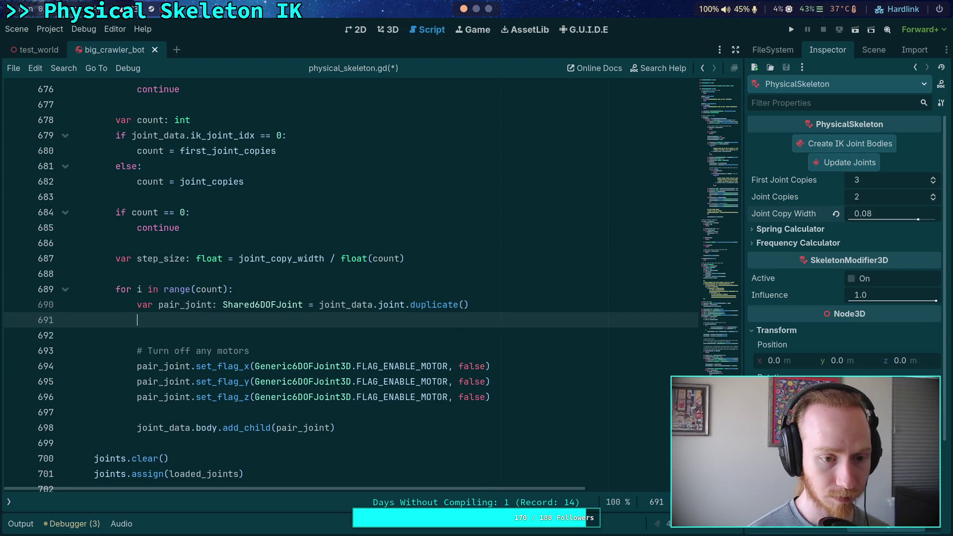
key("Return")
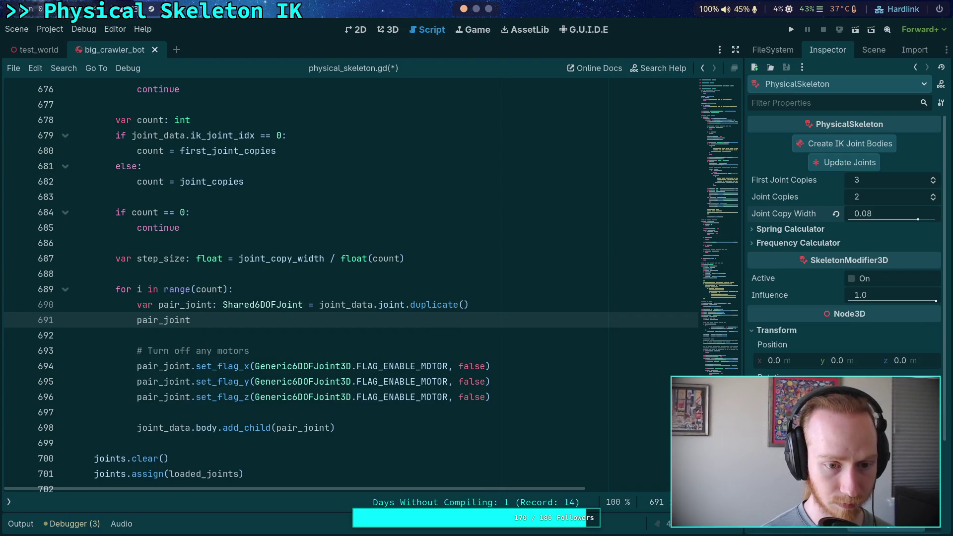
type(".po")
key("Return")
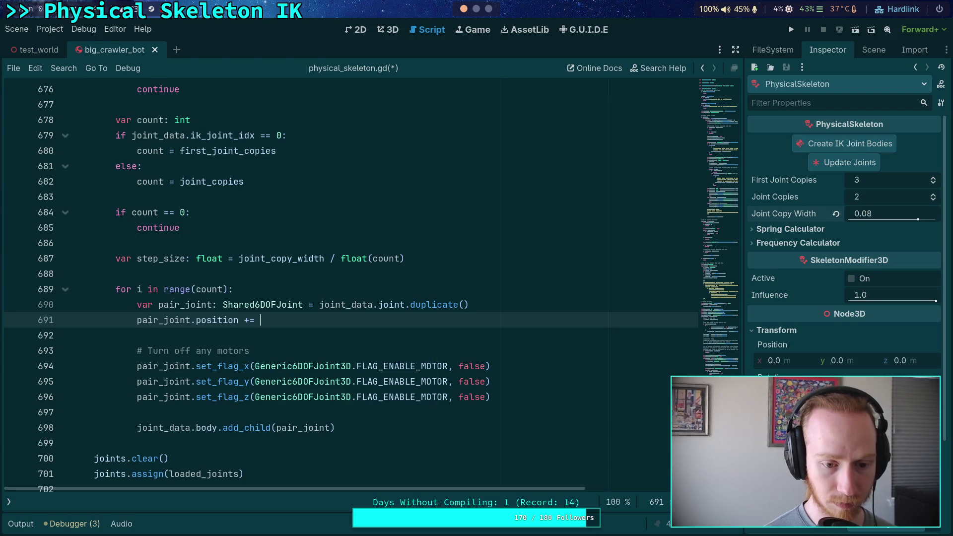
type("step")
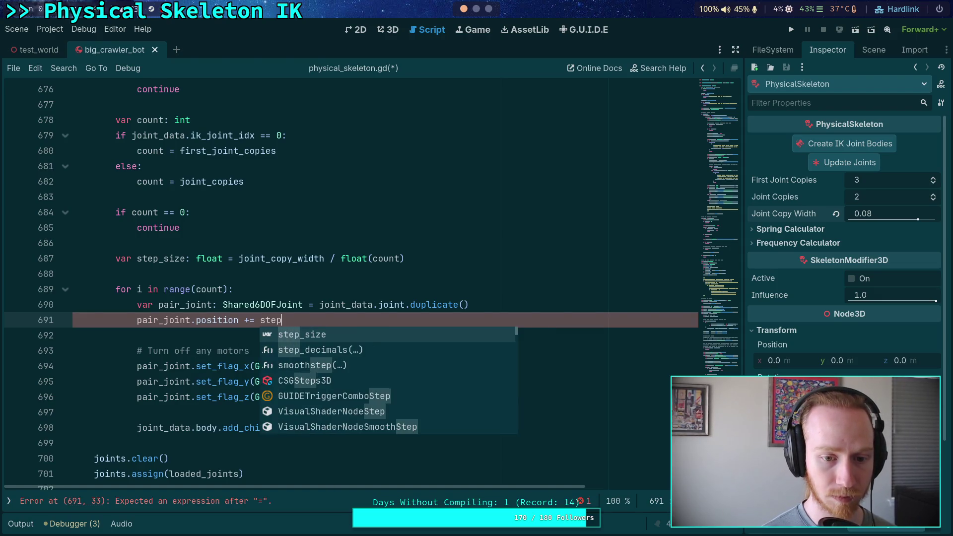
key("Return")
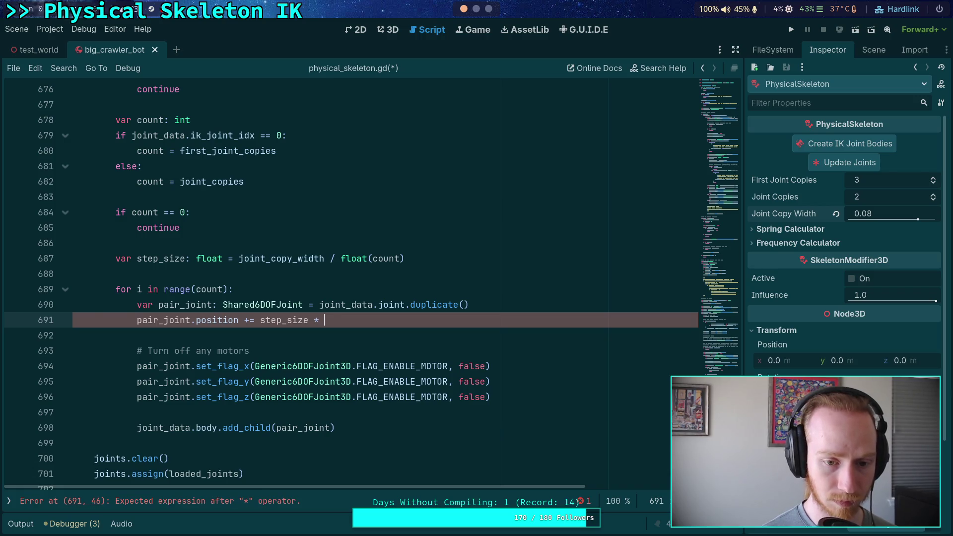
type("+ 1")
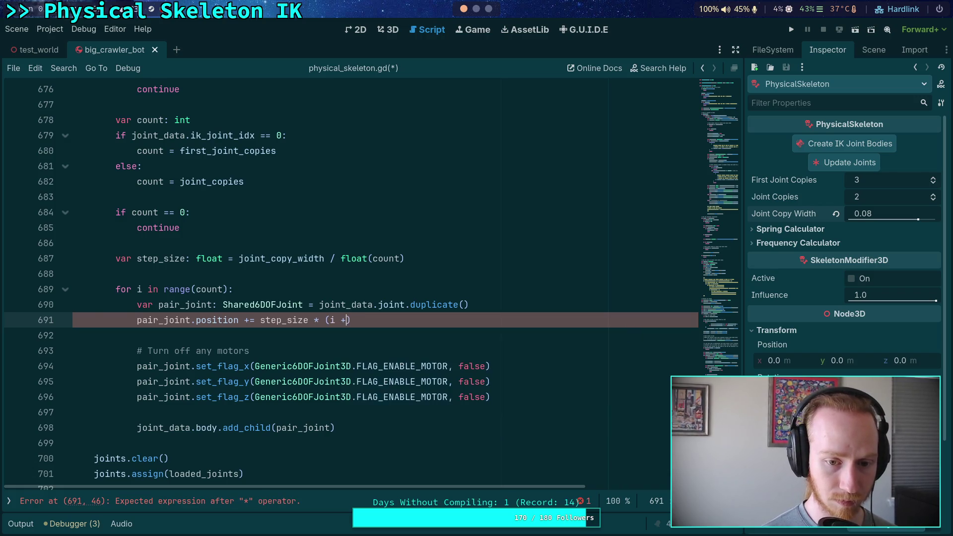
type(")")
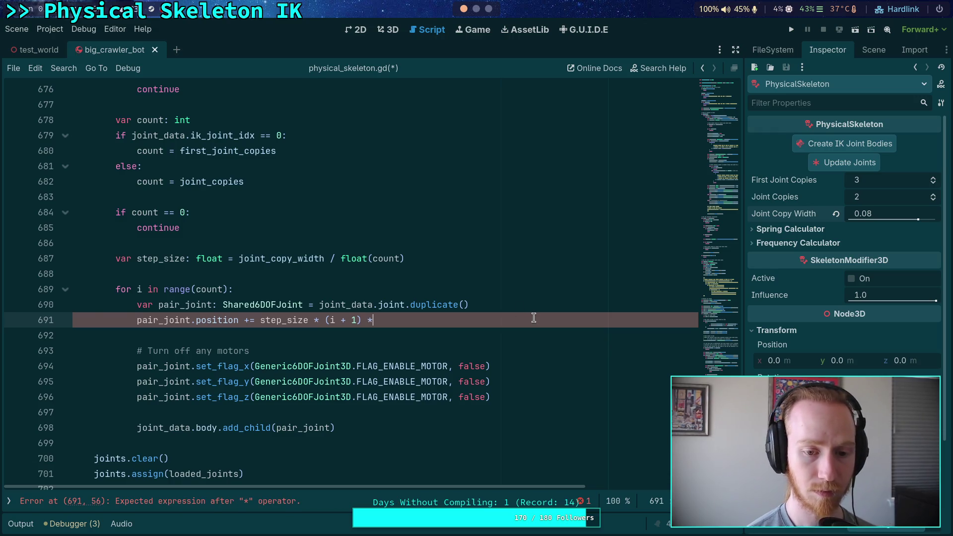
Copy the get_joint_rotation_axis_vector call from line 627 onto the end of line 691.
scroll(437, 301, "up", 10)
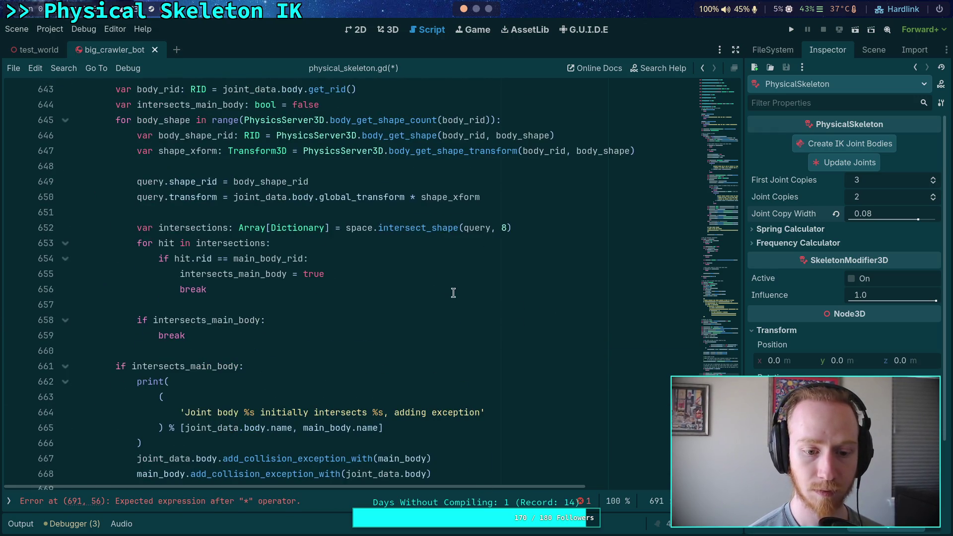
scroll(454, 293, "up", 9)
left_click_drag(385, 261, 697, 261)
right_click(554, 261)
left_click(578, 303)
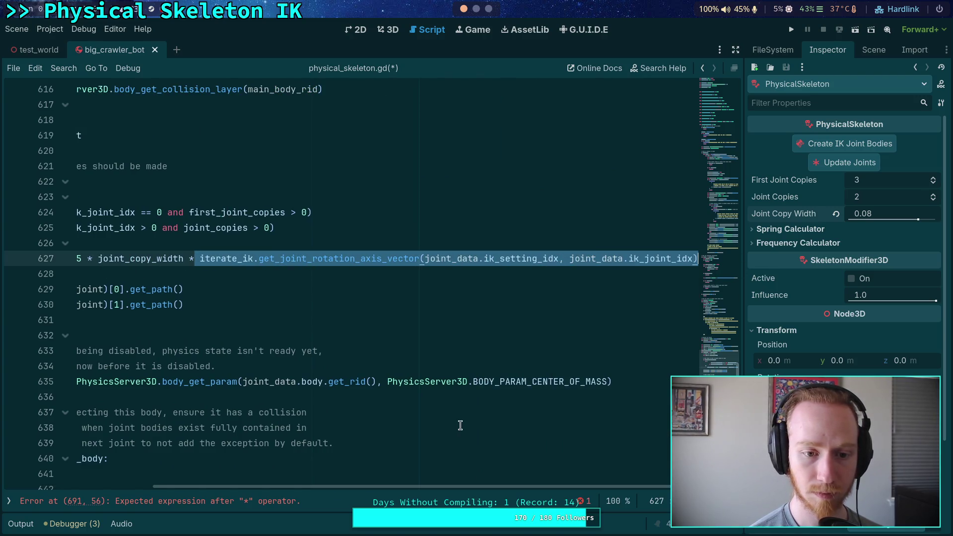
scroll(442, 488, "left", 5)
scroll(396, 416, "down", 16)
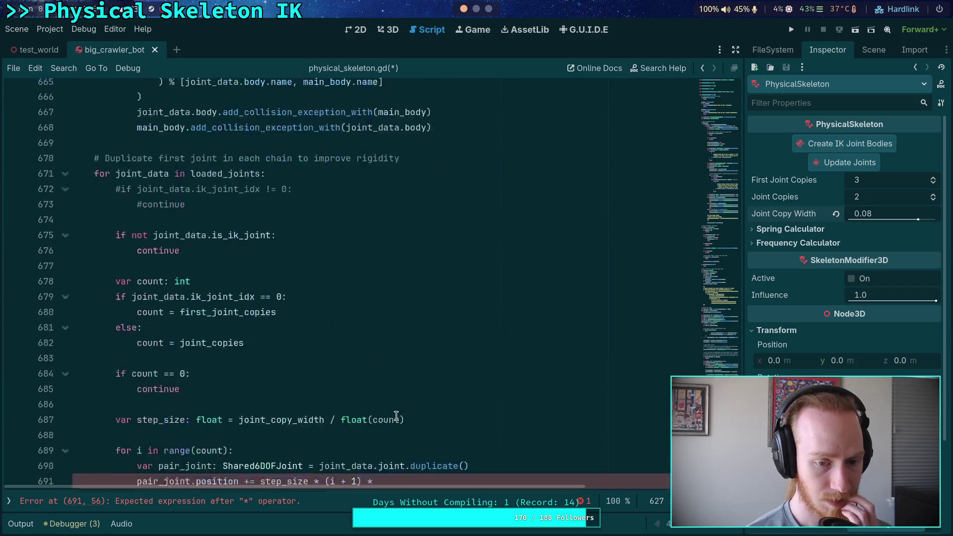
scroll(397, 416, "down", 3)
left_click(504, 364)
key("ctrl+v")
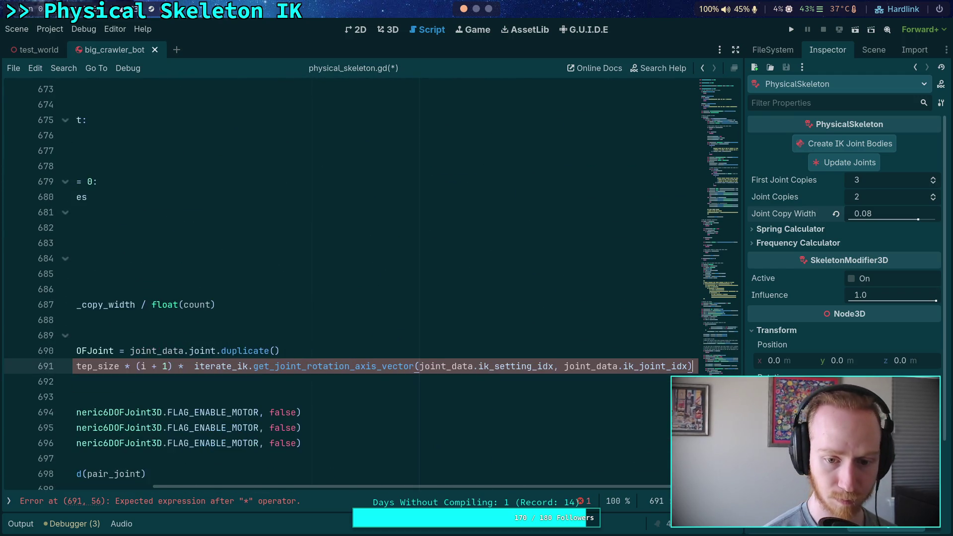
scroll(456, 496, "left", 1)
scroll(456, 495, "left", 3)
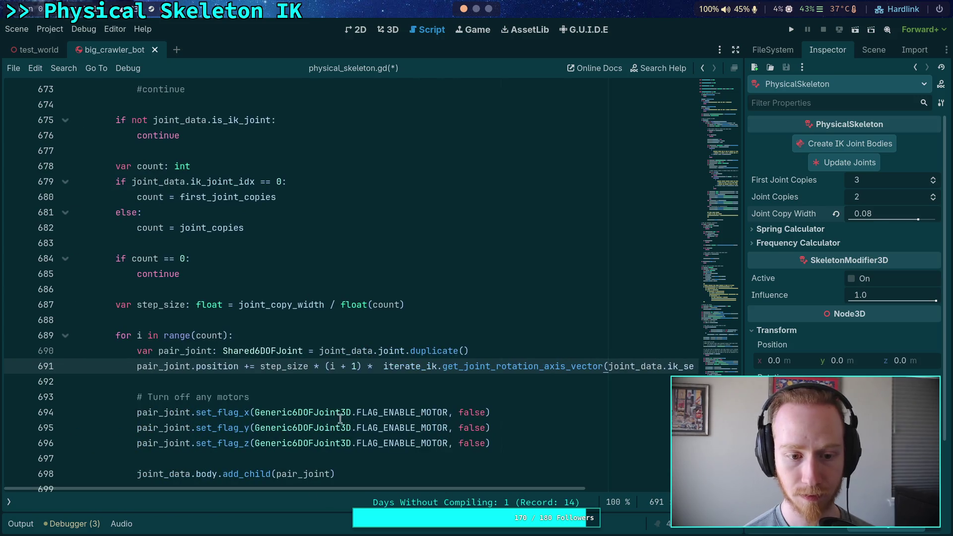
left_click(392, 324)
left_click(438, 329)
left_click(423, 318)
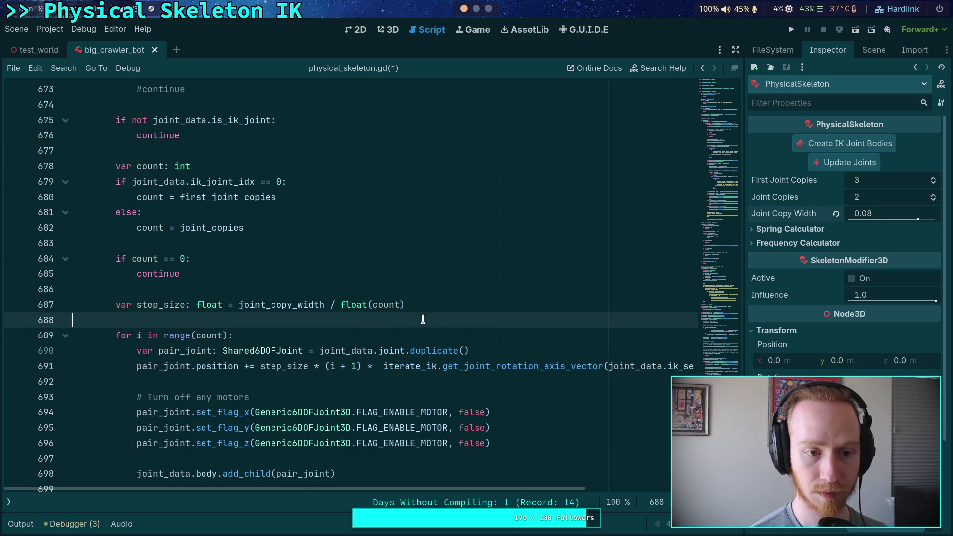
Turn line 687's step_size into a Vector3 variable named step, parenthesising the width scaling.
key("Return")
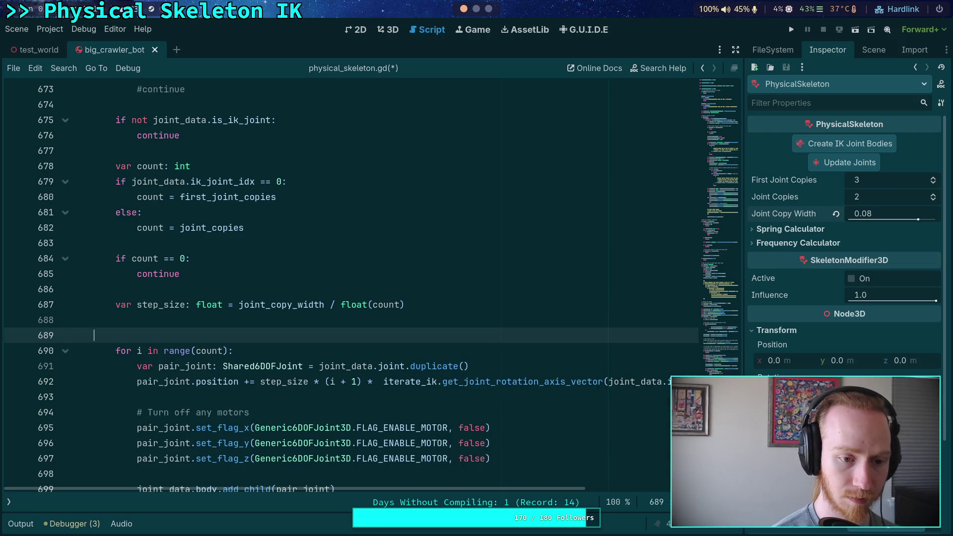
key("BackSpace")
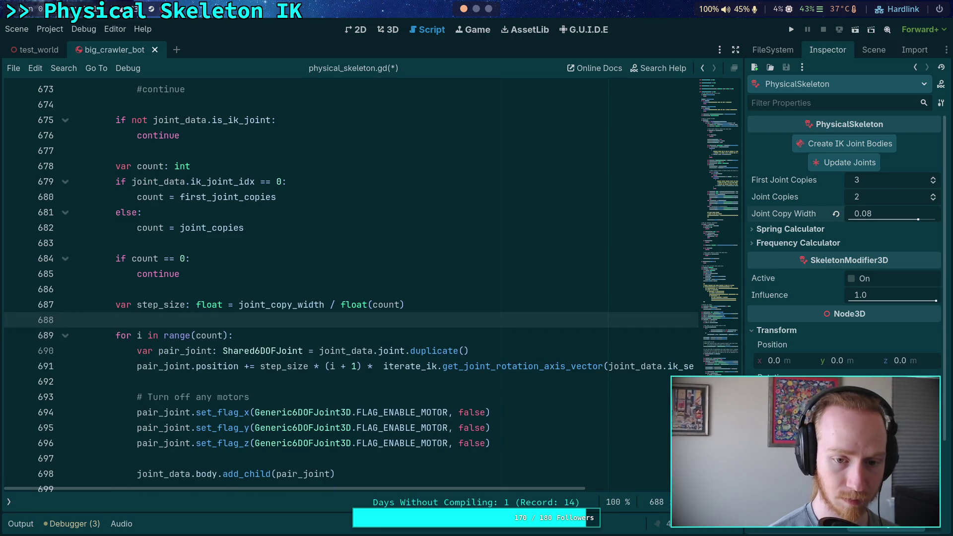
key("Return")
key("Up")
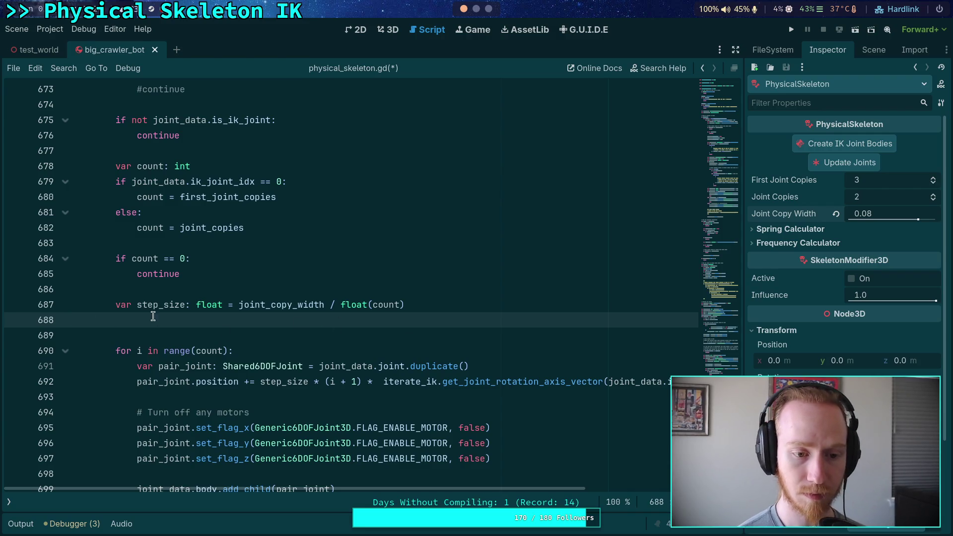
left_click_drag(159, 305, 179, 305)
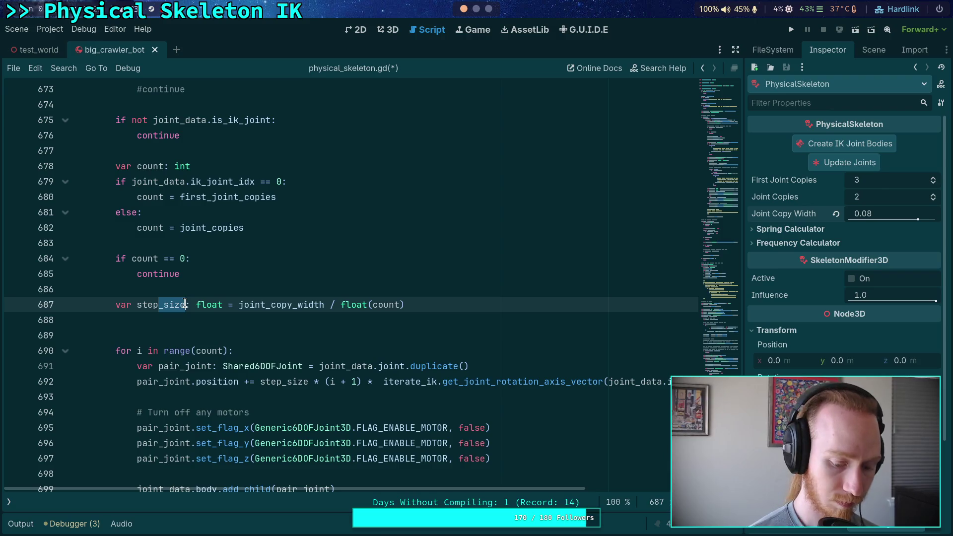
key("BackSpace")
key("Delete")
key("Delete")
key("Delete")
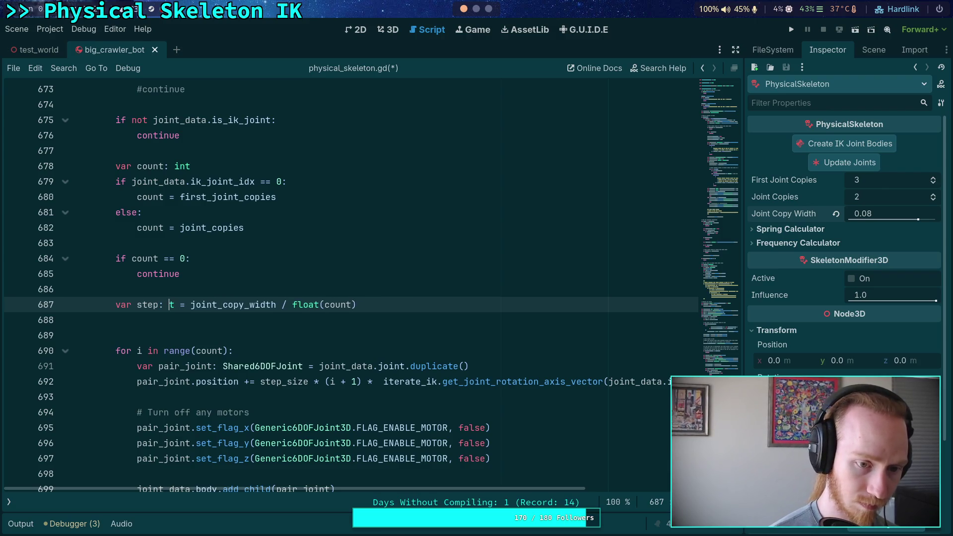
type("Vector3")
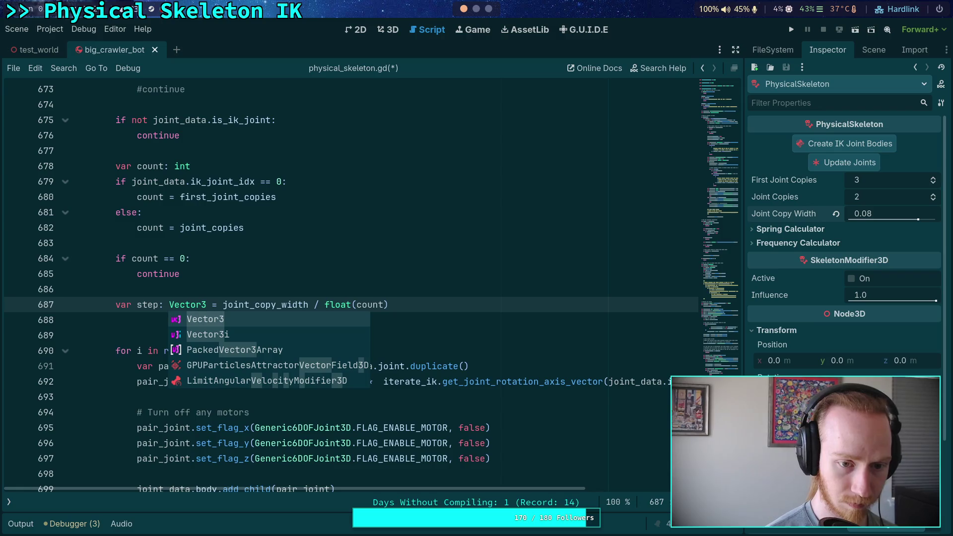
left_click_drag(223, 304, 411, 304)
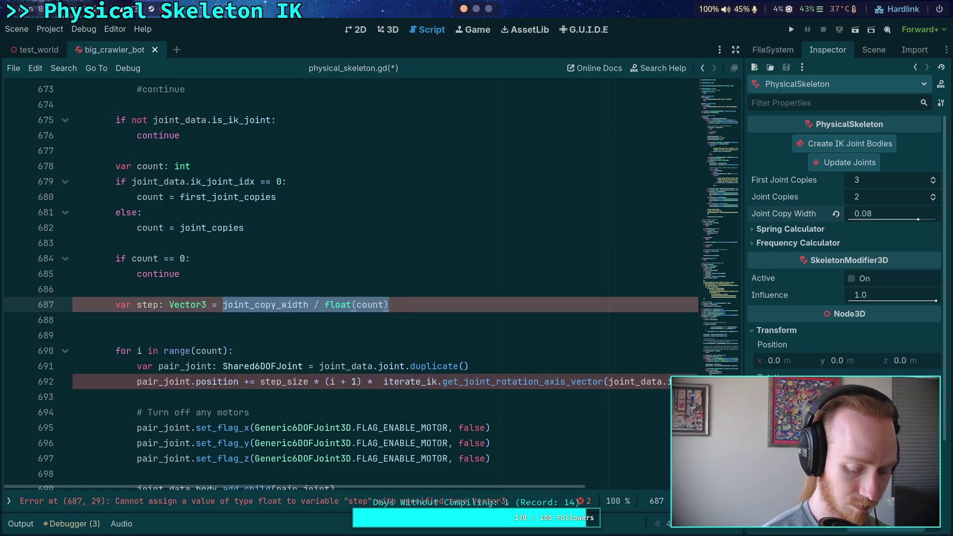
type("(")
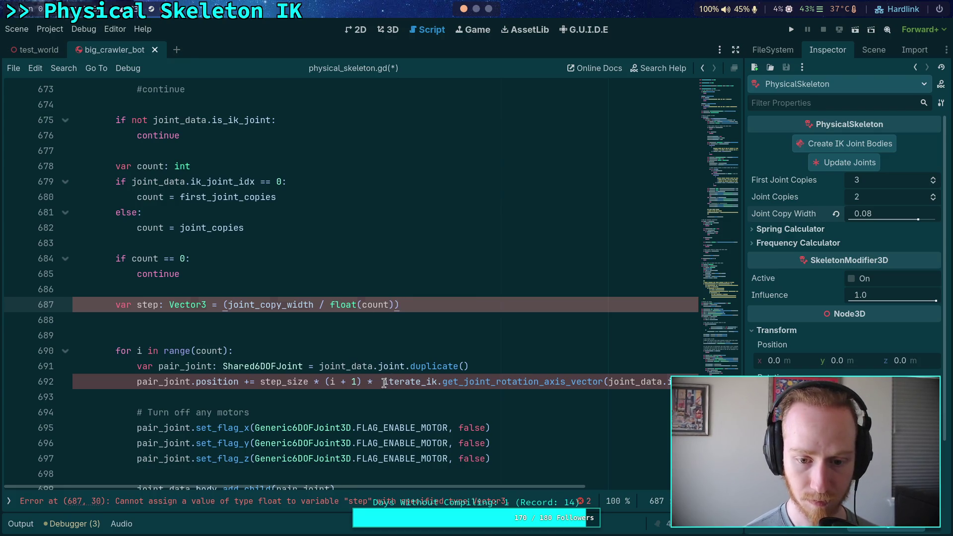
Set step to the rotation axis vector and multiply it by joint_copy_width / float(count).
left_click_drag(384, 383, 685, 384)
key("BackSpace")
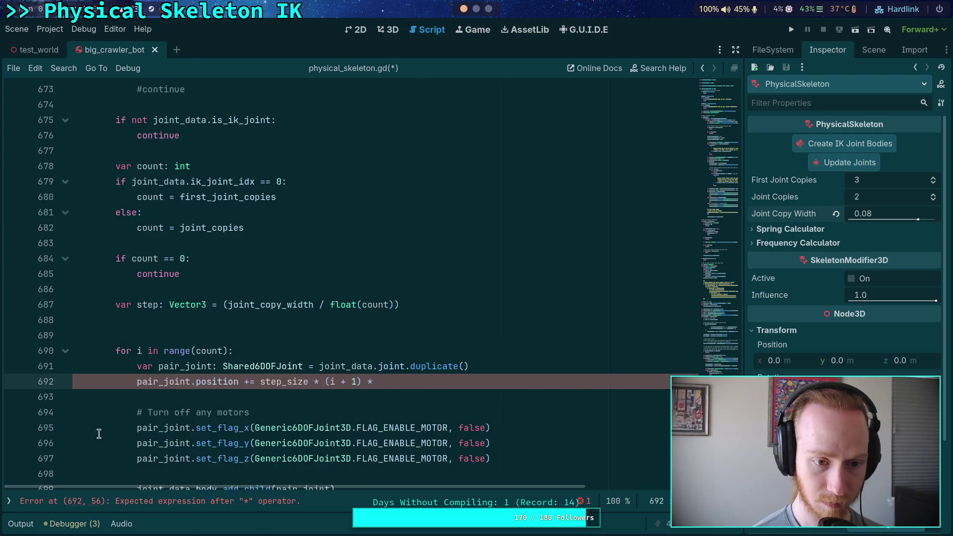
left_click(221, 304)
key("ctrl+v")
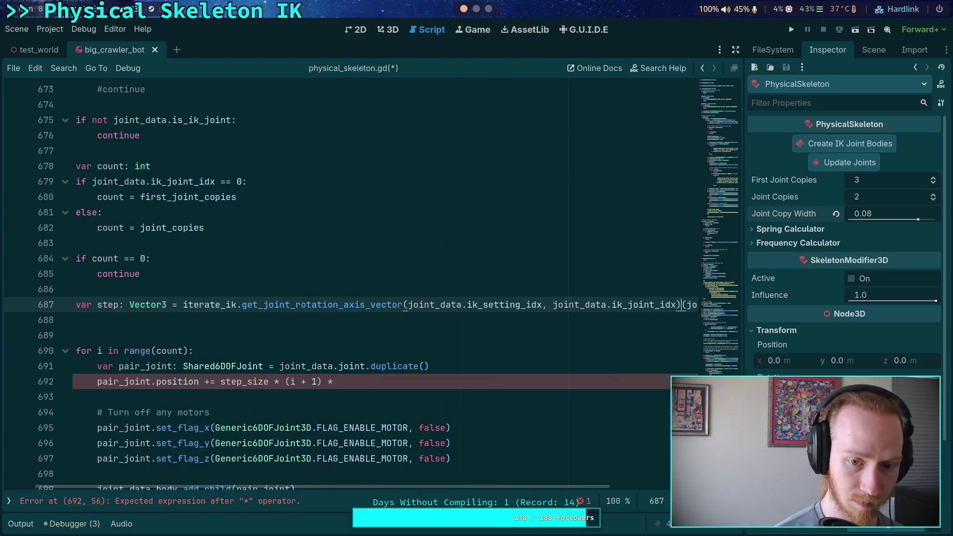
key("Return")
type("step *=")
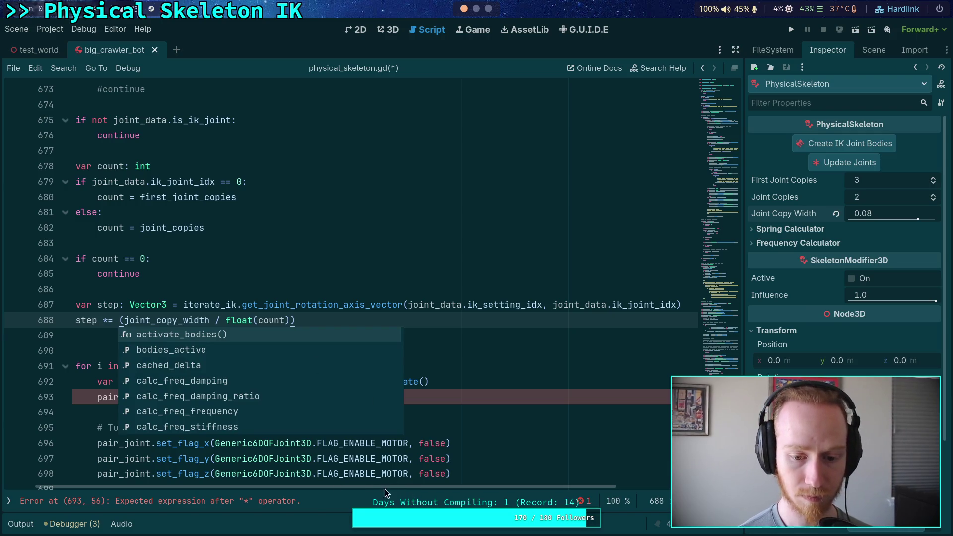
left_click(318, 324)
key("BackSpace")
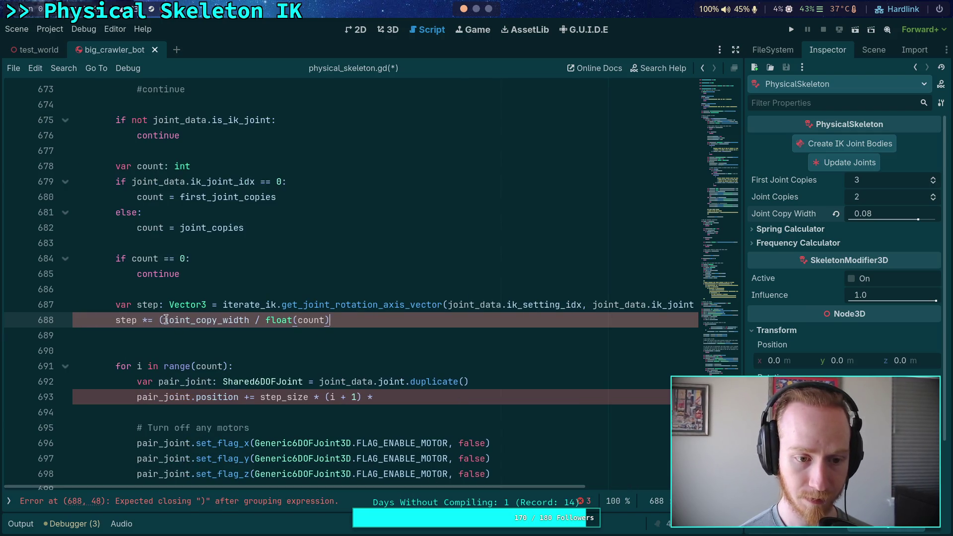
Rename step to joint_step, use it on line 693, and lower First Joint Copies to 2.
double_click(152, 305)
type("joint_")
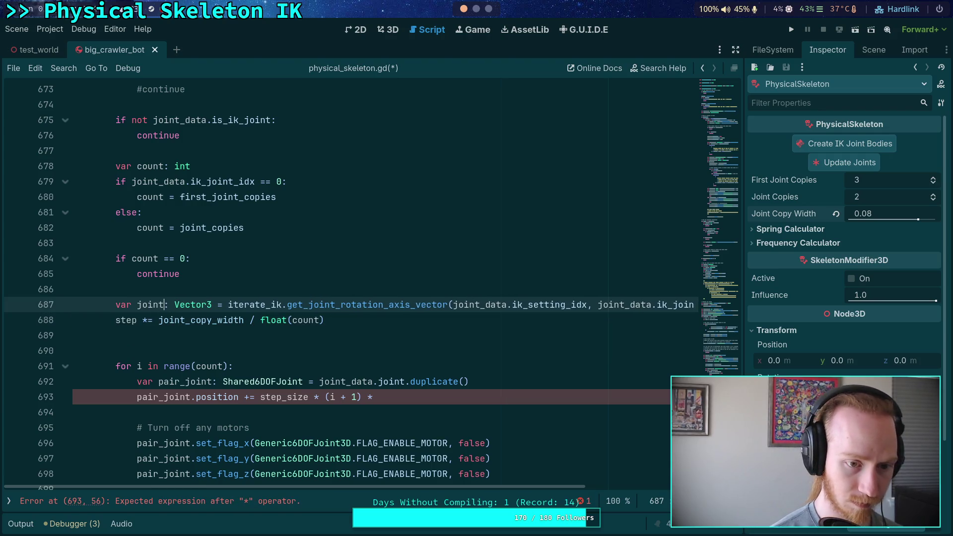
type("step")
left_click(123, 323)
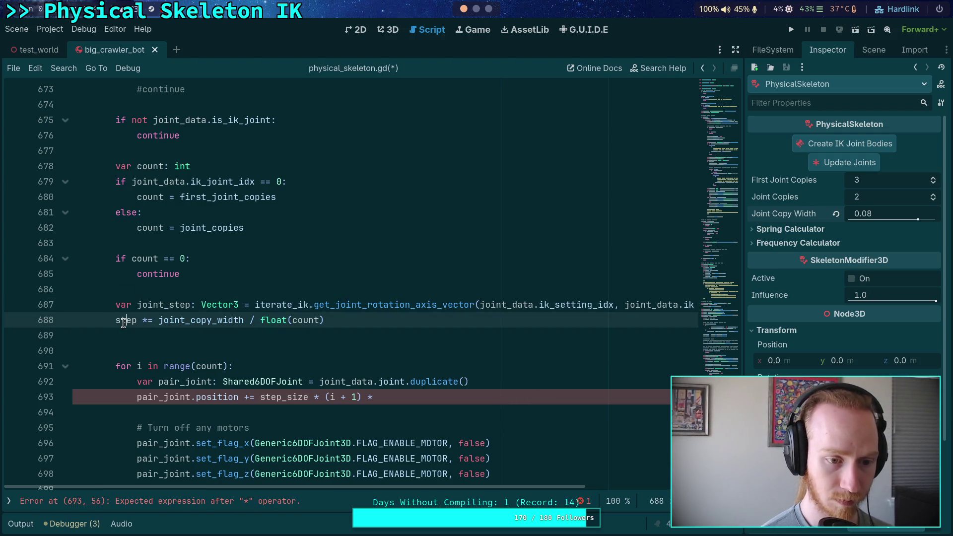
type("joint_step")
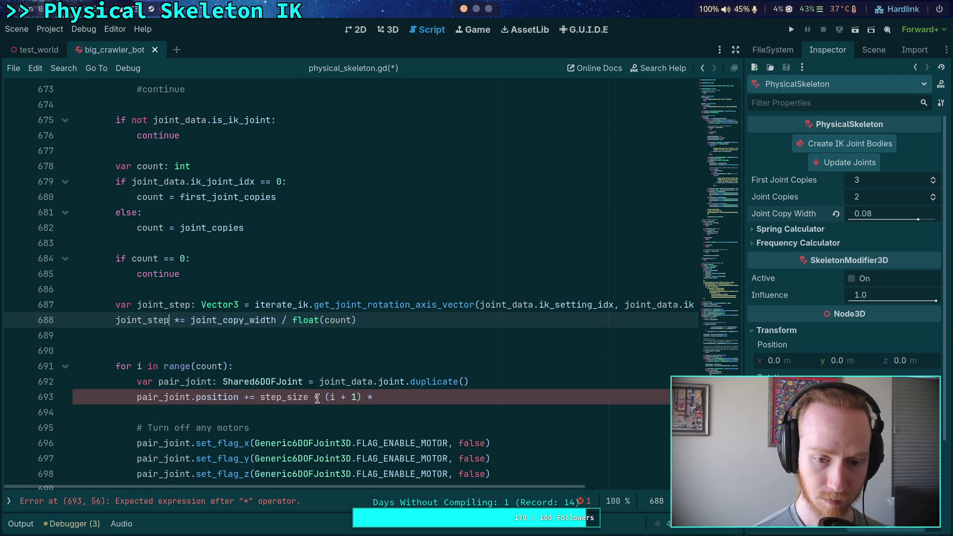
left_click(376, 400)
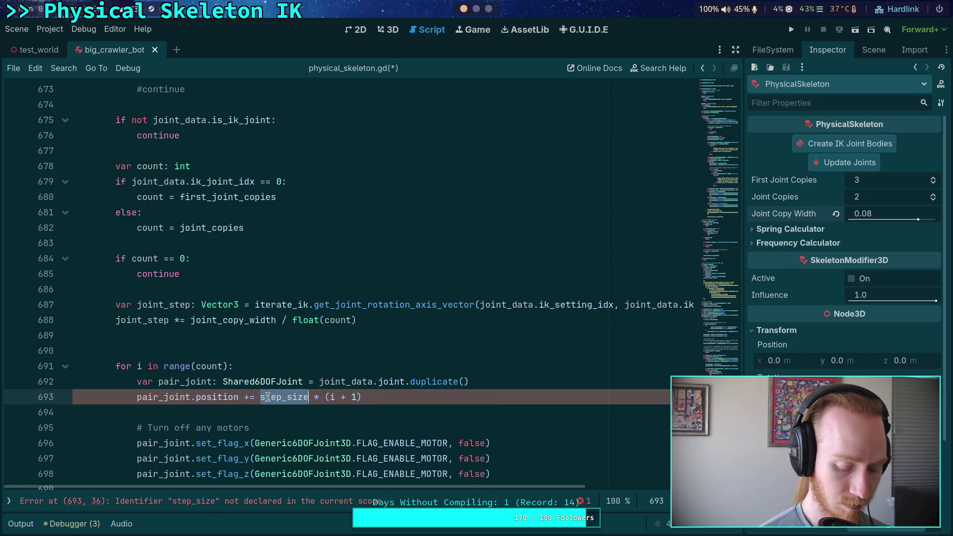
type("step")
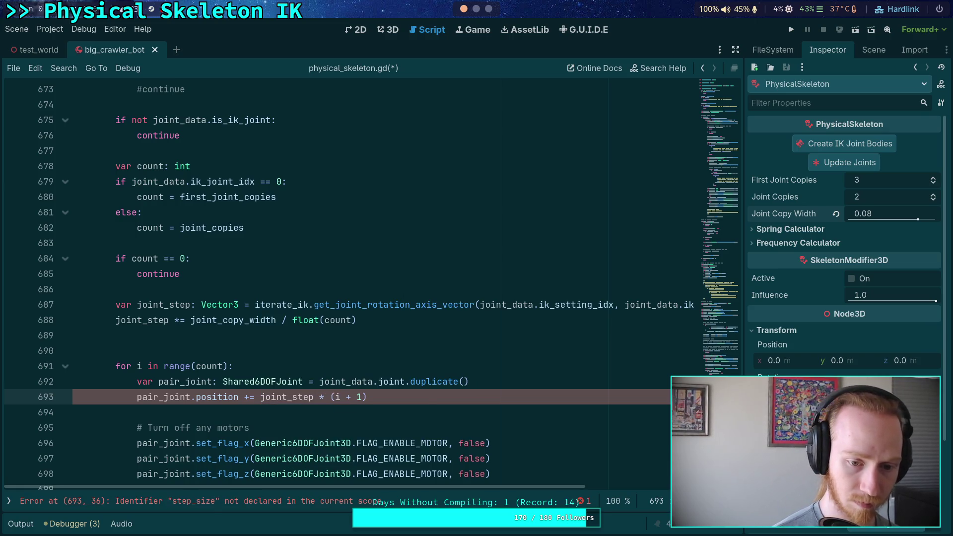
scroll(270, 322, "down", 2)
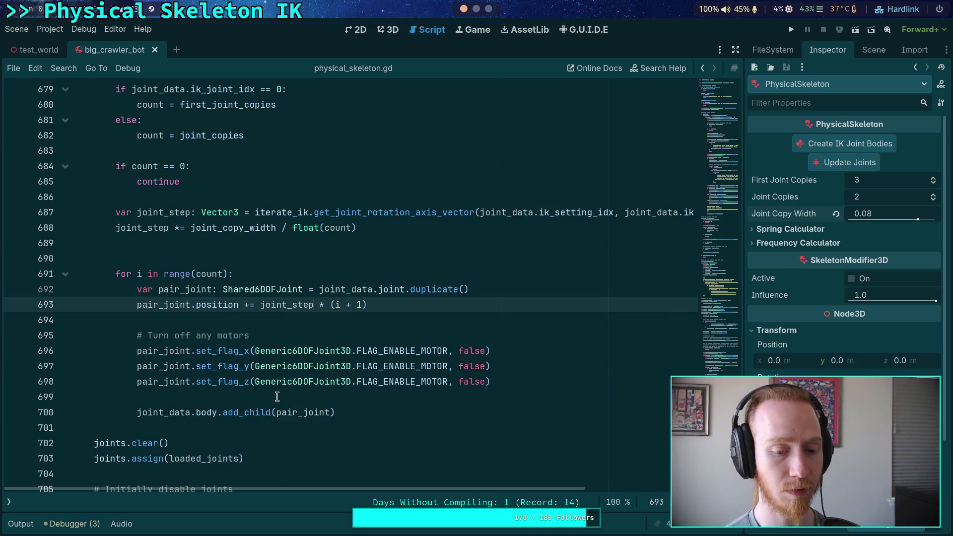
left_click(270, 322)
left_click(411, 406)
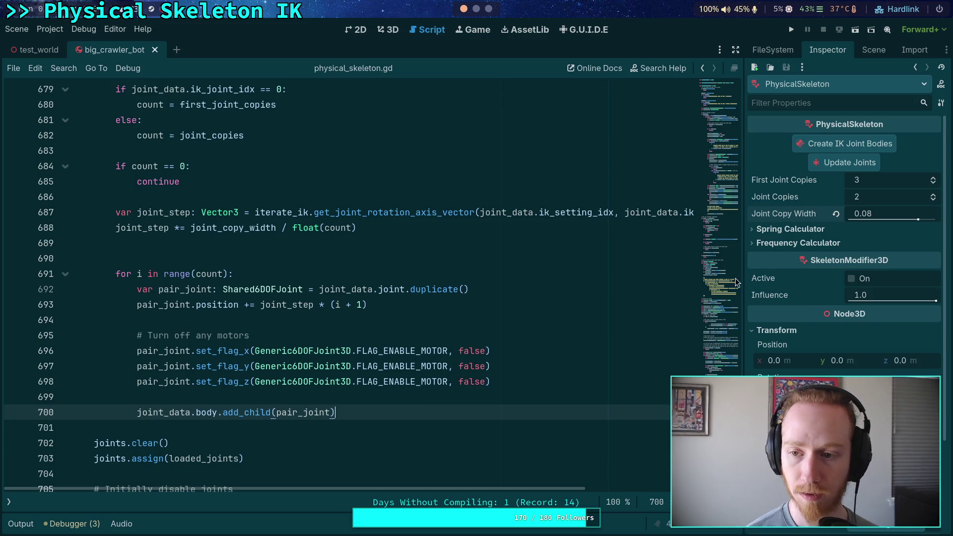
left_click(935, 186)
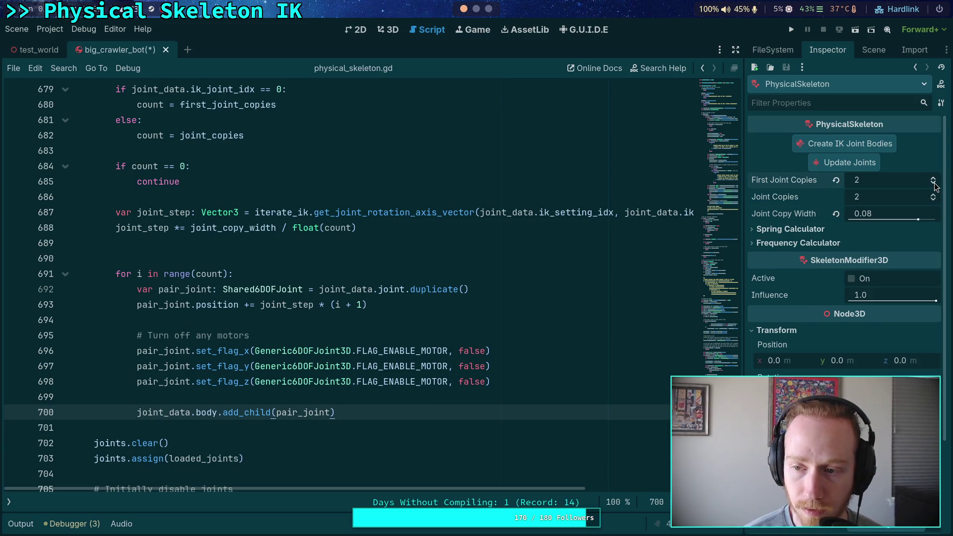
Set Joint Copies to 1, test-run the crawler bot, then edit Joint Copy Width toward 0.1.
left_click(934, 201)
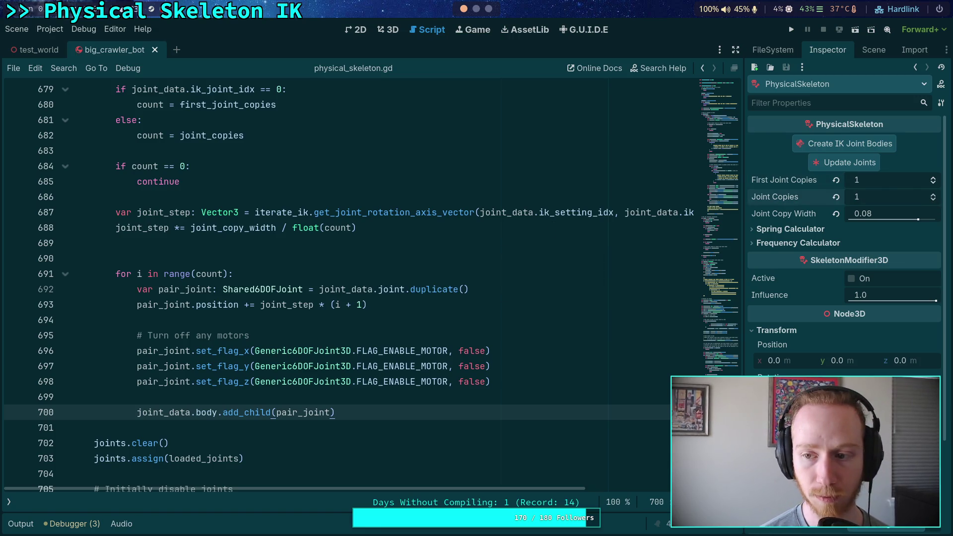
left_click(792, 29)
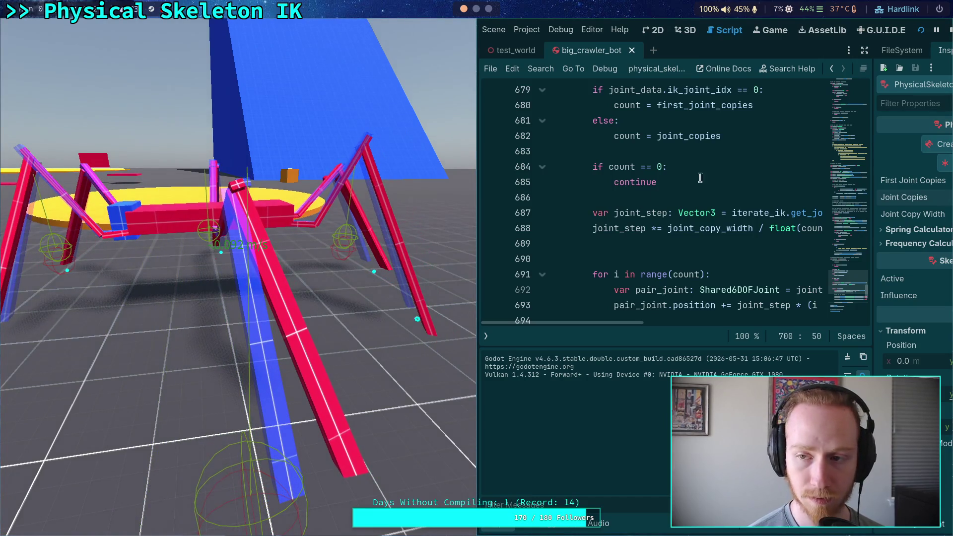
key("F8")
left_click(898, 211)
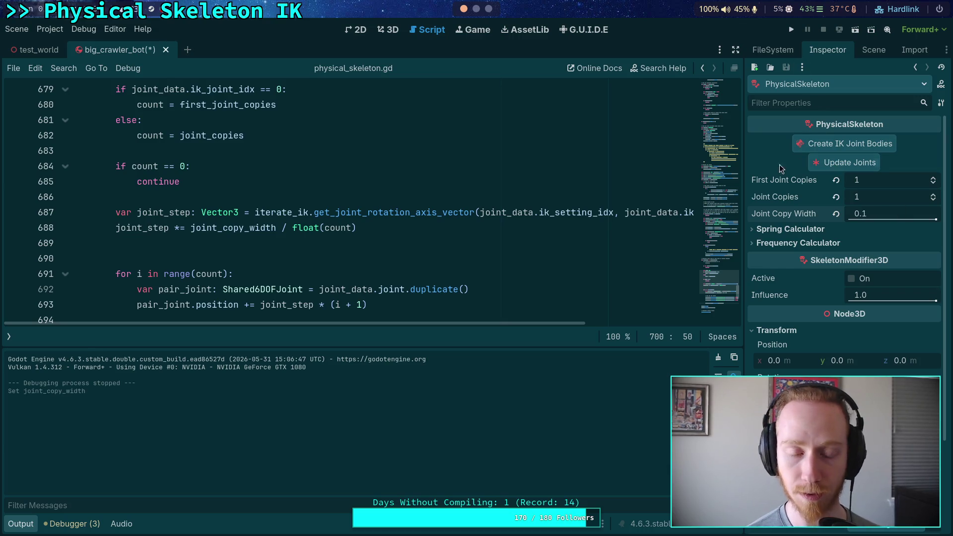
Test-run the crawler, then delete blank line 689 and save the script.
scroll(570, 257, "up", 6)
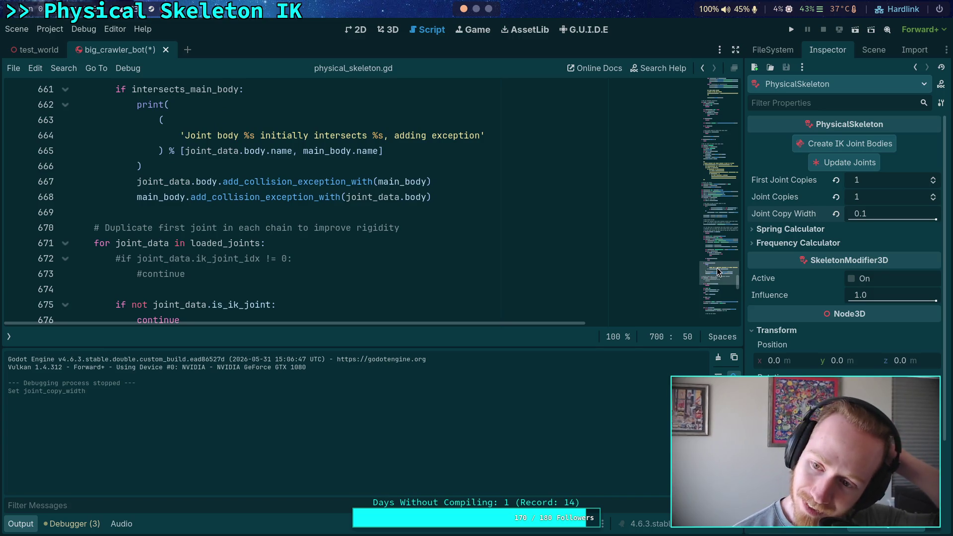
left_click(792, 29)
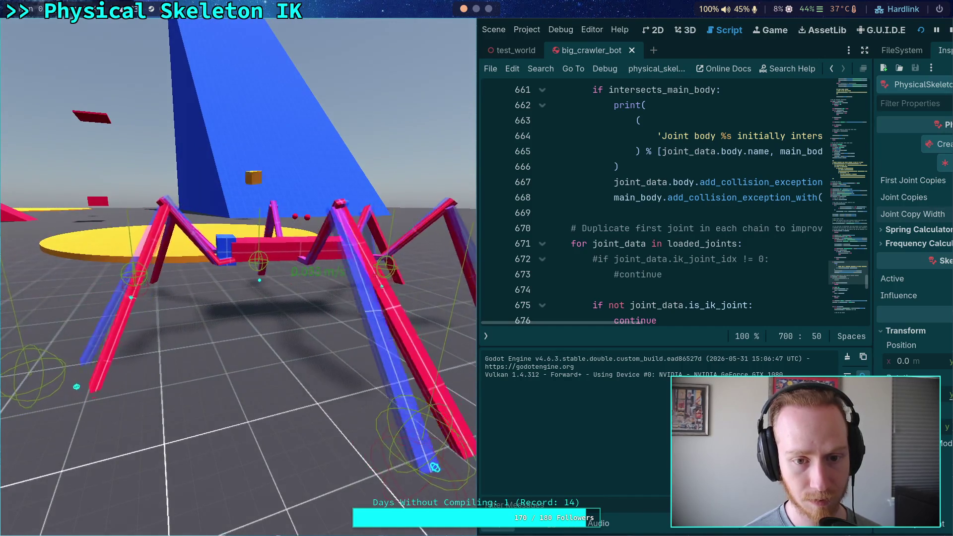
left_click(950, 31)
scroll(512, 245, "down", 4)
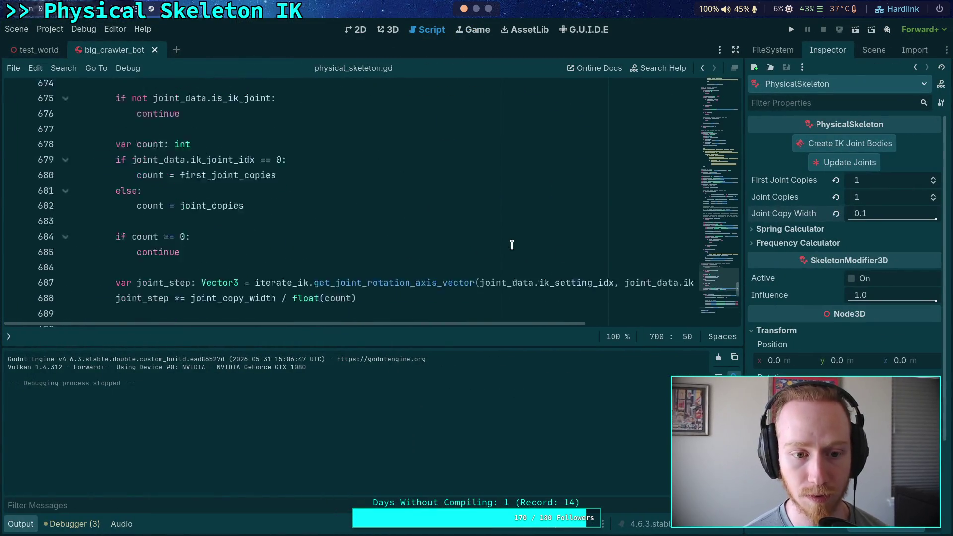
scroll(512, 245, "down", 4)
scroll(512, 245, "up", 3)
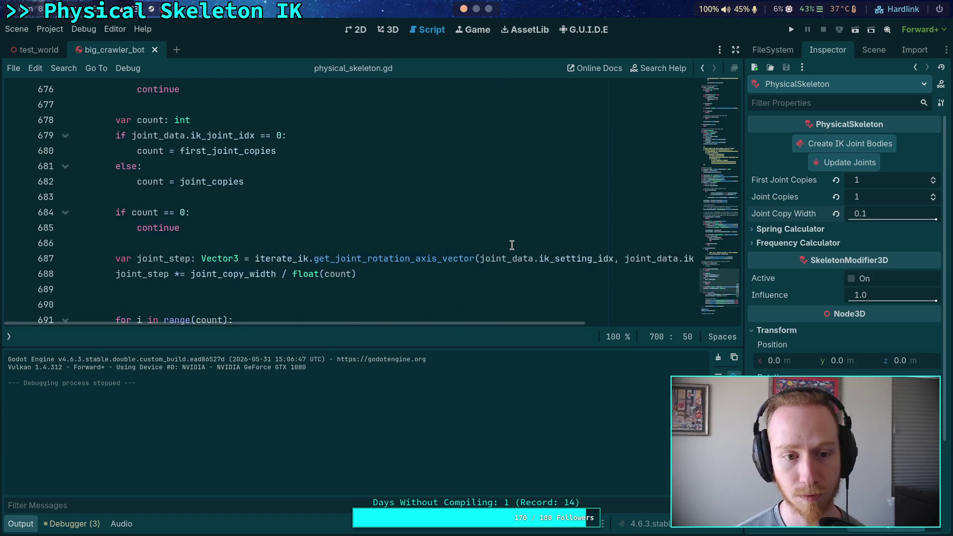
left_click(408, 290)
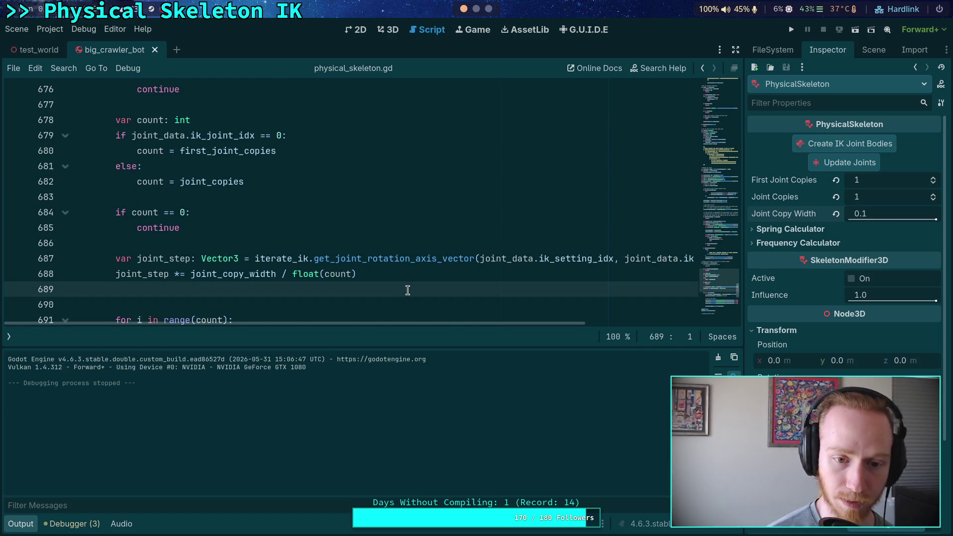
key("BackSpace")
key("ctrl+s")
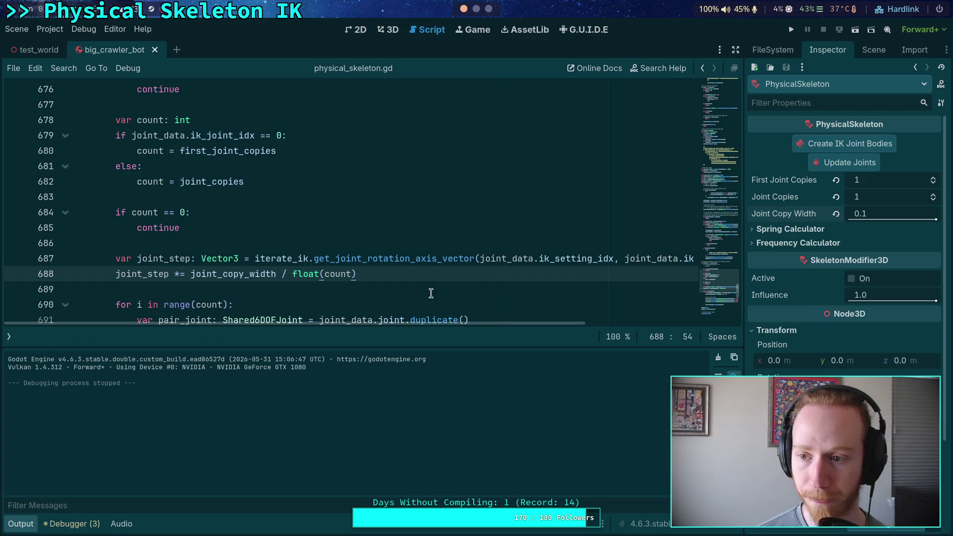
Set Joint Copy Width to 0.001 and run the crawler bot again.
type("0.001")
key("Return")
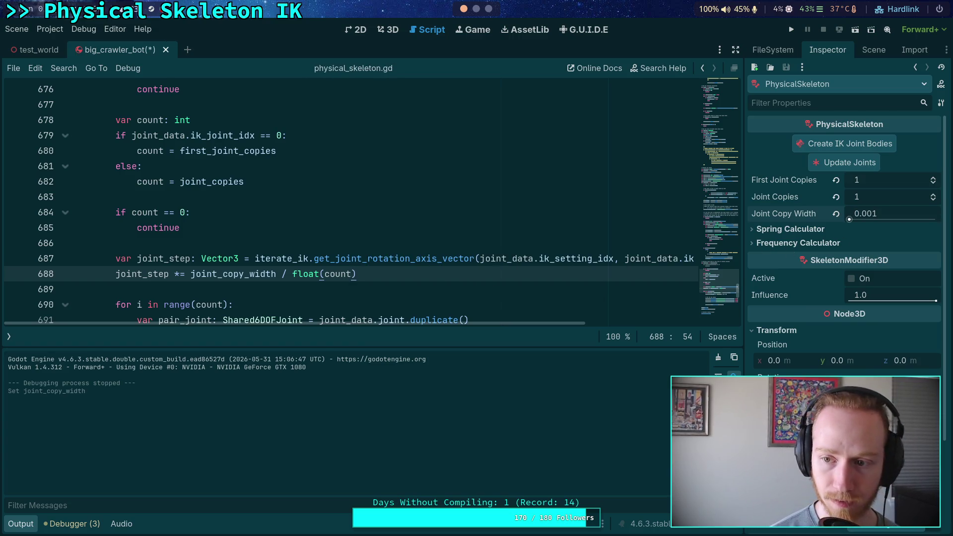
left_click(792, 30)
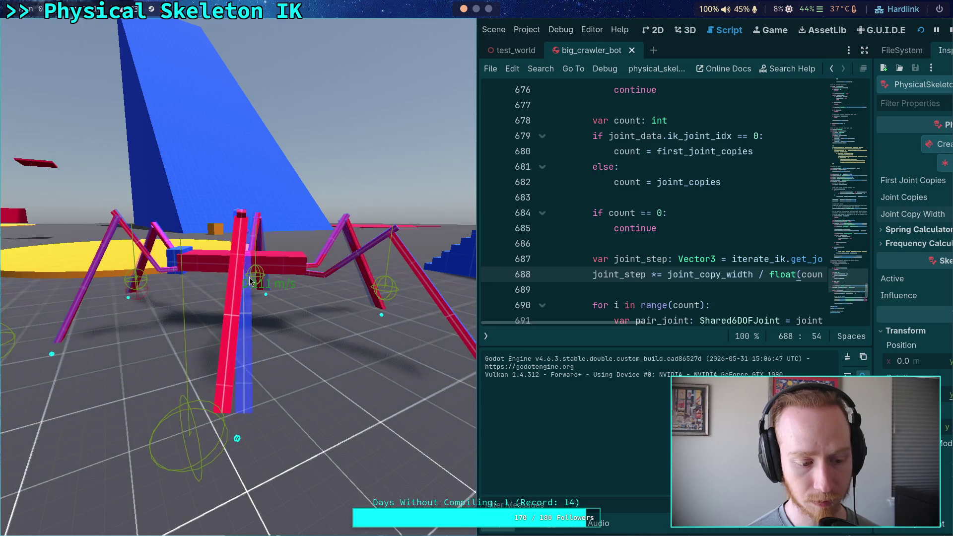
Stop the game and change Joint Copy Width back to 0.1.
left_click(949, 32)
left_click(913, 215)
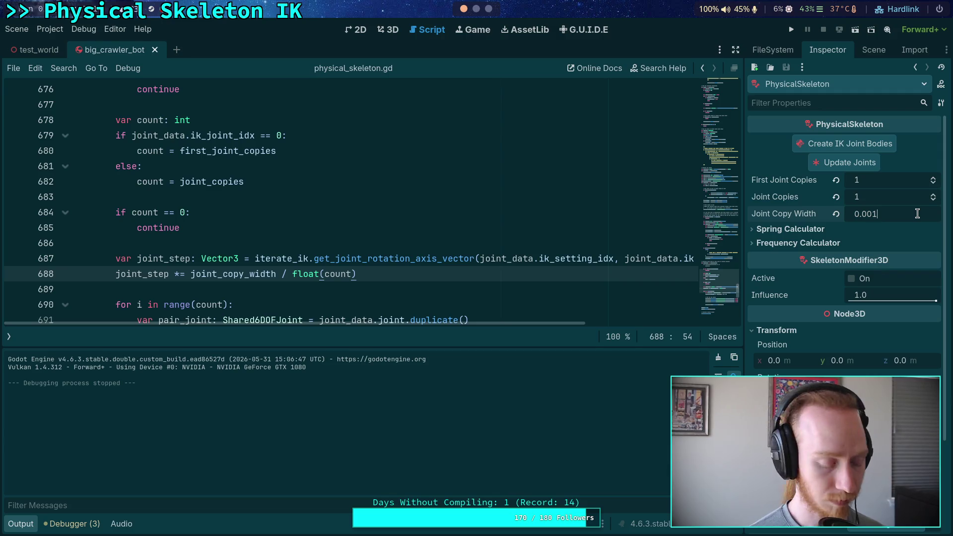
key("BackSpace")
type("1")
key("Return")
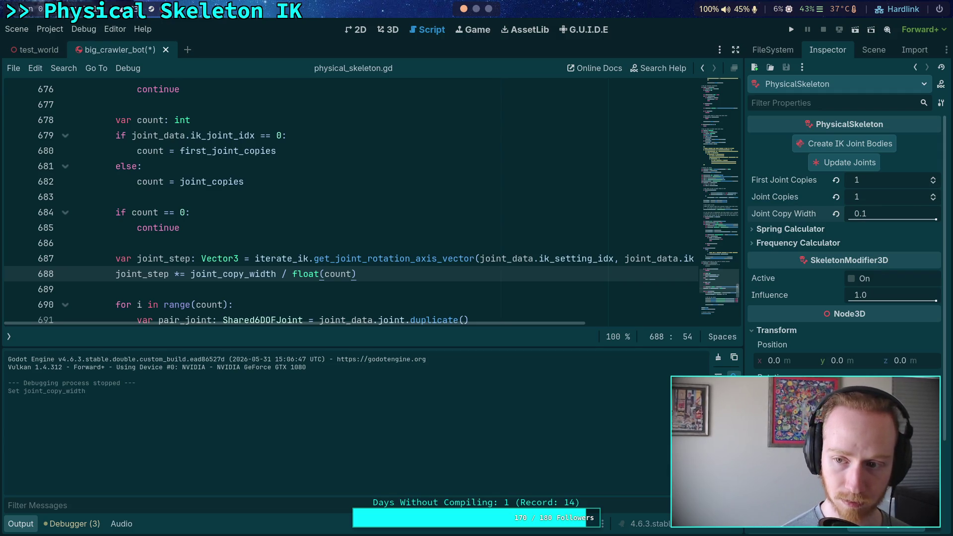
Raise Joint Copies and First Joint Copies to 2 and test-run the crawler bot.
left_click(934, 195)
left_click(933, 179)
left_click(791, 30)
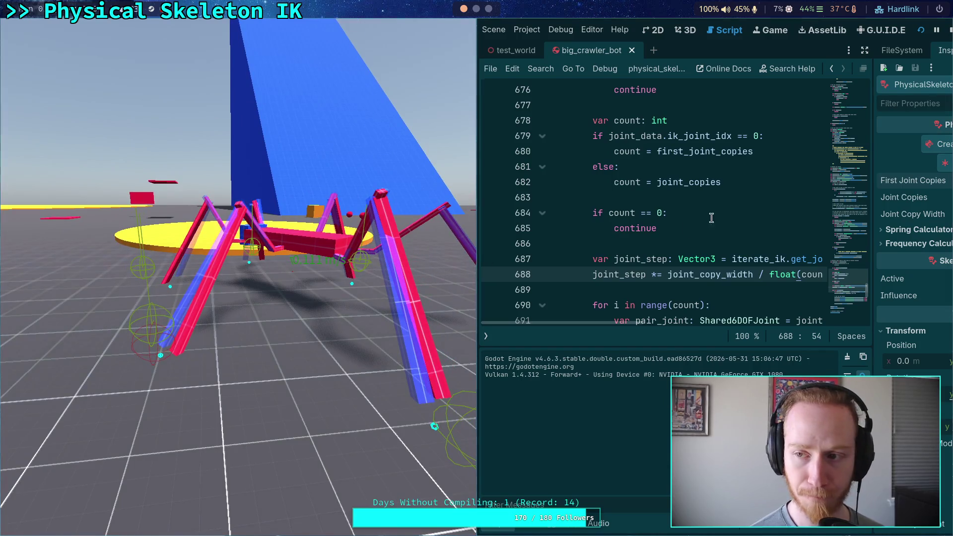
left_click(951, 29)
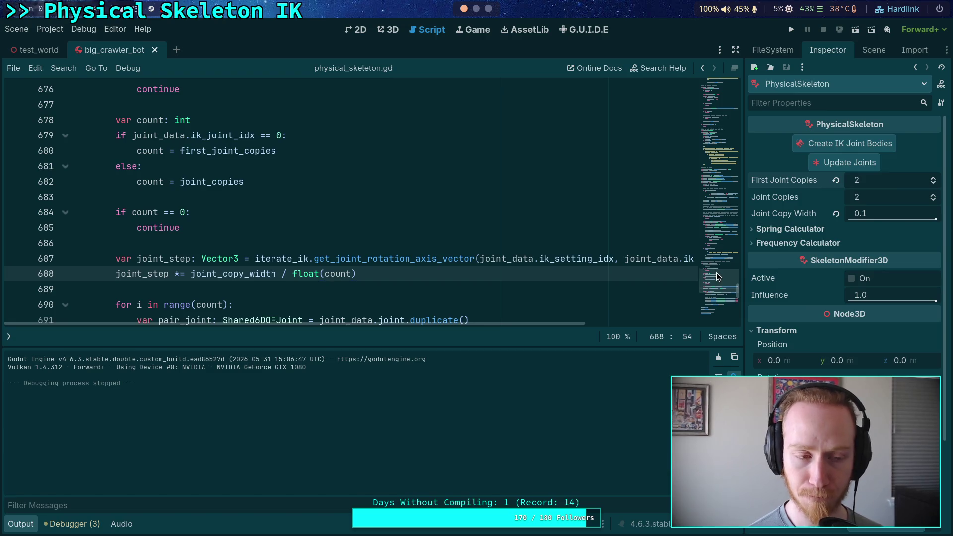
left_click_drag(717, 279, 726, 151)
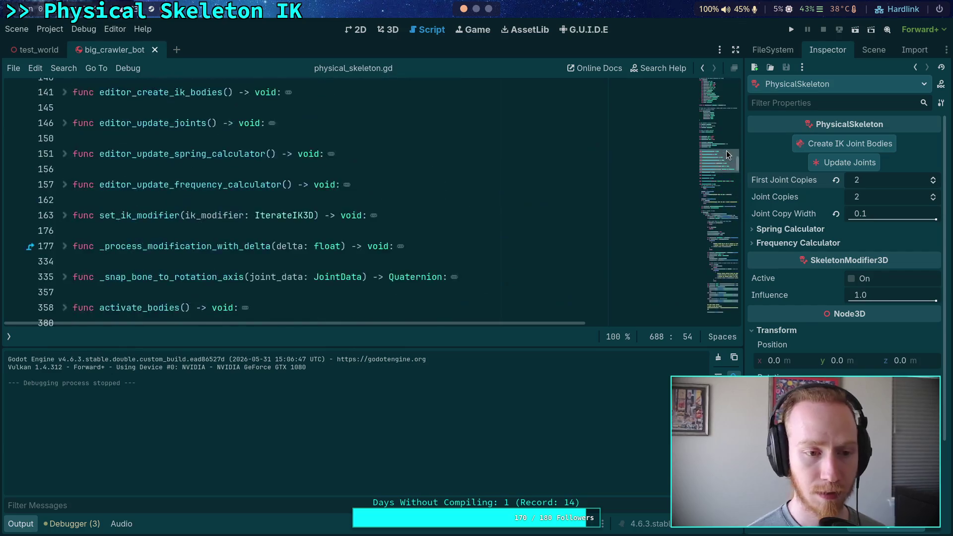
left_click(15, 524)
scroll(521, 298, "up", 10)
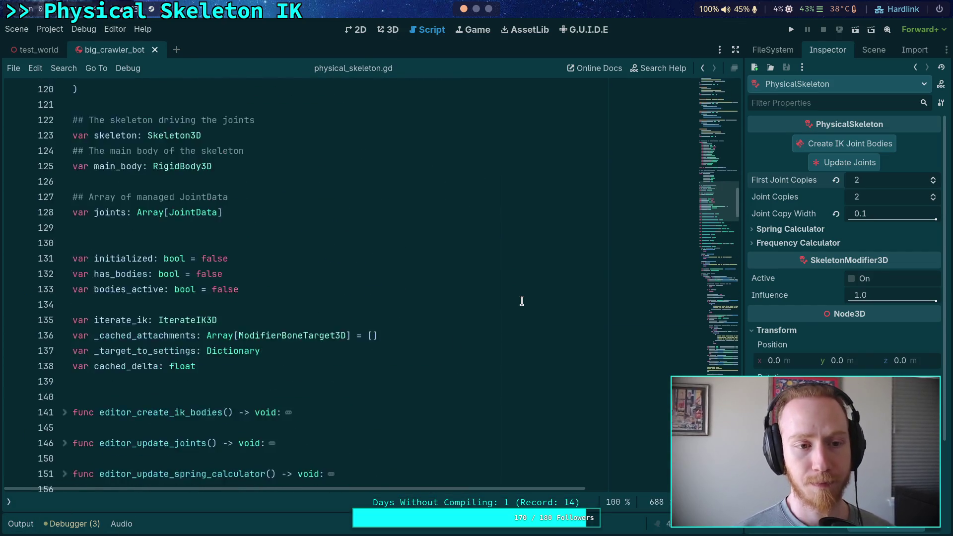
mouse_move(721, 221)
left_mouse_down()
mouse_move(719, 129)
mouse_move(731, 101)
left_mouse_up()
left_click(201, 368)
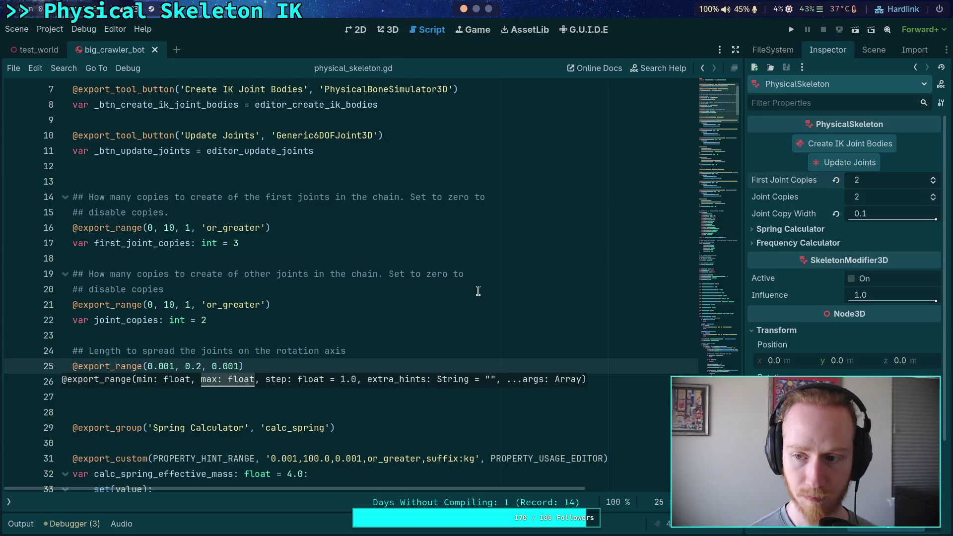
Set Joint Copy Width to 0.12, First Joint Copies to 3, and run the crawler bot.
left_click(878, 220)
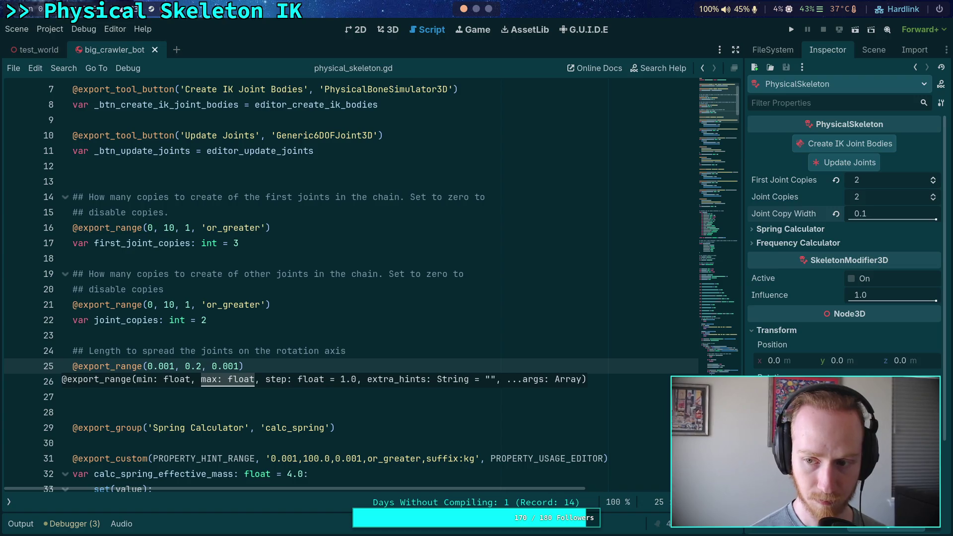
left_click(874, 51)
left_click(815, 144)
left_click(824, 48)
left_click(869, 214)
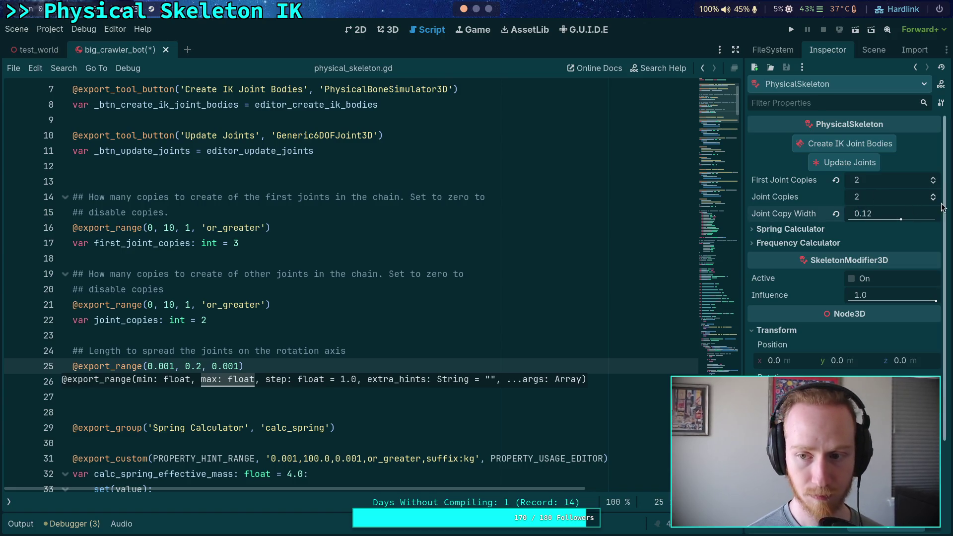
left_click(934, 177)
left_click(791, 29)
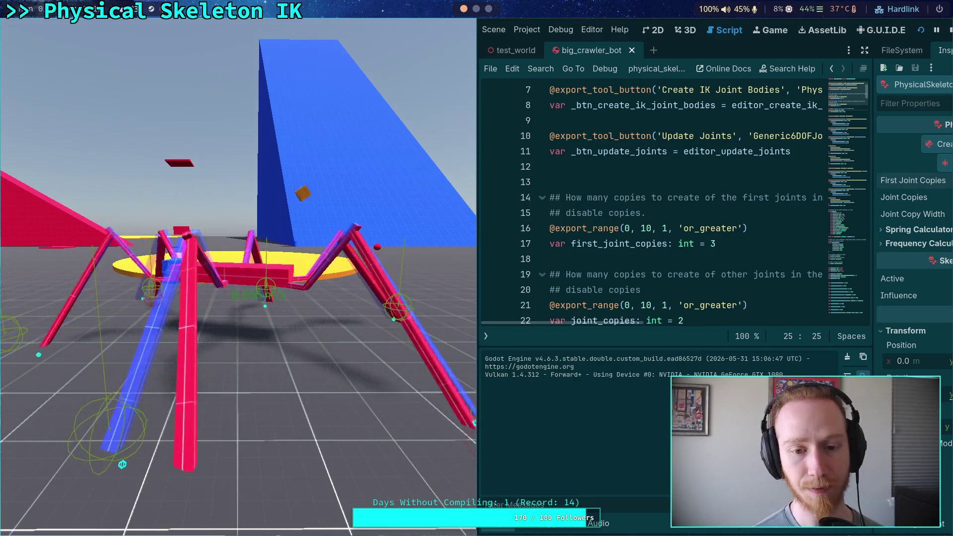
Revert all three joint copy properties to defaults, set Joint Copies to 0, and run the crawler.
left_click(949, 34)
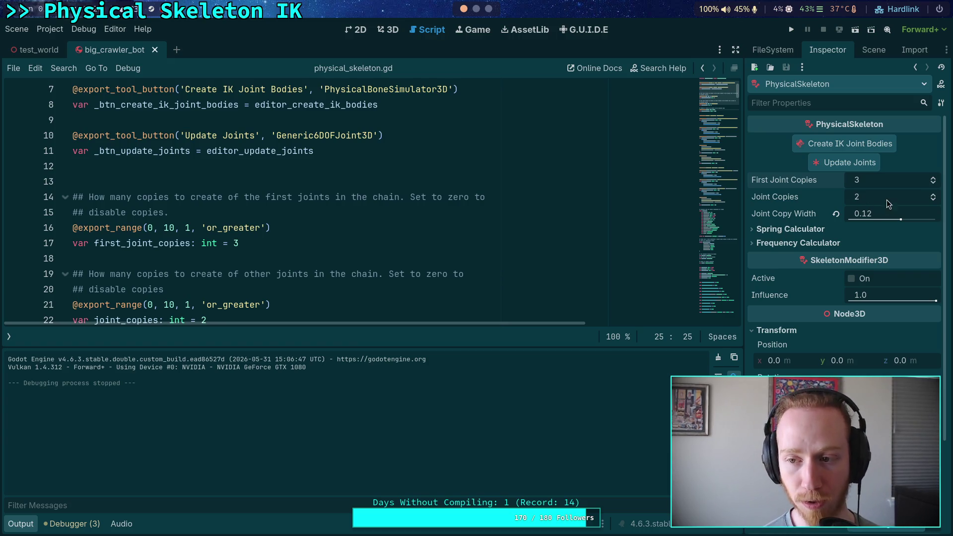
left_click(837, 214)
left_click(934, 200)
left_click(934, 183)
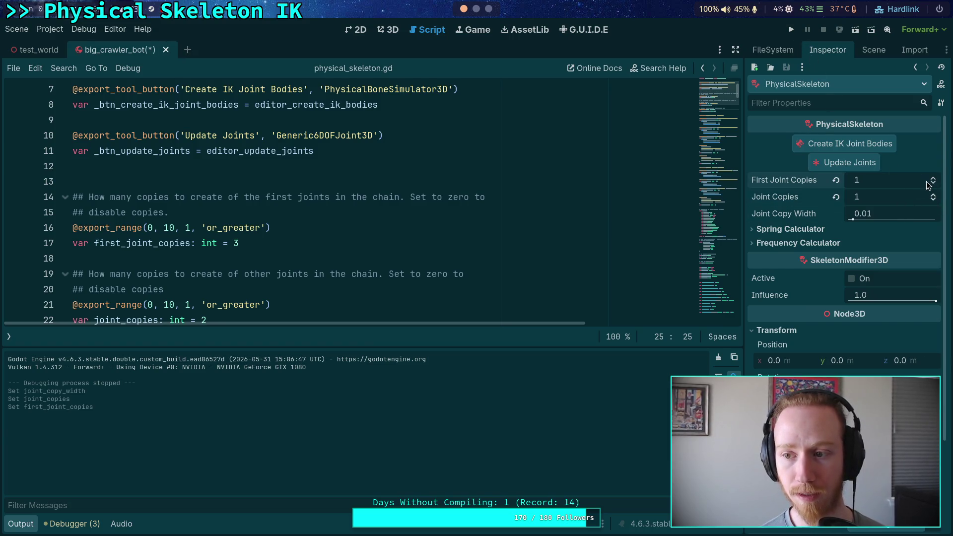
left_click(934, 199)
left_click(793, 32)
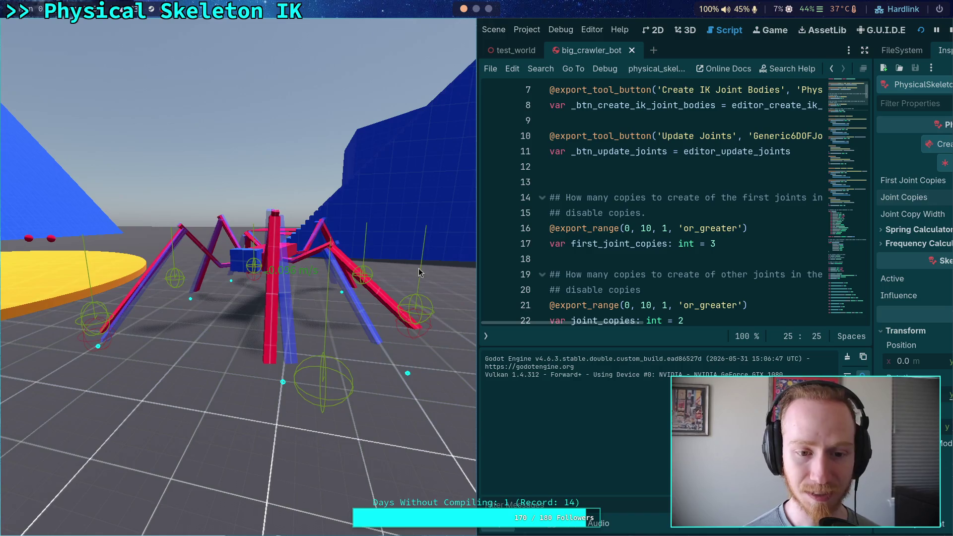
Set Joint Copy Width to 0.12, raise both copy counts, and run the crawler bot again.
left_click(950, 33)
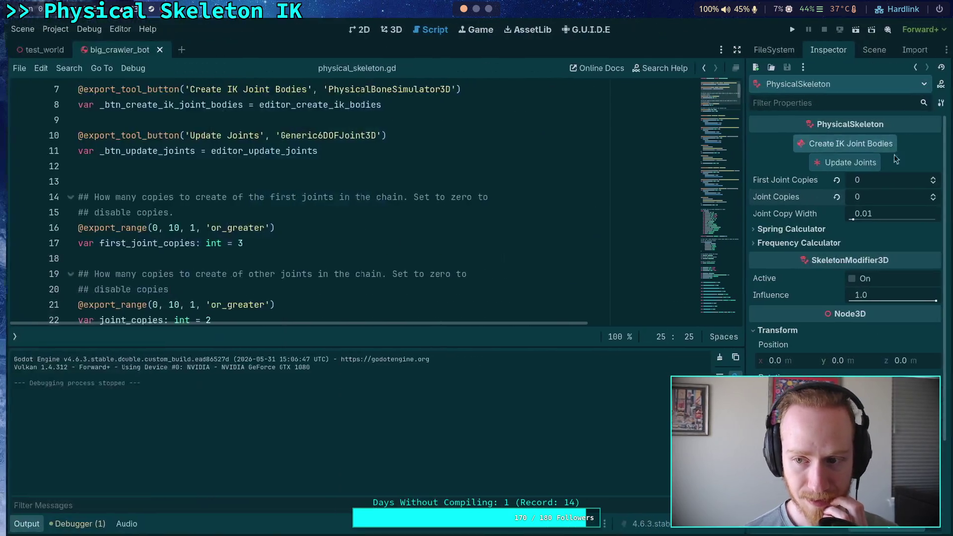
left_click(879, 214)
type("0.12")
key("Return")
left_click(934, 195)
left_click(933, 178)
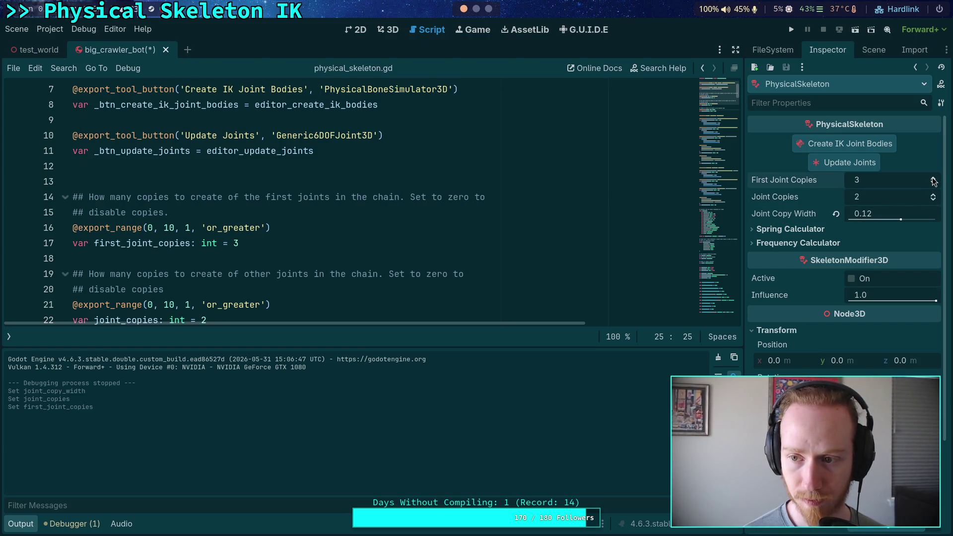
left_click(791, 30)
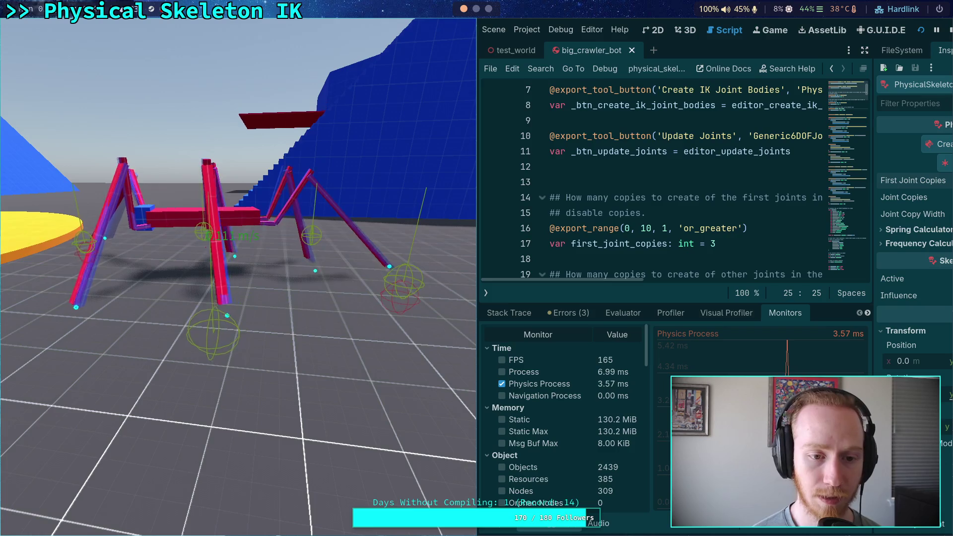
Restart the game and watch Physics Process in the Debugger monitors.
left_click(950, 32)
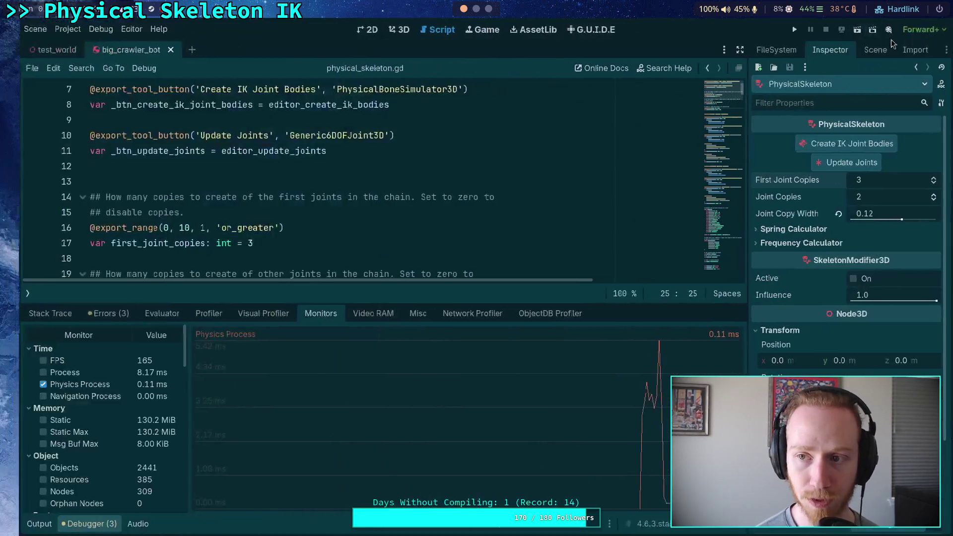
left_click(789, 32)
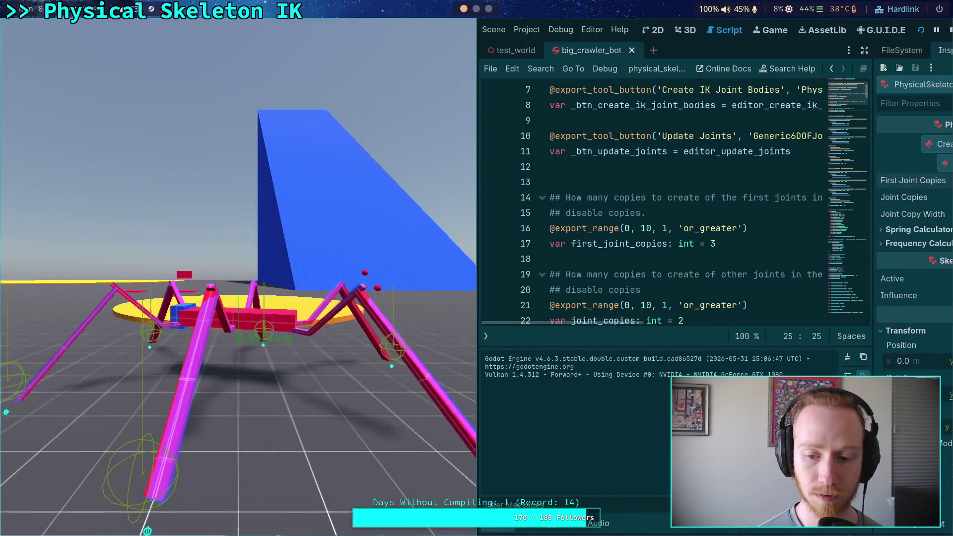
left_click(542, 528)
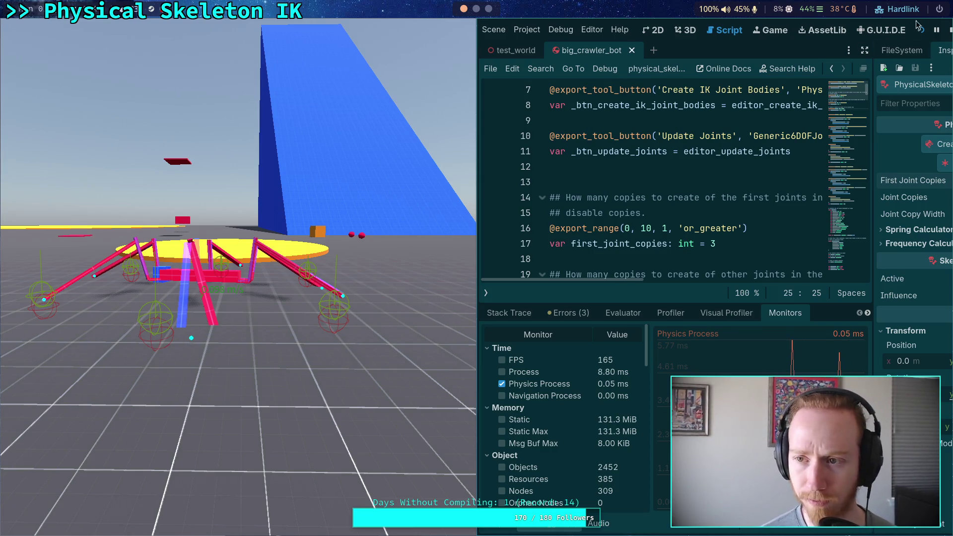
Stop the game, set Joint Copies to 0, and run the crawler without joint copies.
left_click(951, 30)
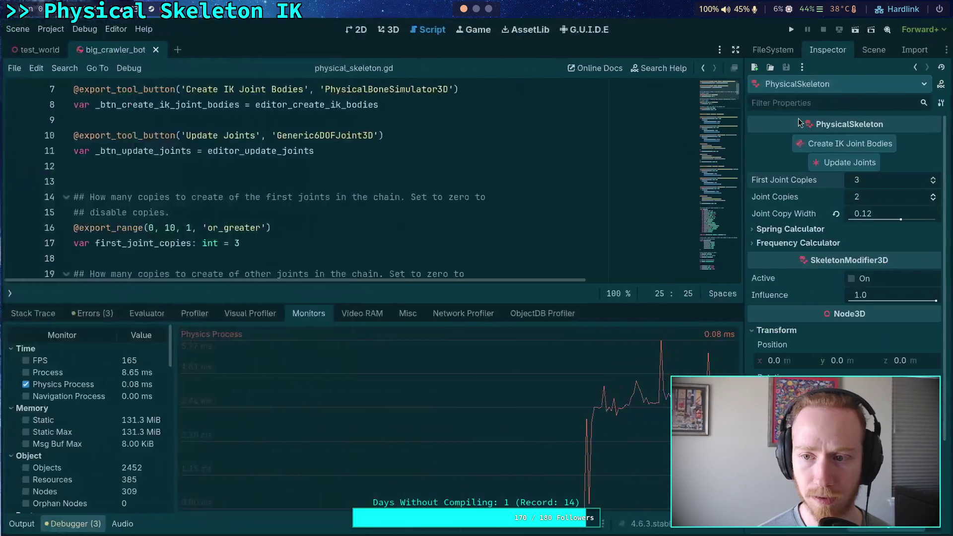
left_click(889, 199)
type("0")
key("Return")
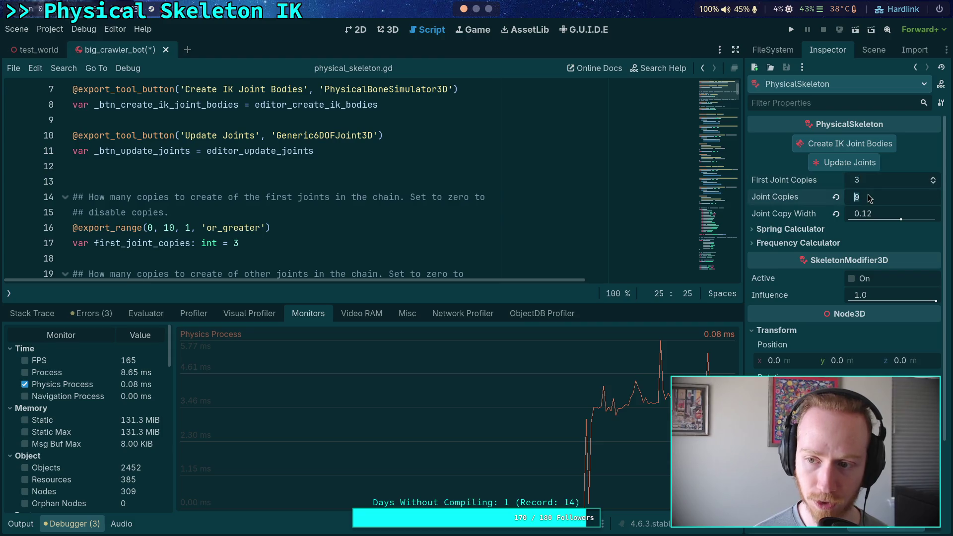
left_click(792, 29)
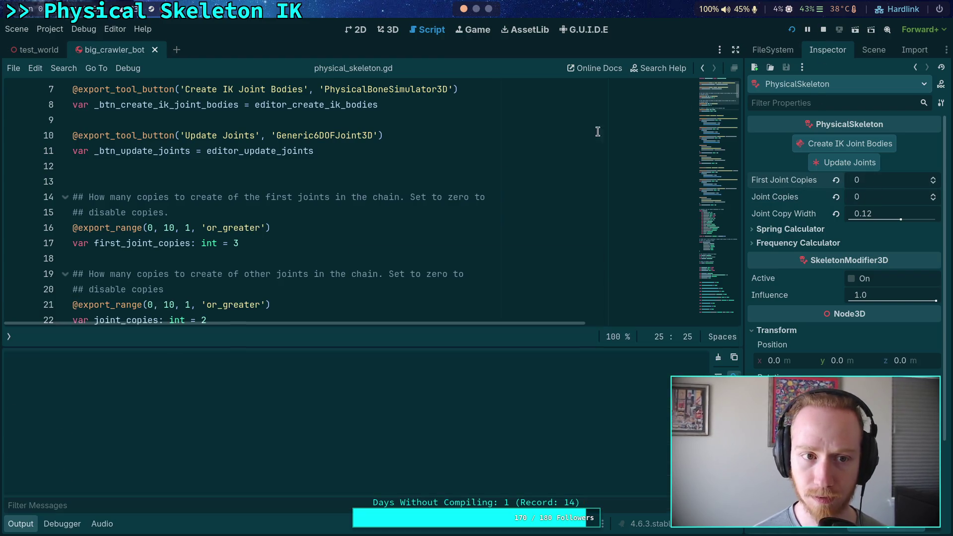
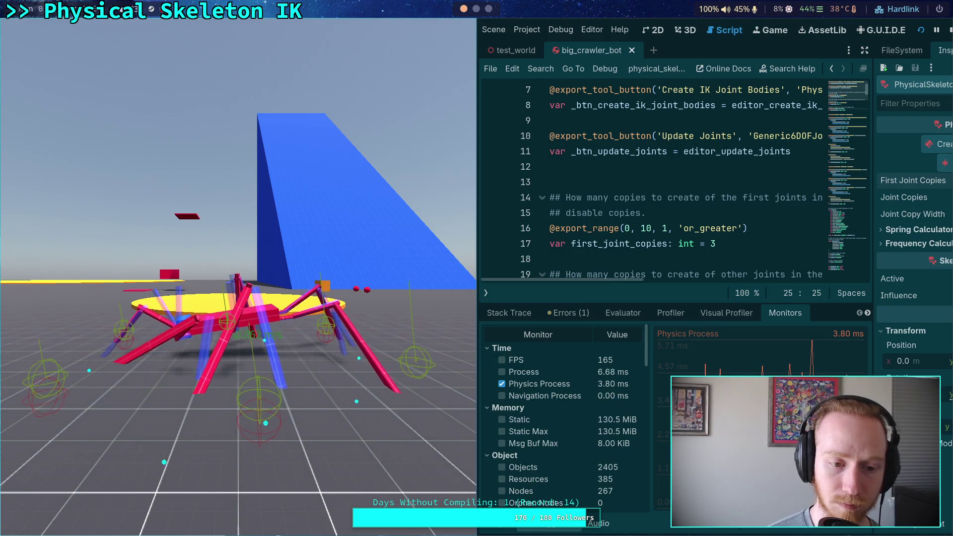
Stop the game and open the test_world scene in the 3D view.
left_click(949, 30)
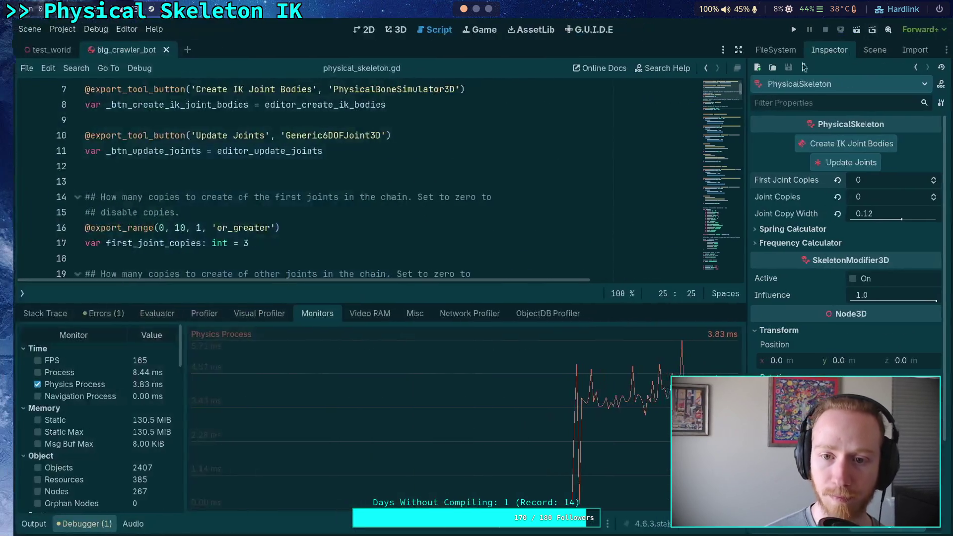
left_click(389, 31)
left_click(38, 50)
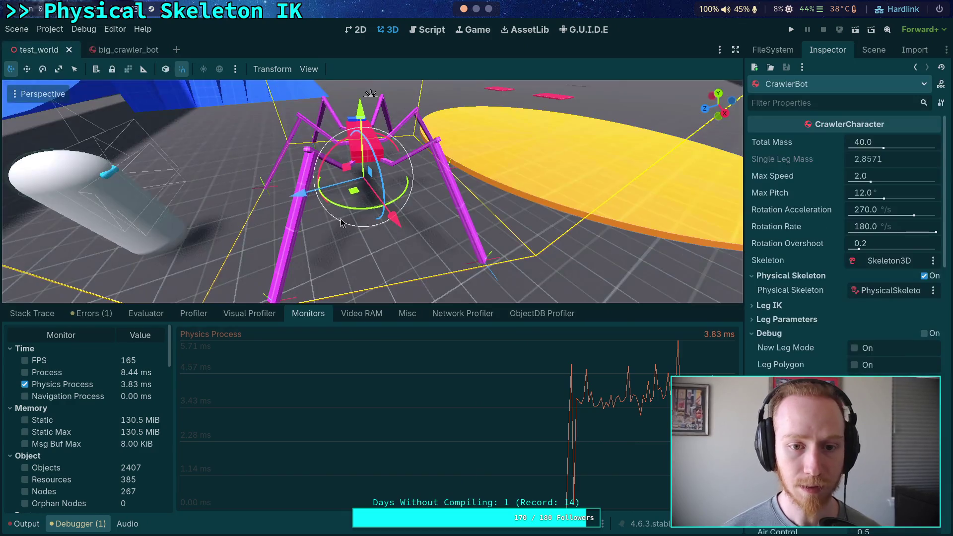
Zero CrawlerBot's rotation, place it on the yellow disc at z -2.5, and run the project.
left_click(718, 96)
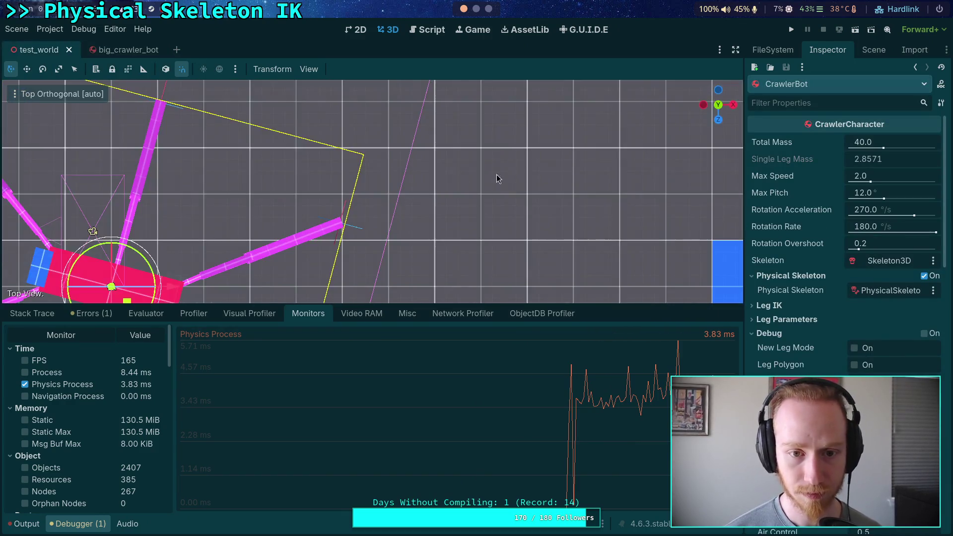
scroll(738, 195, "down", 5)
scroll(845, 248, "down", 10)
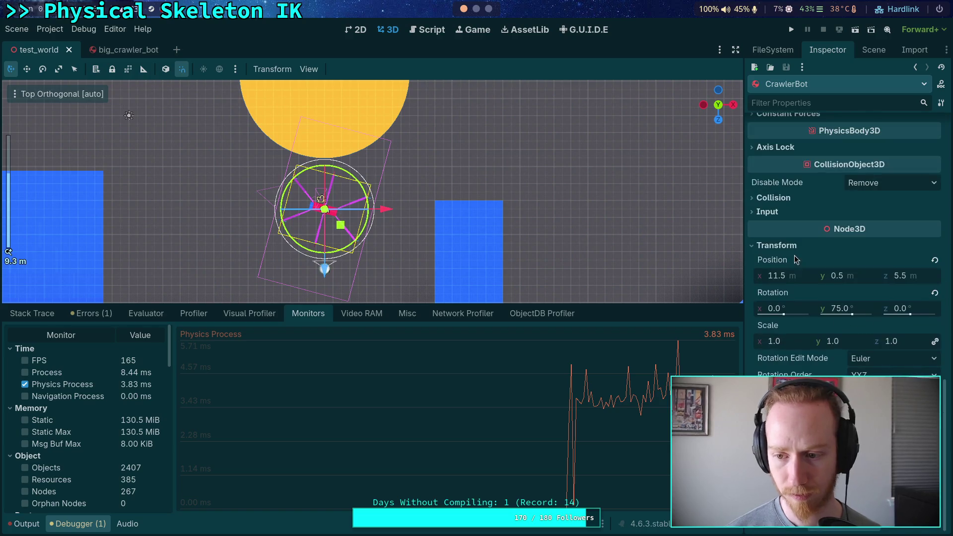
left_click(936, 294)
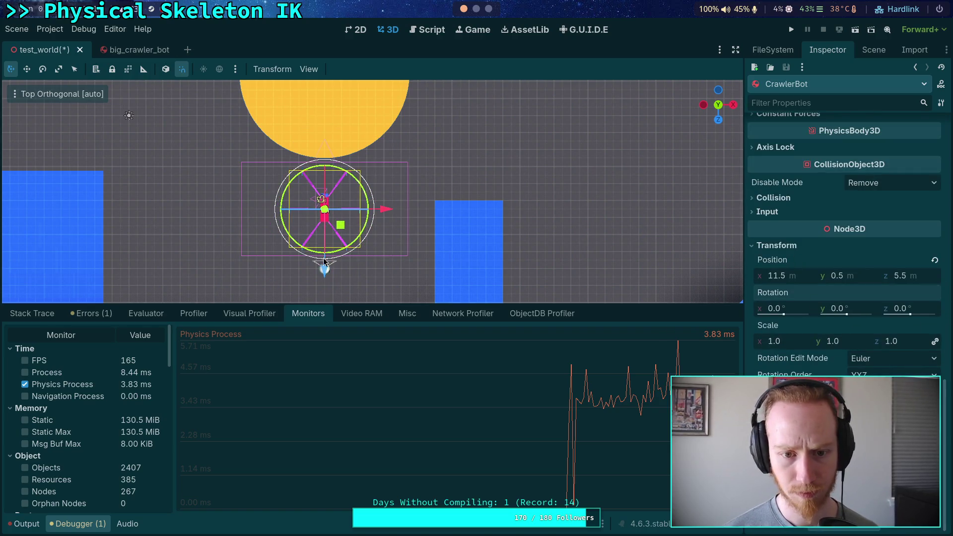
left_click_drag(324, 261, 324, 158)
key("f")
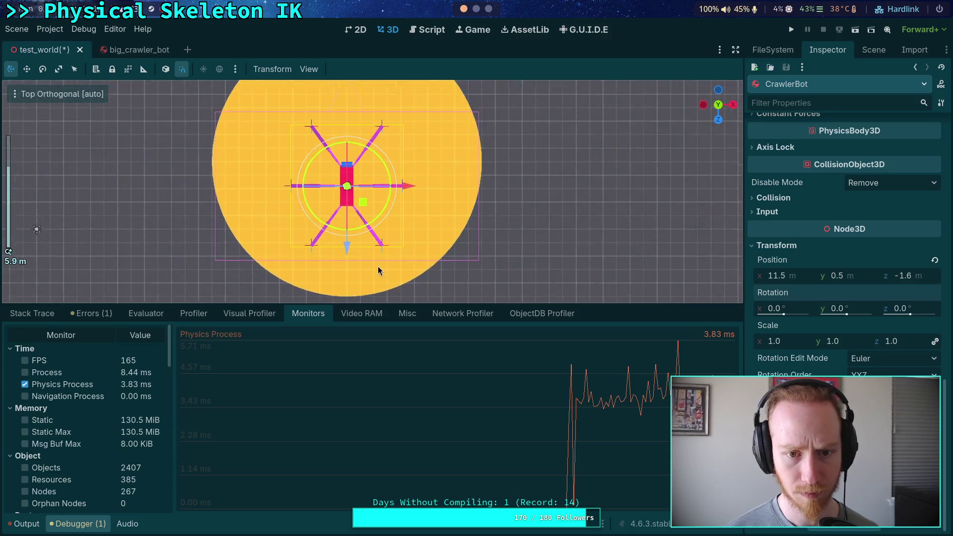
left_click_drag(348, 244, 347, 226)
mouse_move(573, 251)
left_mouse_down()
mouse_move(440, 199)
mouse_move(749, 131)
left_mouse_up()
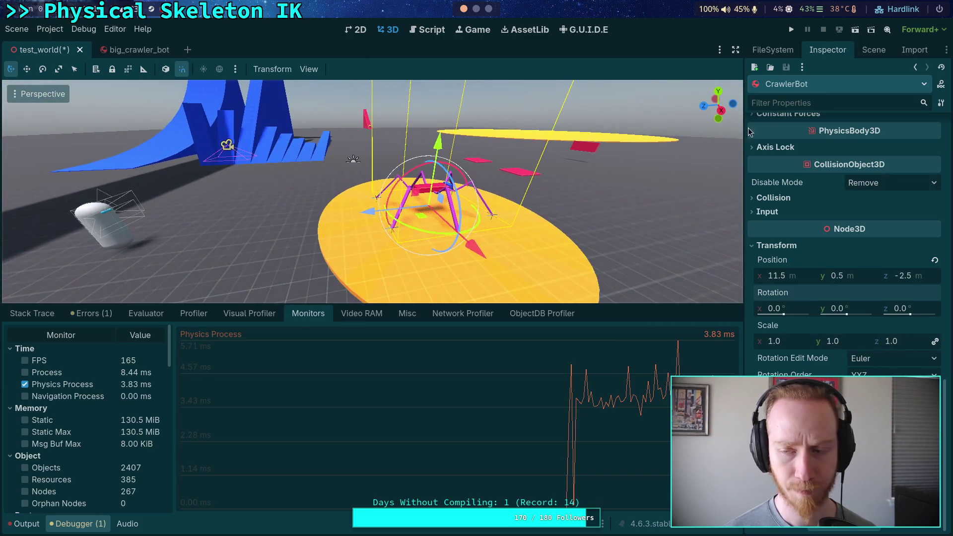
left_click(793, 30)
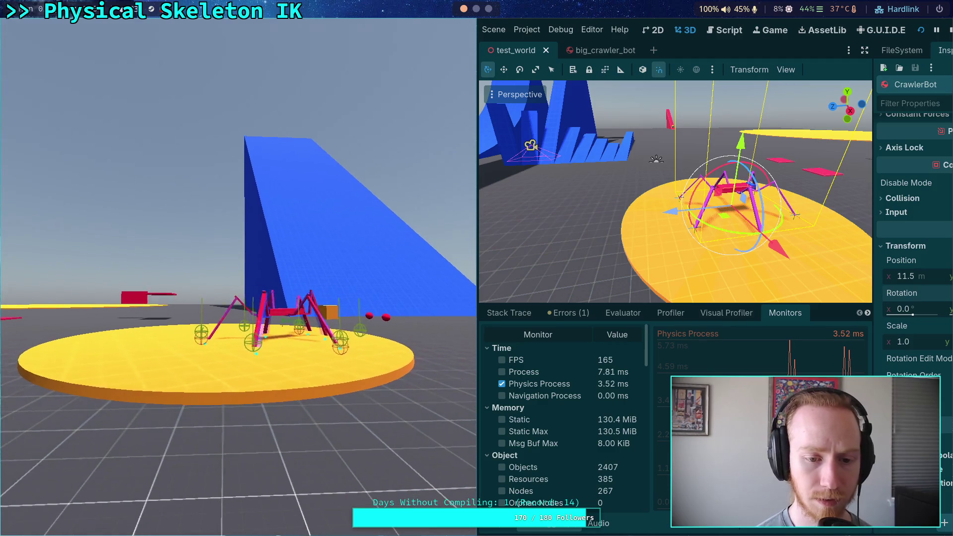
Stop the game, select CrawlerBot in the Scene dock and open big_crawler_bot for editing.
left_click(950, 32)
left_click(874, 49)
left_click(799, 292)
left_click(800, 305)
left_click(907, 304)
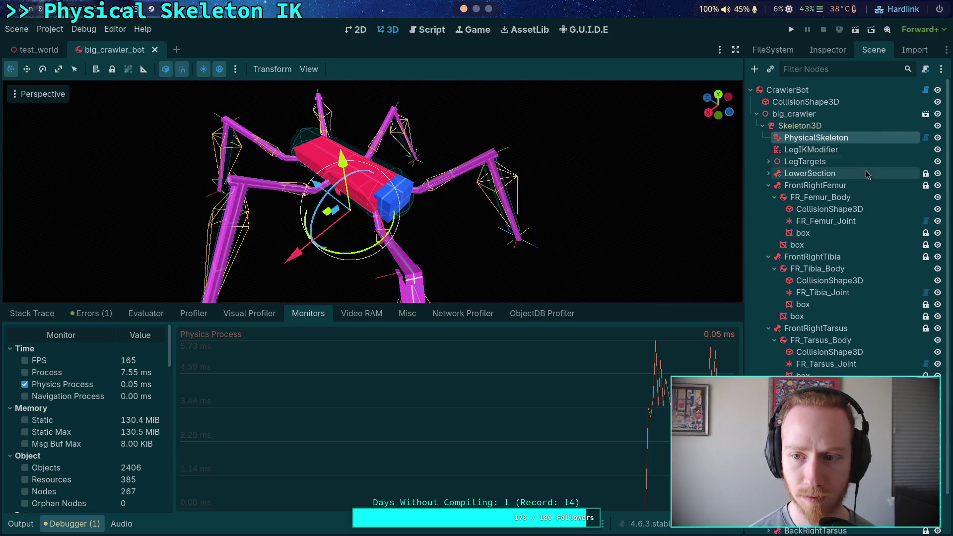
Revert First Joint Copies to 3 and Joint Copies to 2, then run the game with monitors shown.
left_click(823, 53)
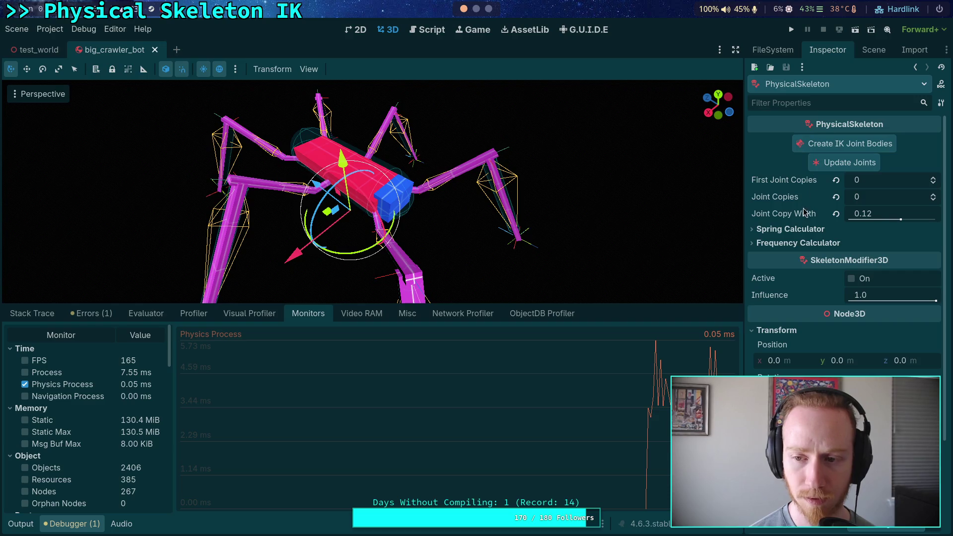
left_click(836, 198)
left_click(836, 181)
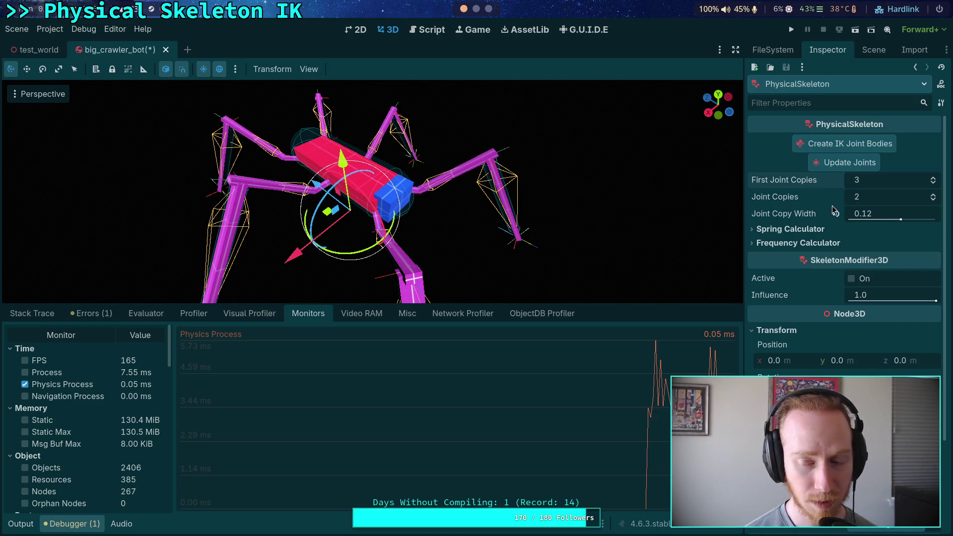
left_click(788, 34)
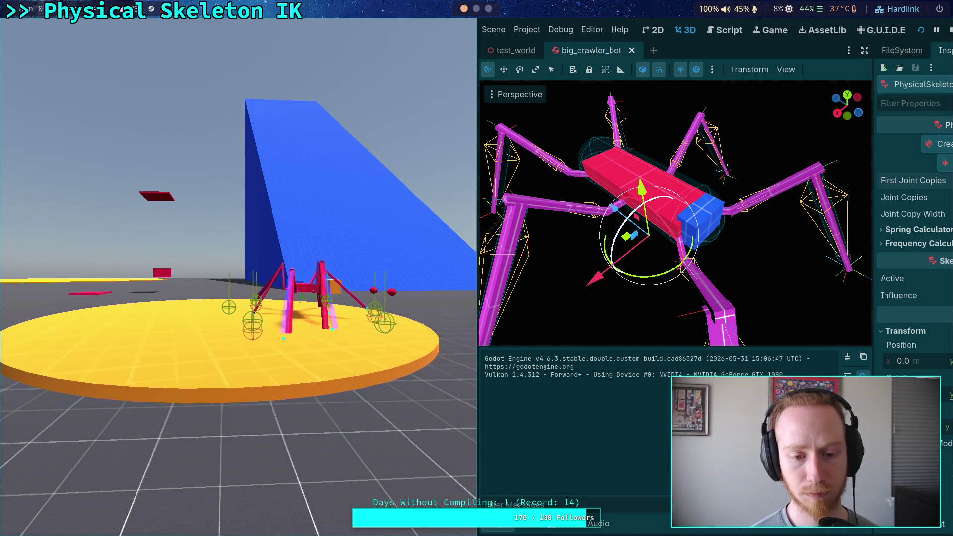
key("alt+d")
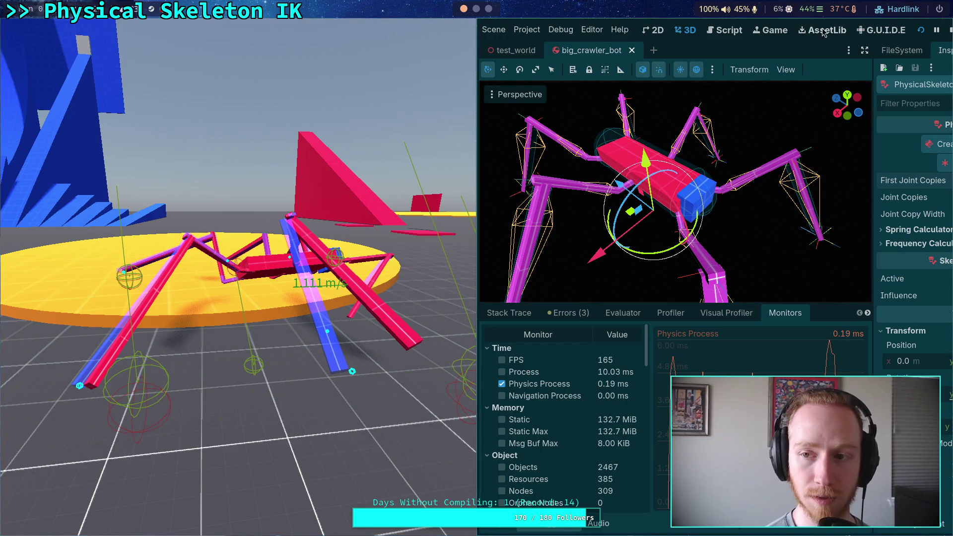
Stop the running test game with F8.
key("F8")
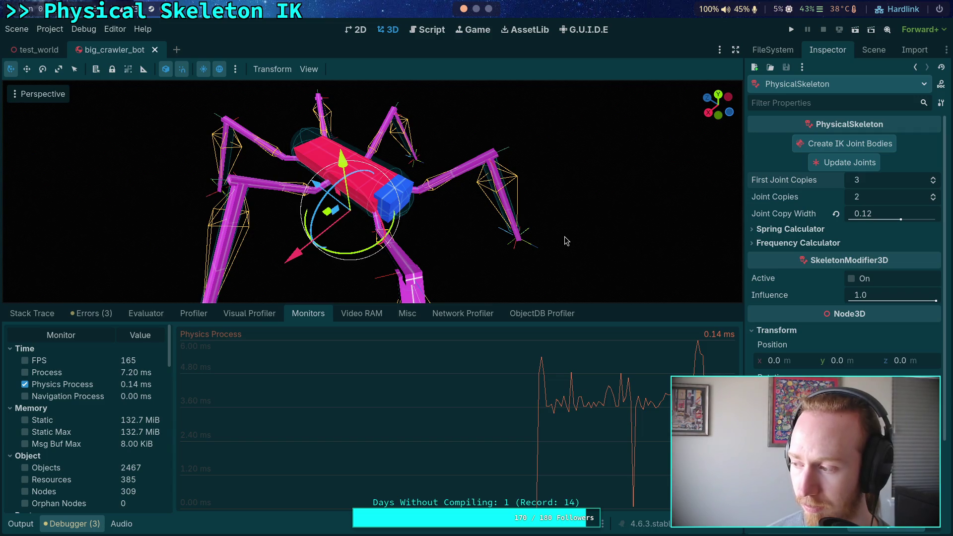
Set the PhysicalSkeleton's First Joint Copies to 20 and run the game.
left_click(934, 179)
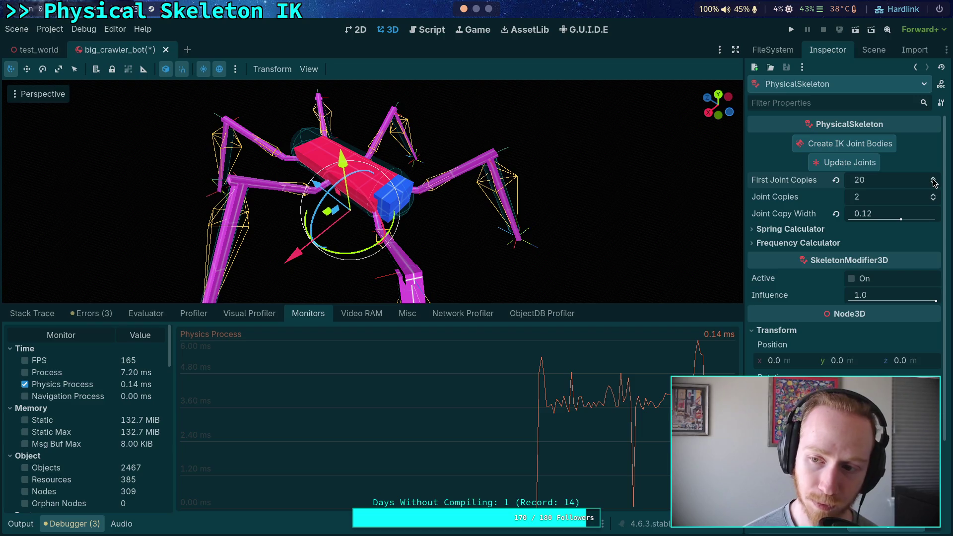
left_click(934, 183)
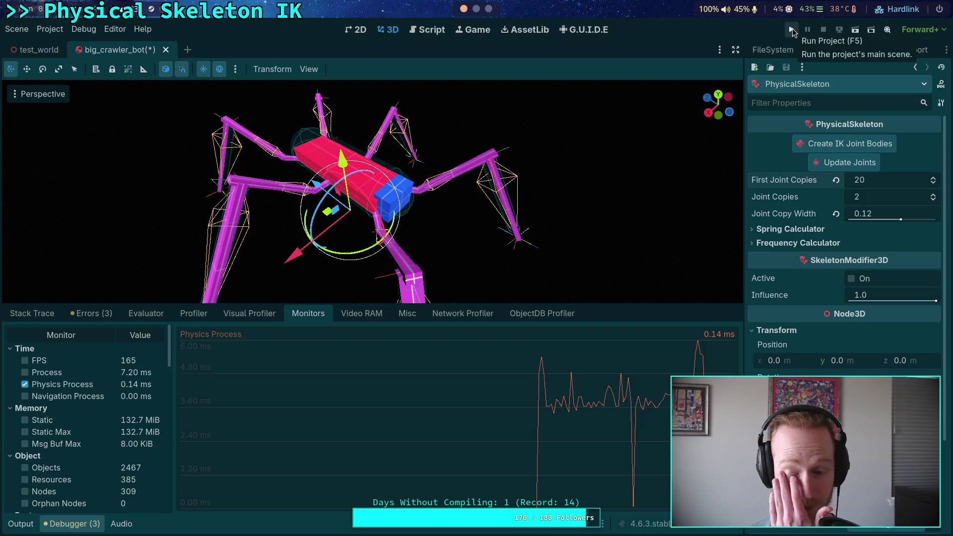
left_click(794, 30)
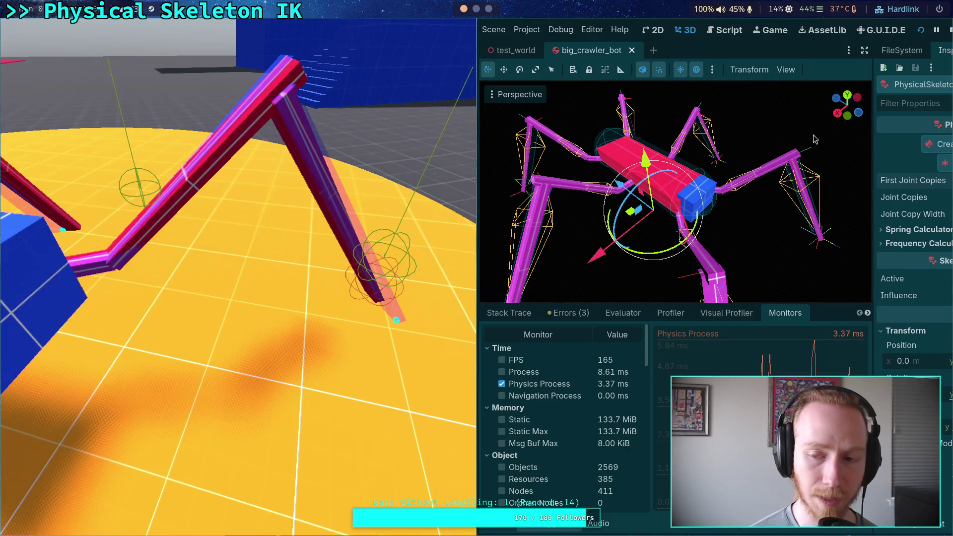
Set First Joint Copies and Joint Copies both to 4, run the game and view the monitors.
left_click(950, 31)
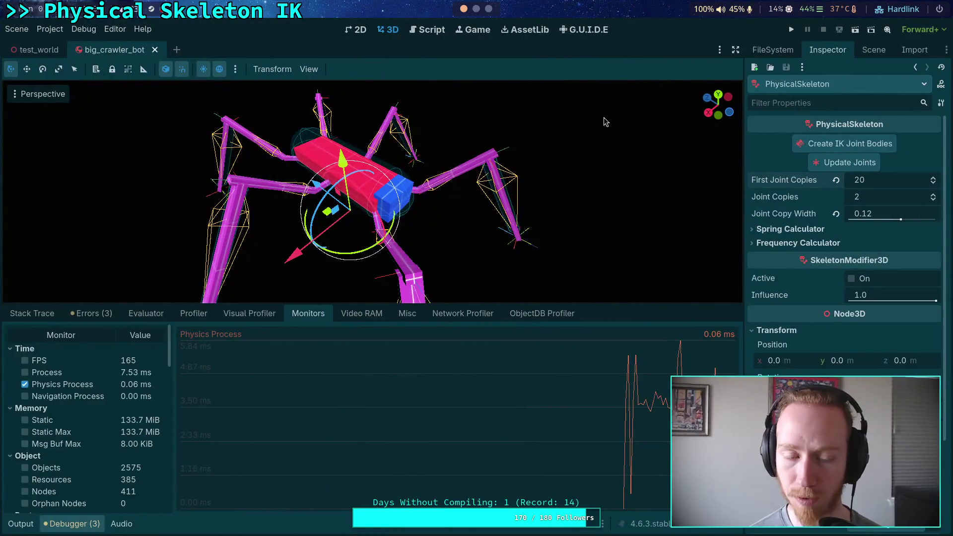
double_click(933, 186)
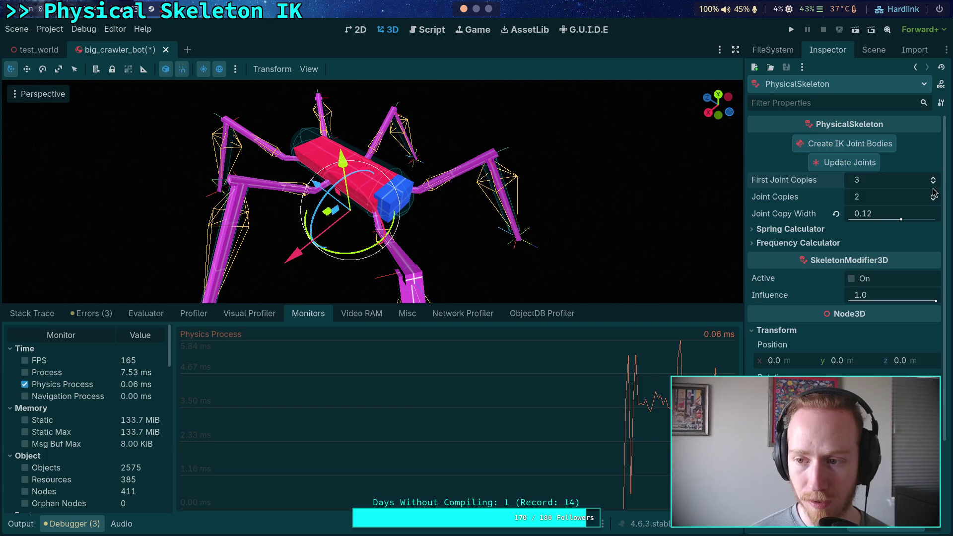
double_click(933, 195)
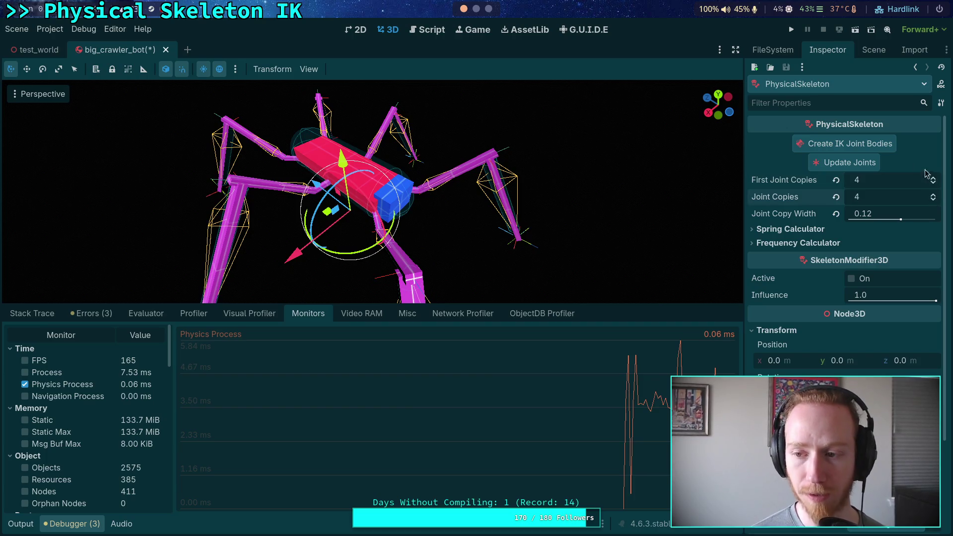
left_click(791, 29)
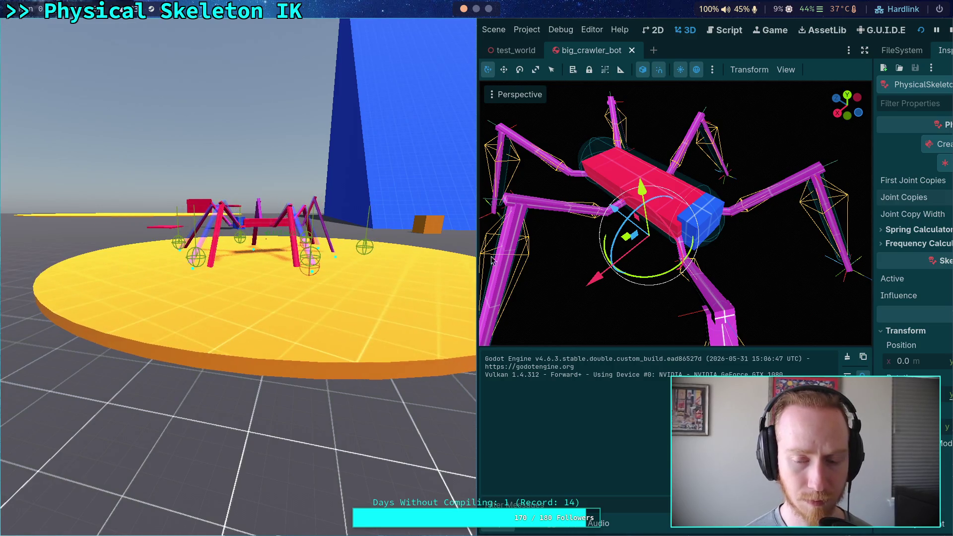
key("alt+shift+d")
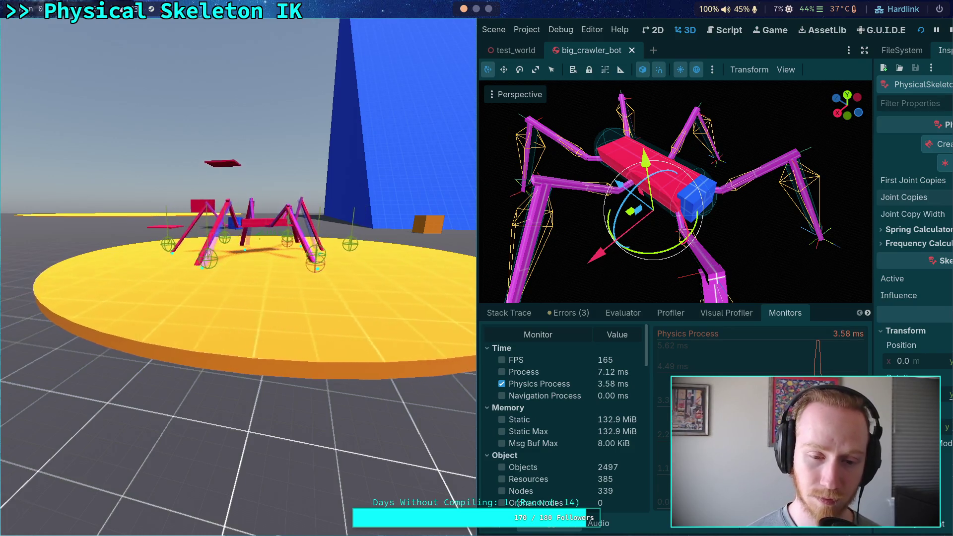
Raise First Joint Copies and Joint Copies to 10, test-run with monitors, then stop.
left_click(950, 29)
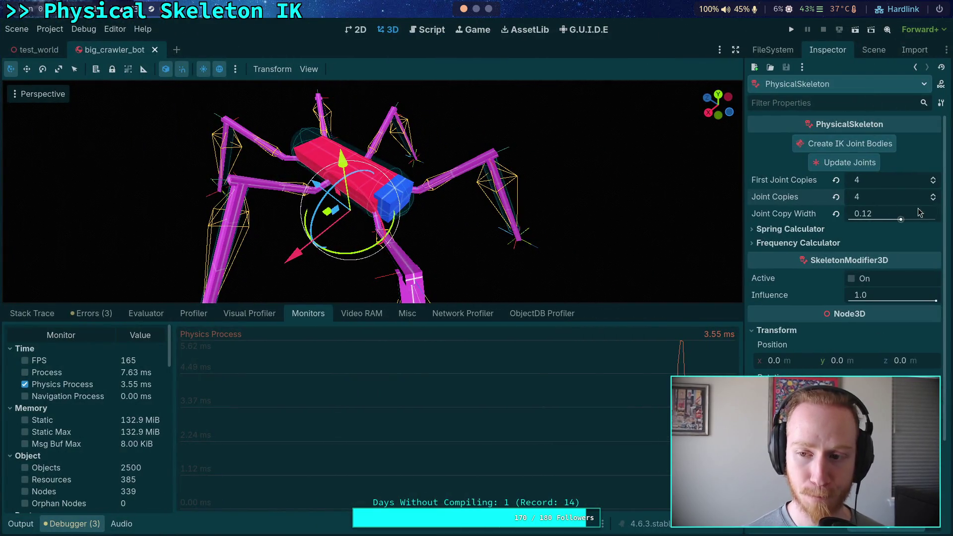
left_click(934, 180)
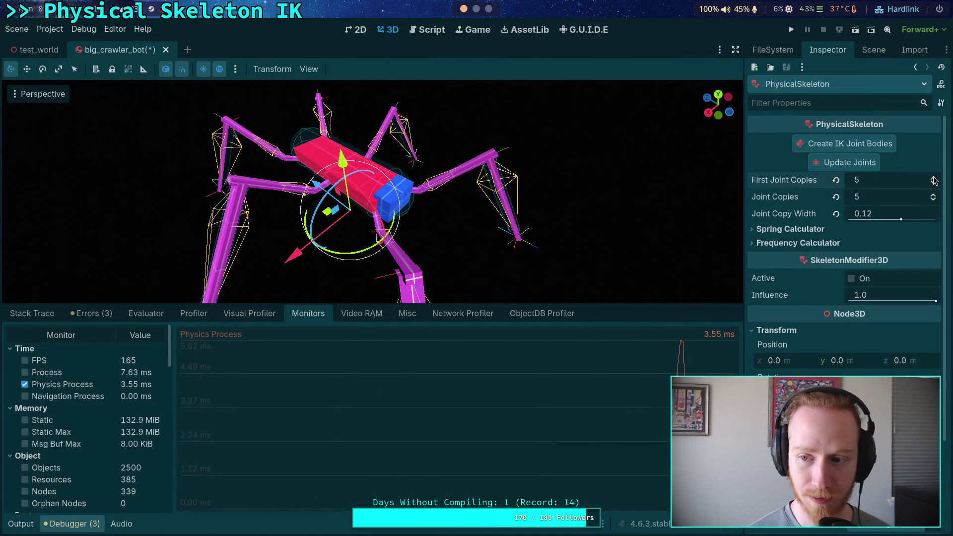
left_click(933, 178)
left_click(933, 195)
left_click(933, 195)
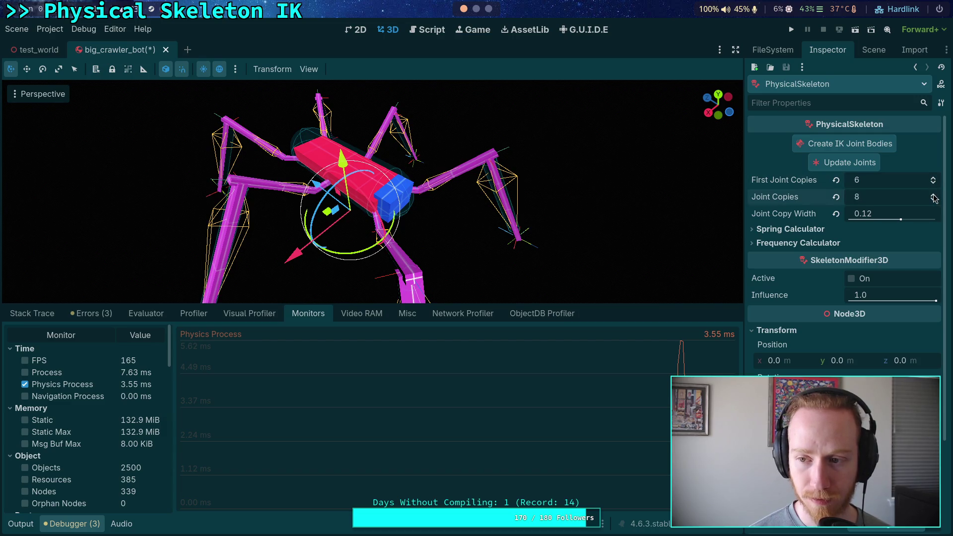
left_click(933, 180)
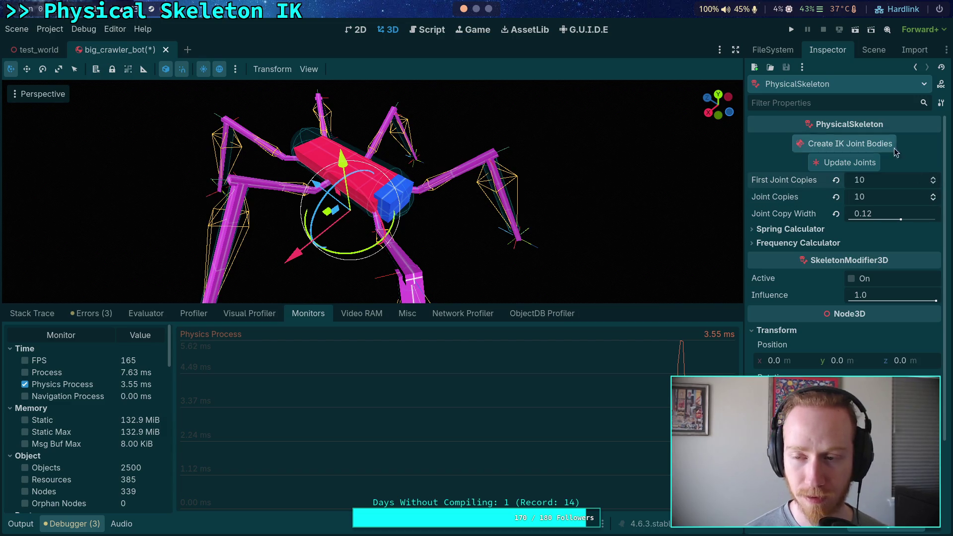
left_click(791, 30)
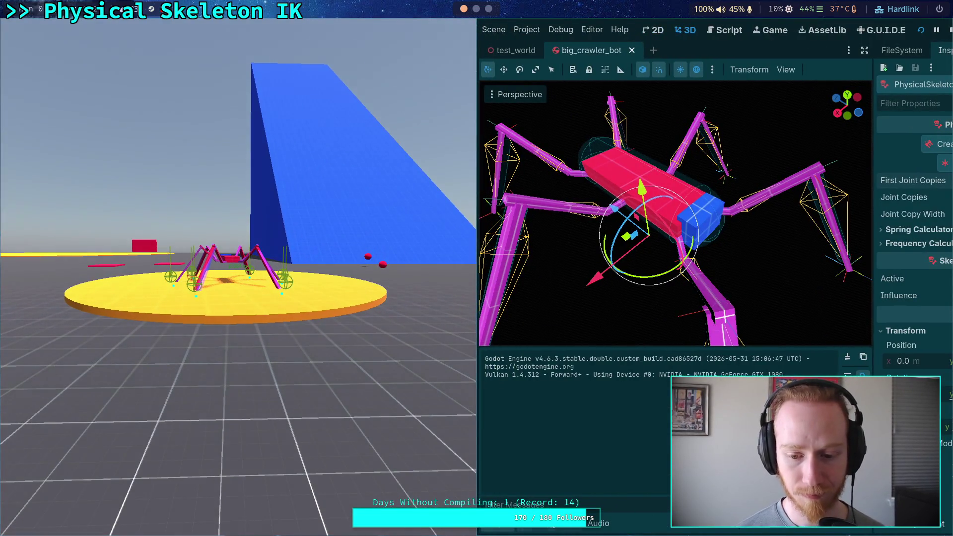
left_click(547, 524)
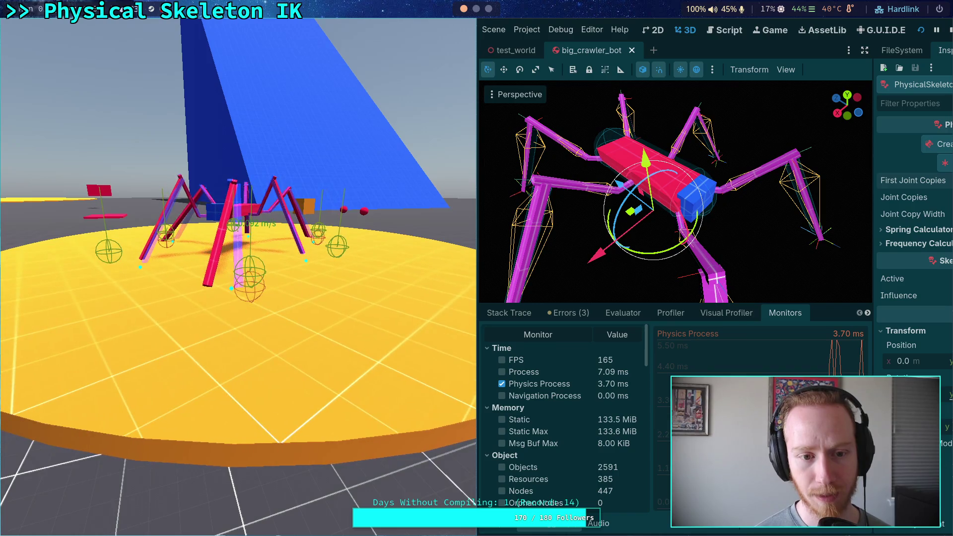
key("F8")
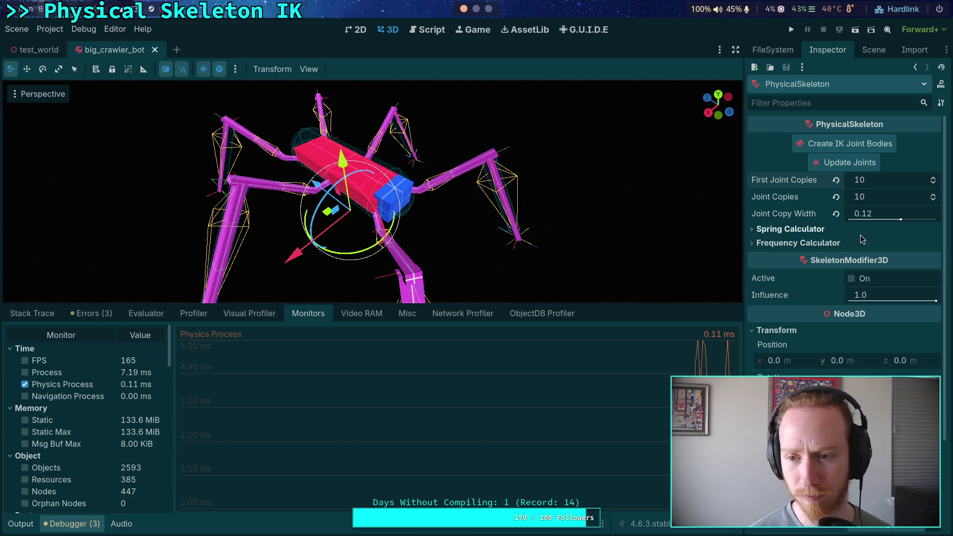
Set Joint Copy Width to 0.2, test-run the crawler bot, then stop the game.
left_click_drag(900, 220, 936, 219)
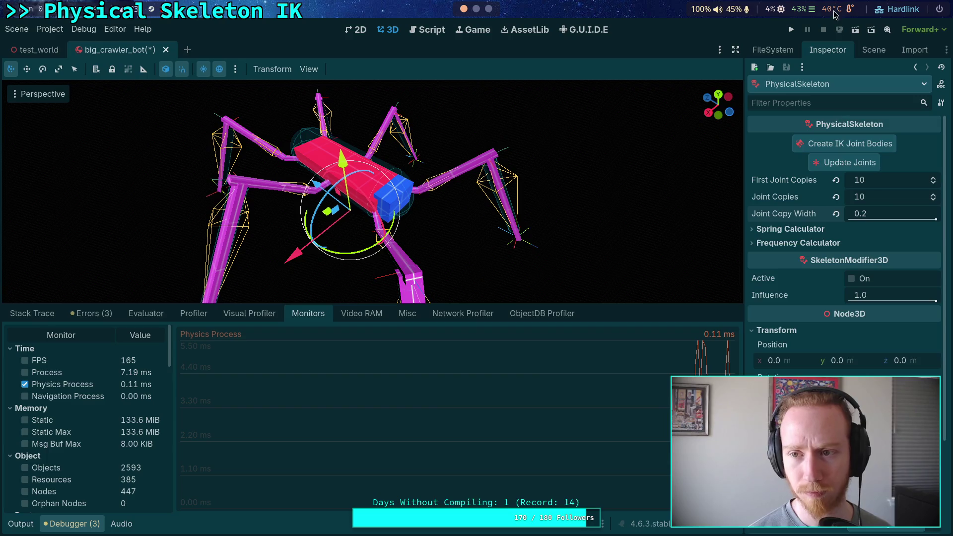
left_click(792, 30)
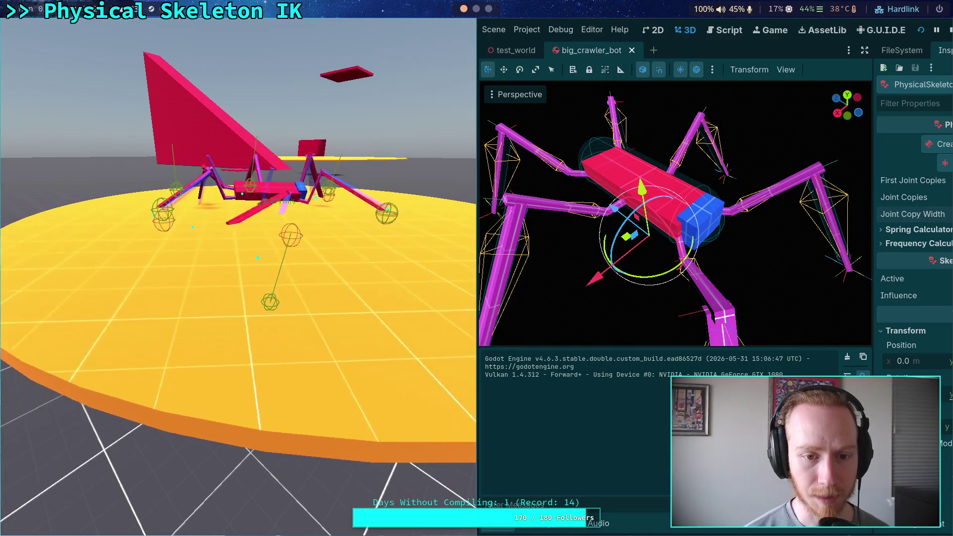
left_click(949, 30)
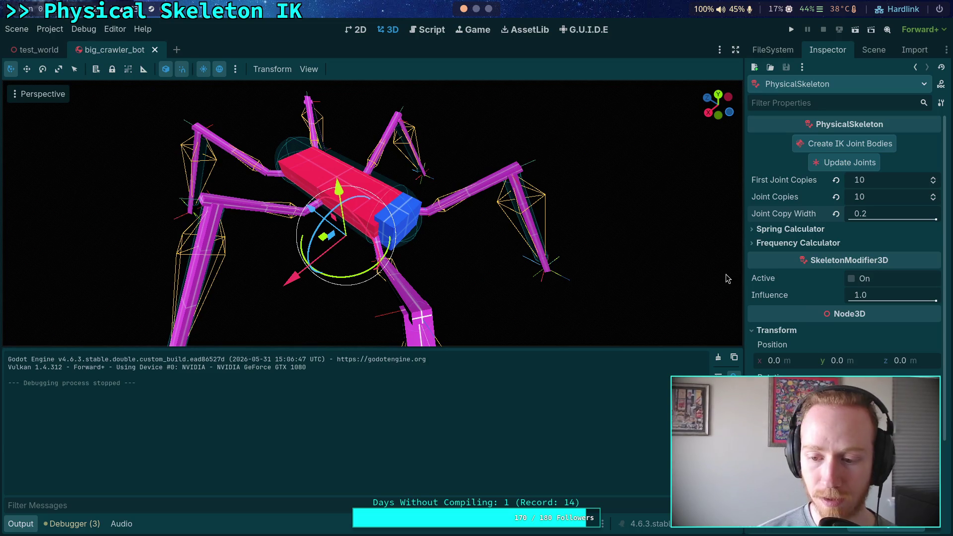
Review FR_Femur_Joint's angular motor and Y angular limit settings, then return to the node tree.
left_click(873, 50)
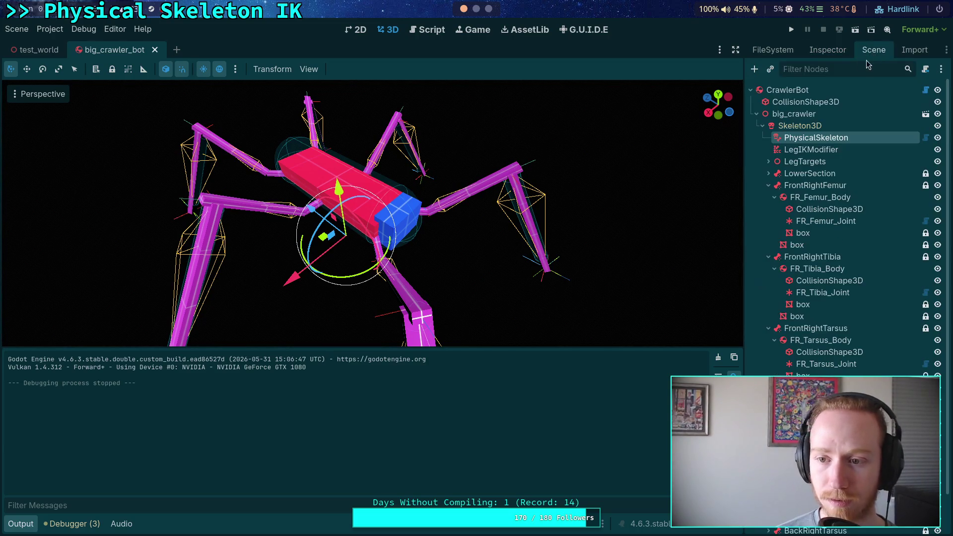
left_click(813, 222)
left_click(826, 50)
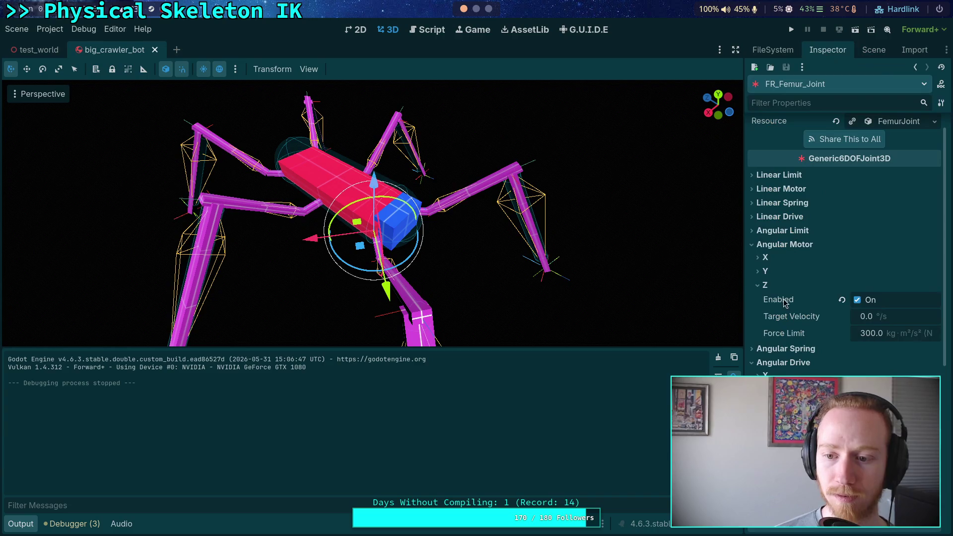
left_click(766, 287)
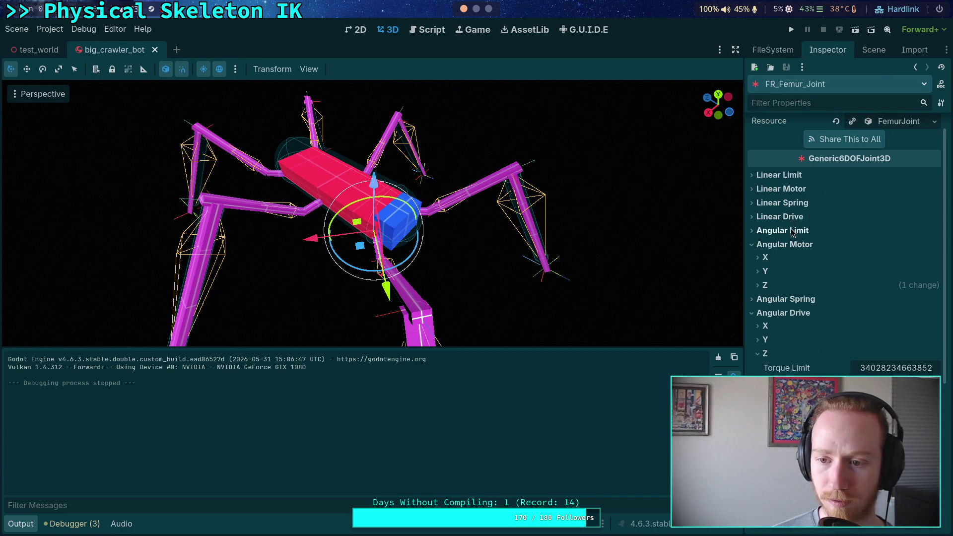
left_click(779, 232)
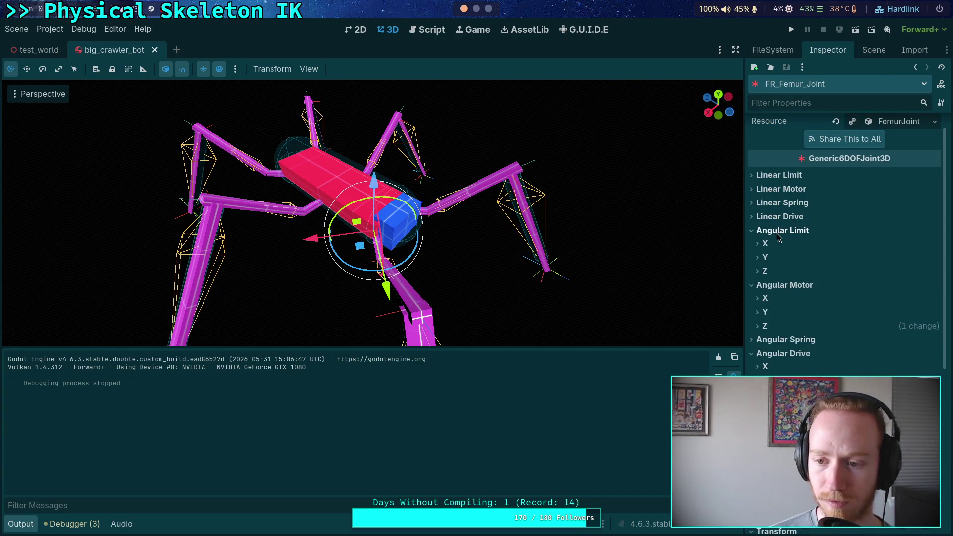
left_click(766, 258)
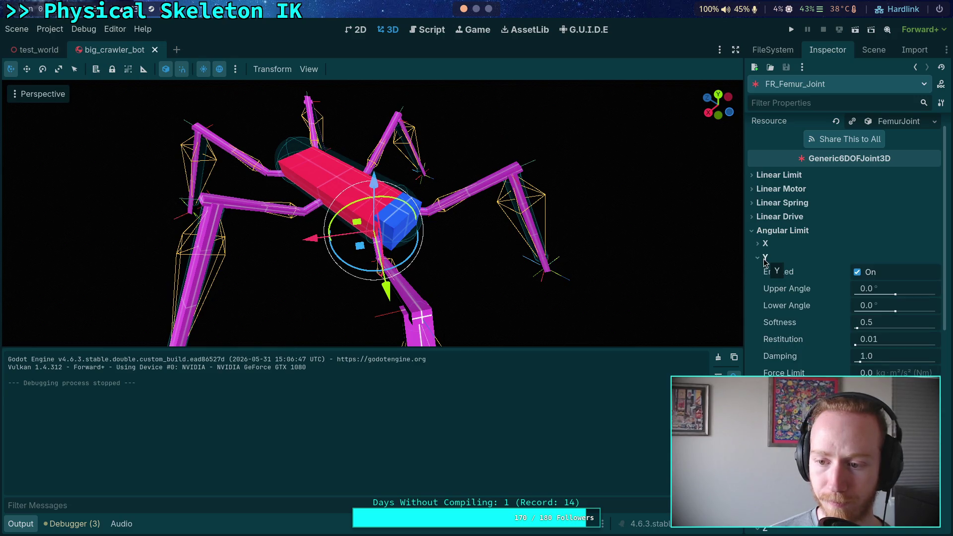
left_click(766, 259)
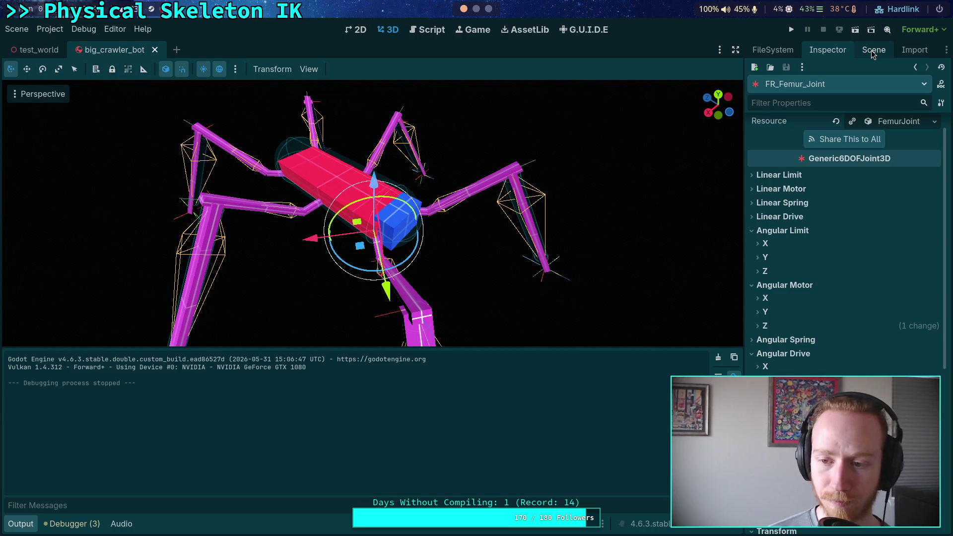
left_click(874, 50)
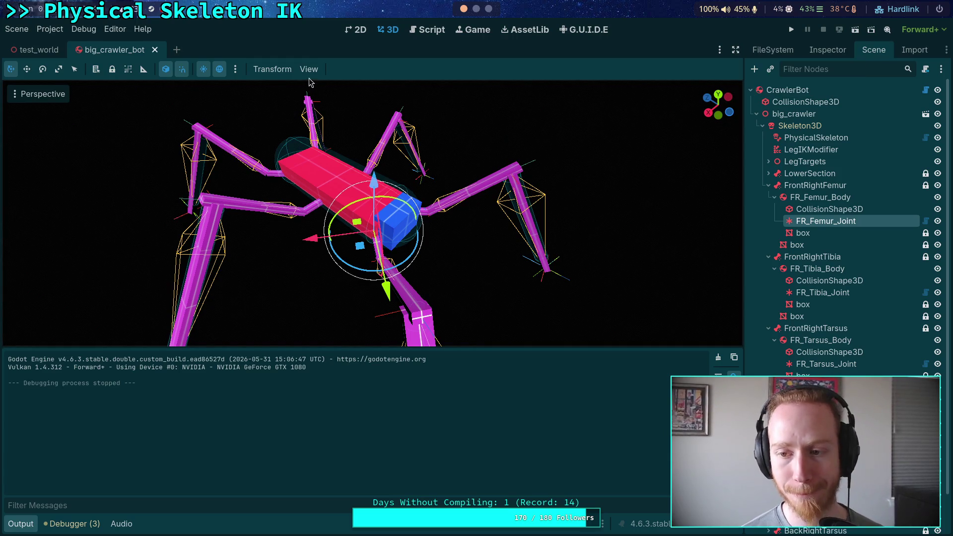
left_click(50, 29)
Raise Jolt Physics 3D Velocity Steps and Position Steps to 18 in Project Settings.
left_click(57, 43)
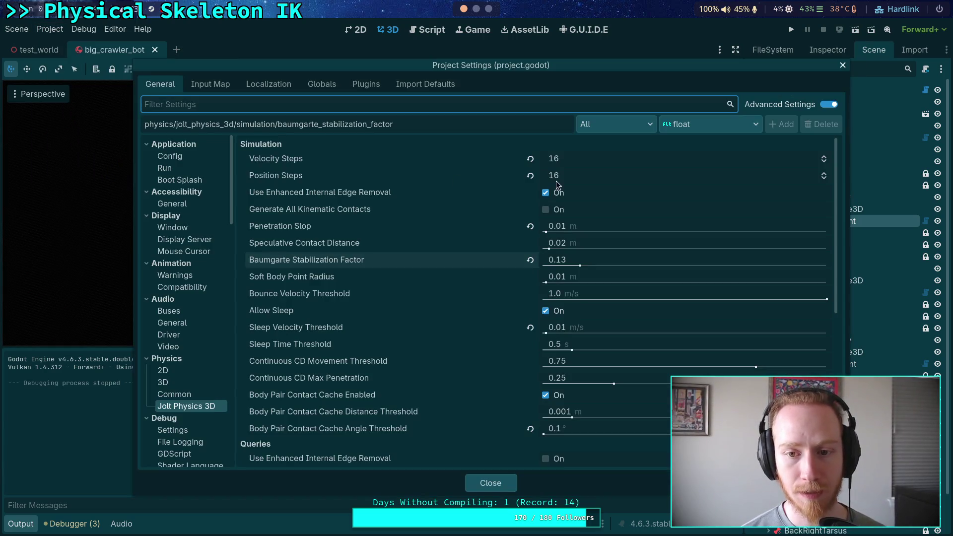
left_click(825, 174)
double_click(825, 158)
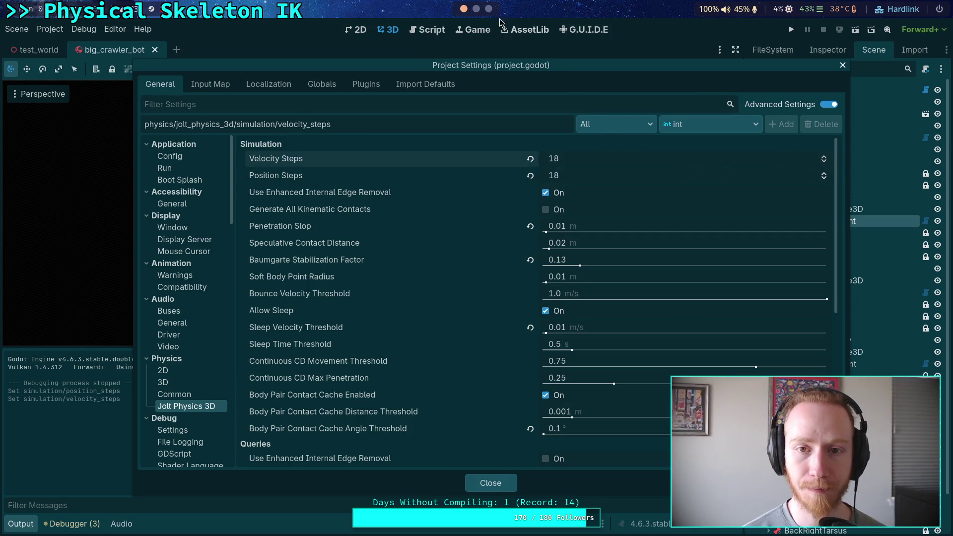
Check the code editor and Python REPL workspaces, then edit the Baumgarte Stabilization Factor field.
key("super+2")
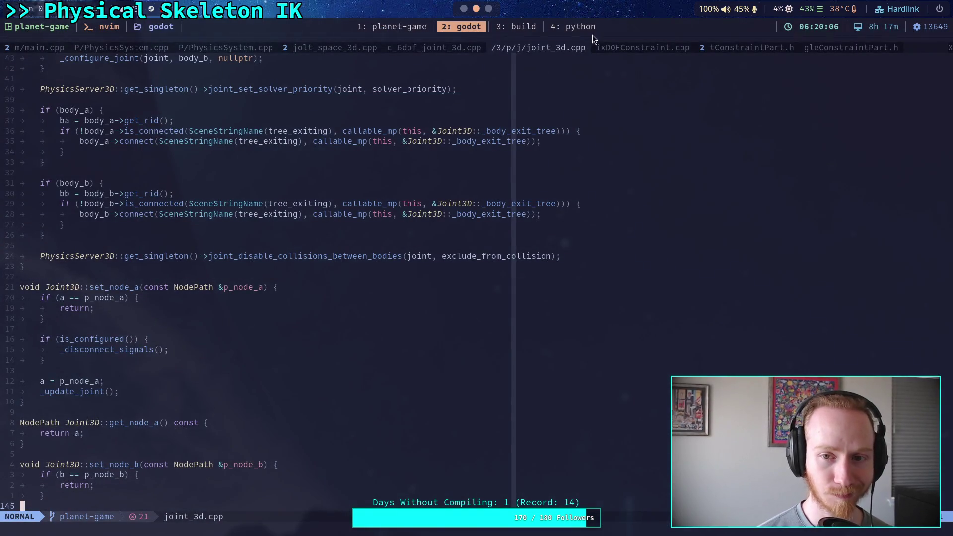
left_click(582, 27)
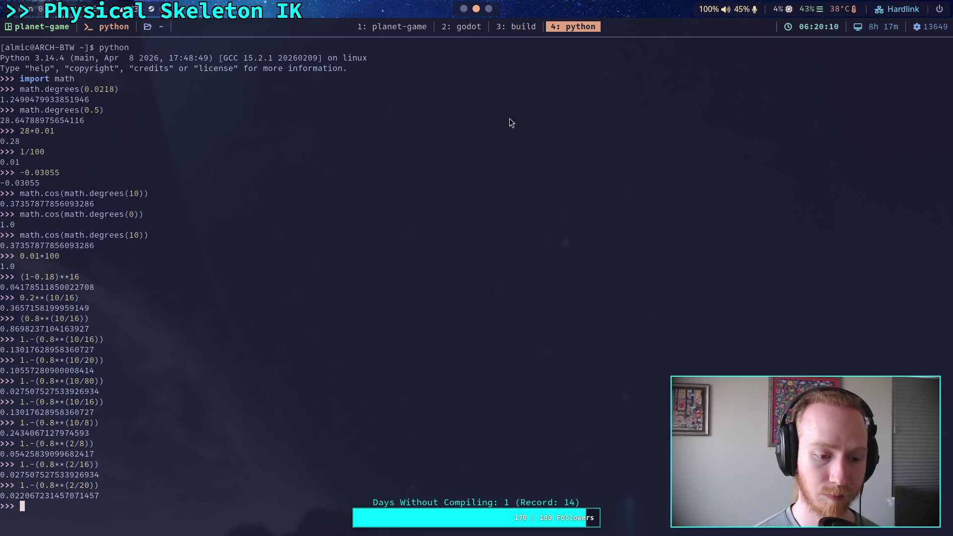
left_click(462, 12)
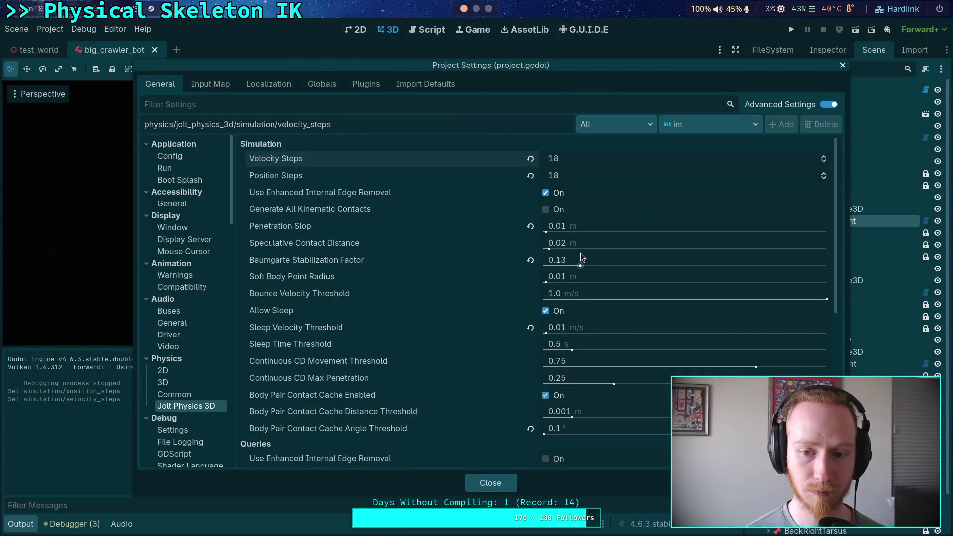
left_click(598, 259)
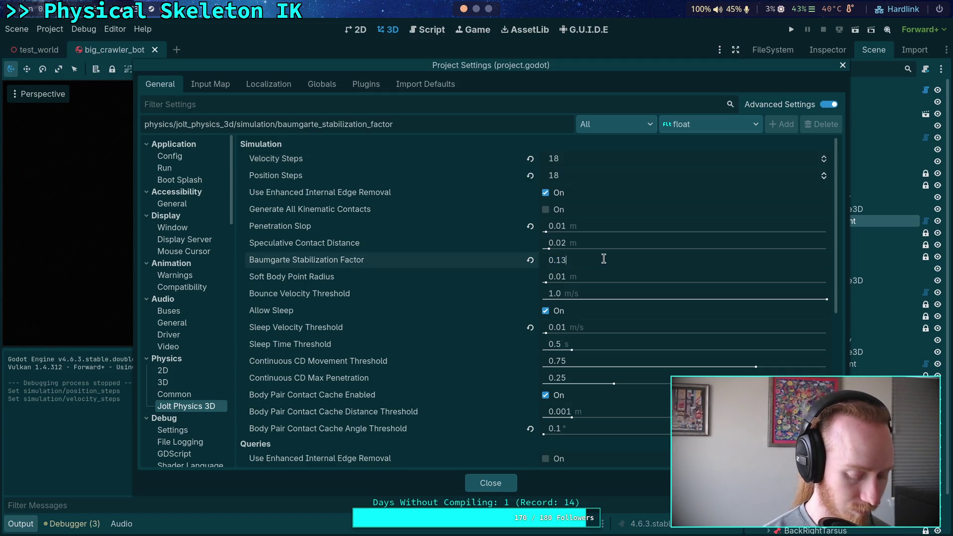
Apply a Baumgarte Stabilization Factor of 0.03, then test-run the crawler bot and stop it.
key("Return")
left_click(497, 481)
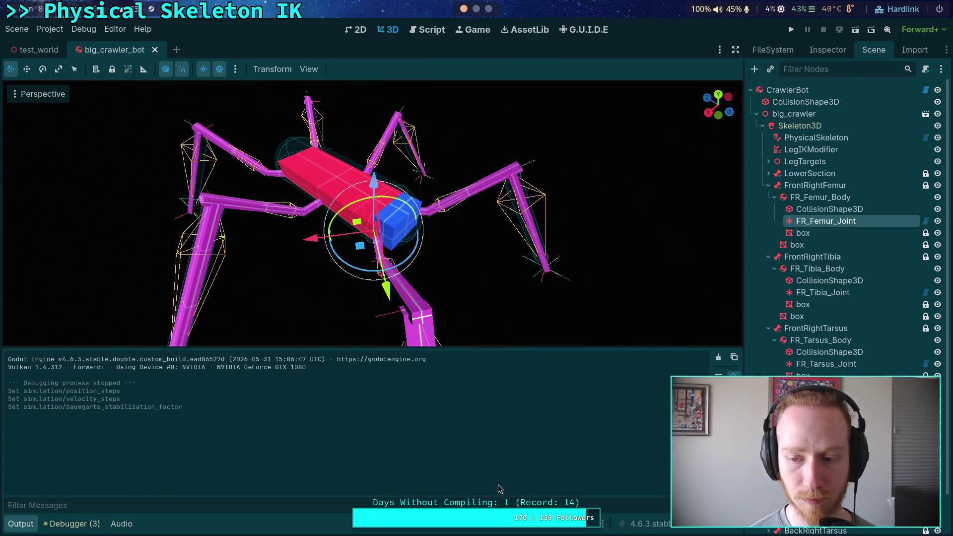
left_click(789, 29)
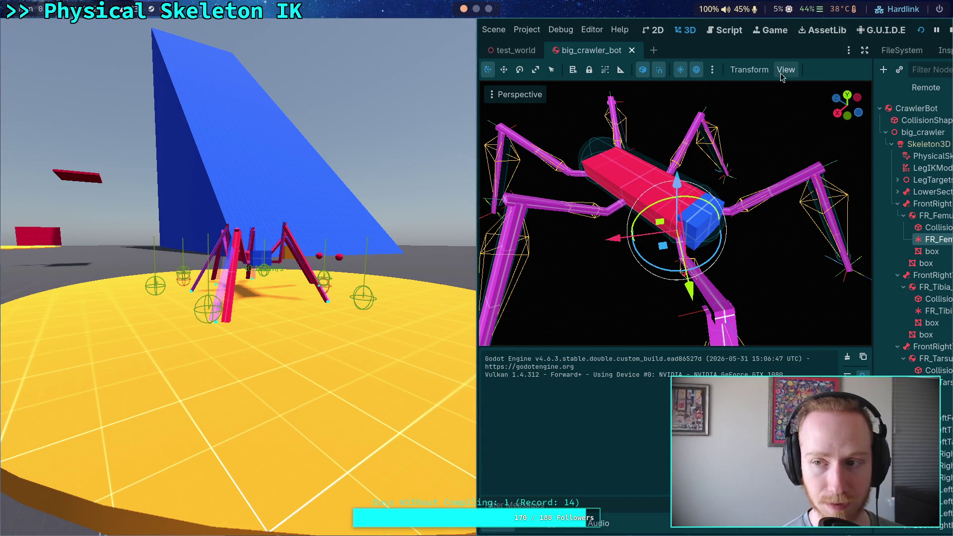
left_click(948, 31)
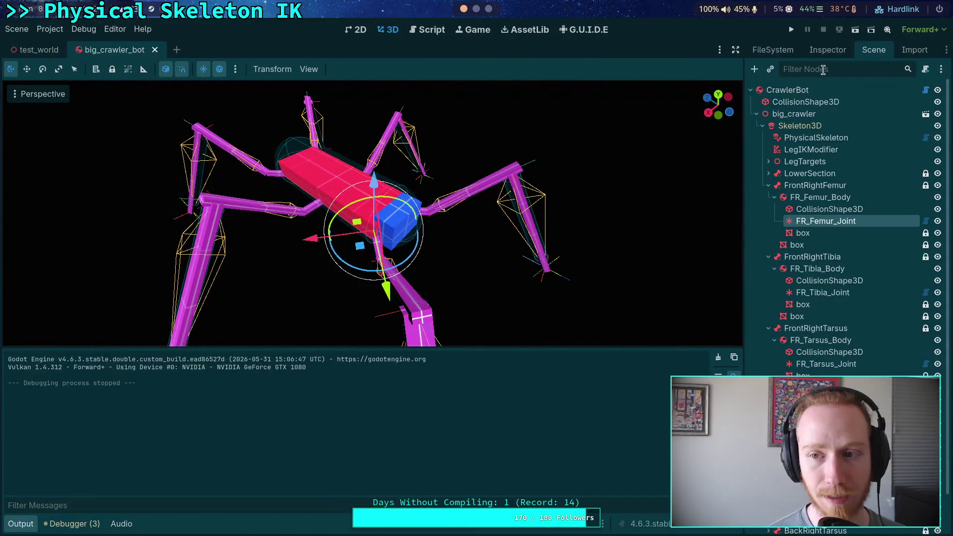
Review FR_Femur_Joint's settings, then select PhysicalSkeleton to see its joint copy values (10, 10, 0.2 width).
left_click(828, 50)
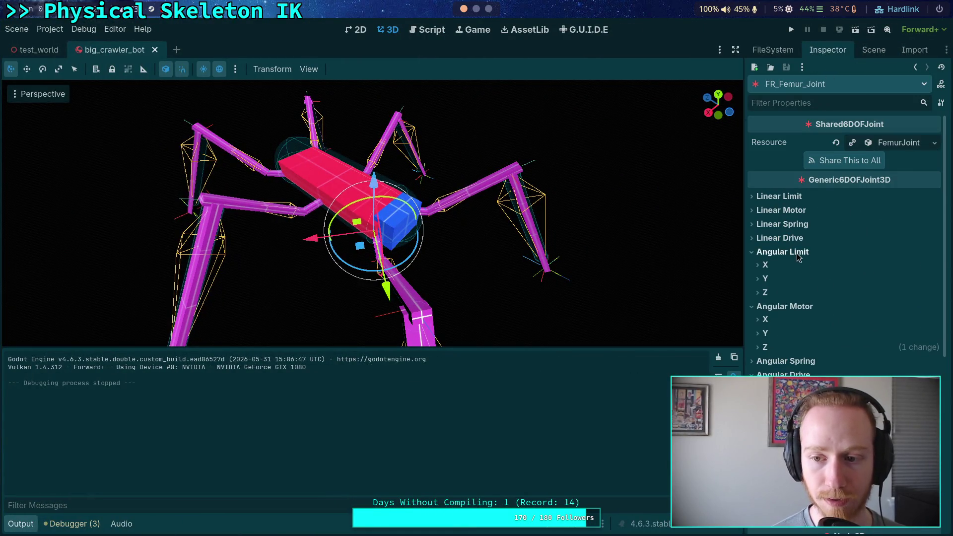
left_click(876, 50)
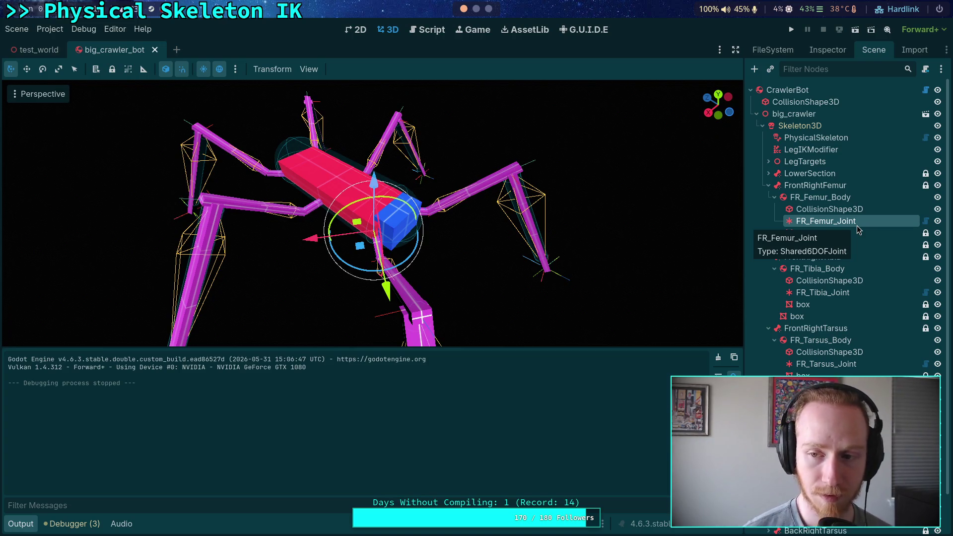
left_click(817, 138)
left_click(825, 51)
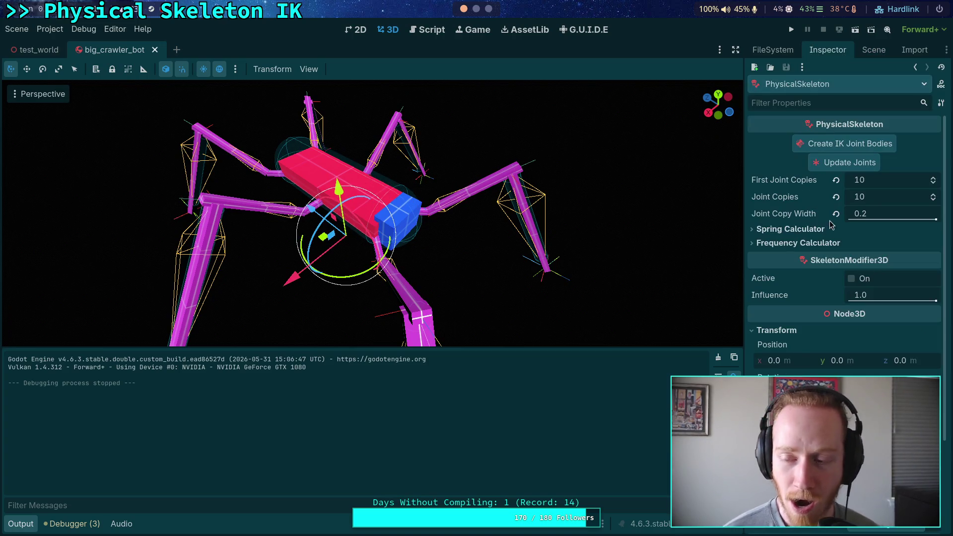
Set First Joint Copies and Joint Copies both to 4.
mouse_move(833, 263)
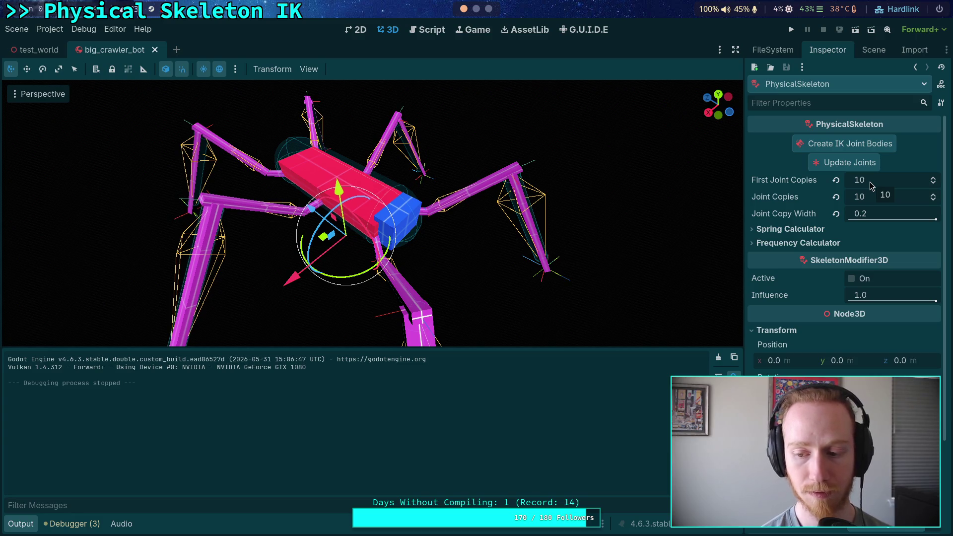
double_click(867, 181)
type("4")
key("Tab")
type("4")
key("Return")
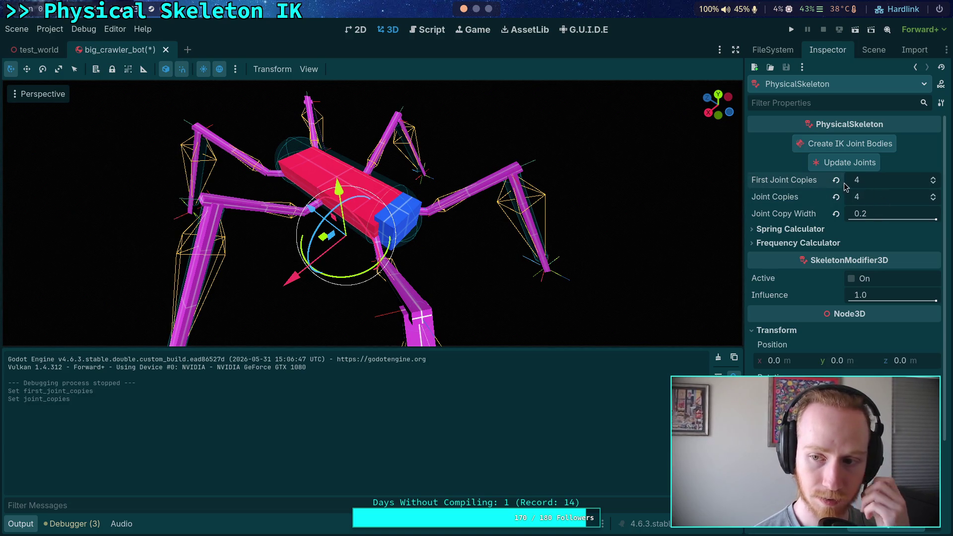
Change First Joint Copies and Joint Copies both to 0.
double_click(859, 181)
type("0")
key("Tab")
type("0")
key("Return")
left_click(50, 29)
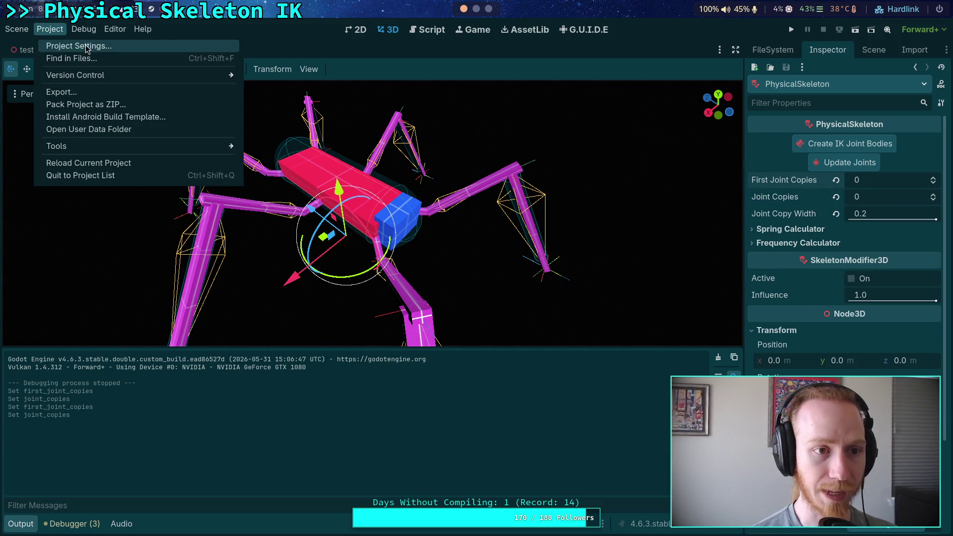
Set Jolt Position Steps and Velocity Steps to 80 in Project Settings.
left_click(85, 47)
left_click(589, 182)
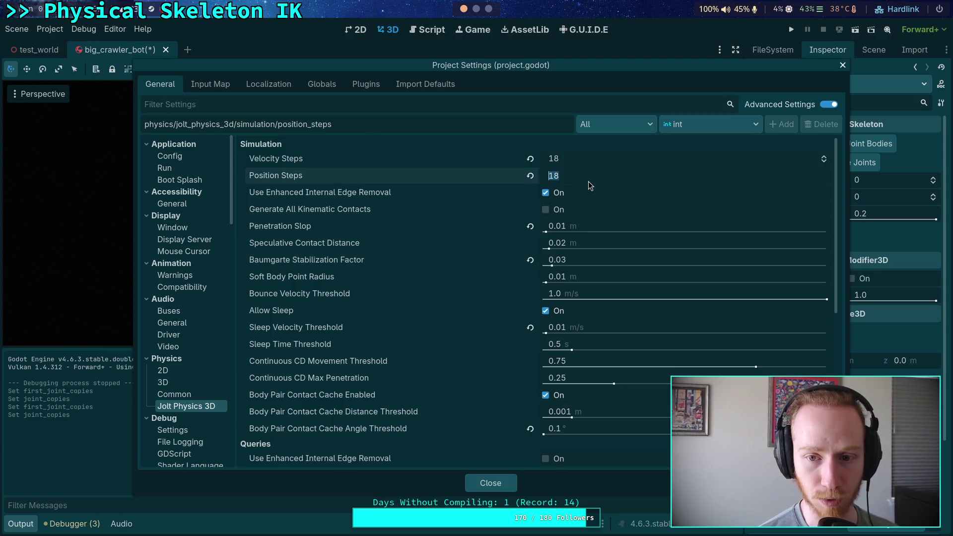
type("80")
left_click(591, 160)
type("80")
key("Return")
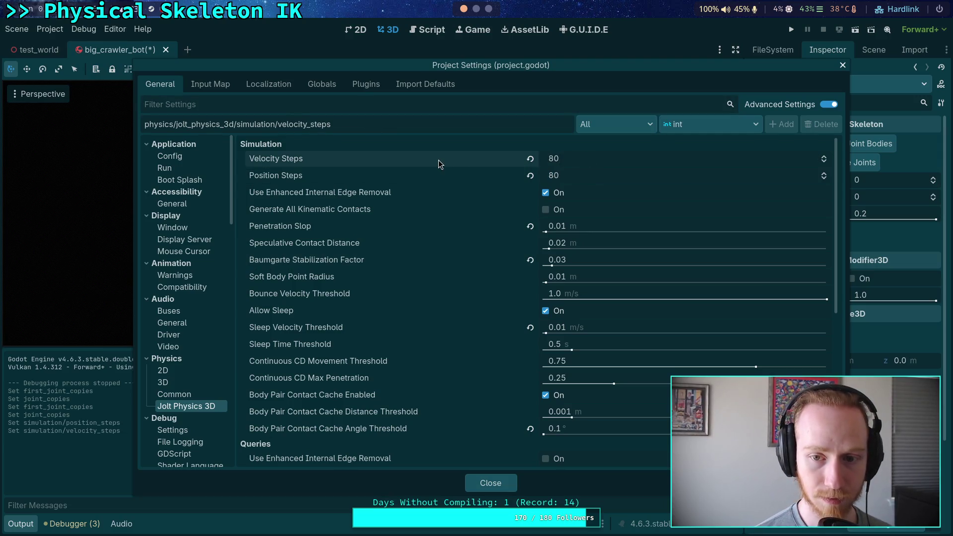
In the Python REPL, rerun the previous formula with 2/80 as the ratio.
left_click(476, 8)
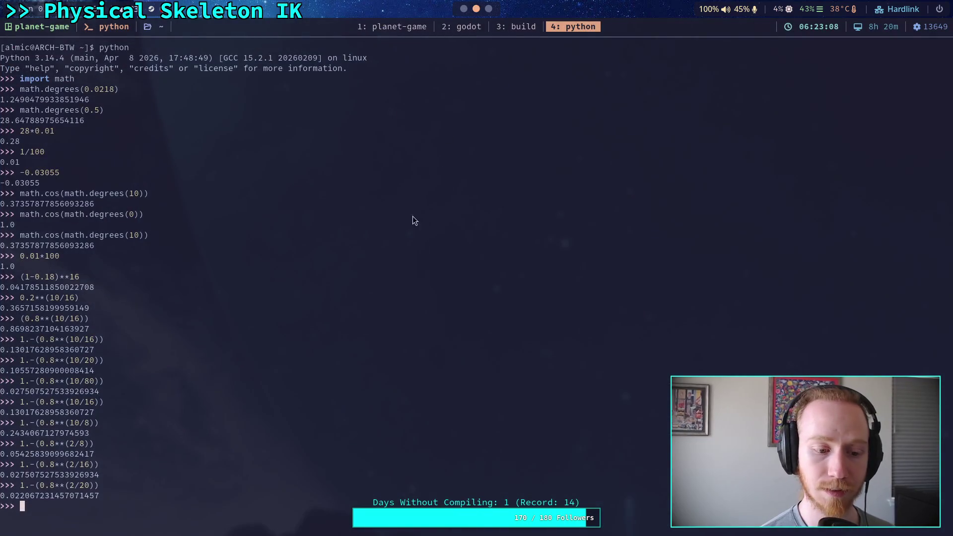
key("Up")
key("Left")
key("Left")
key("Left")
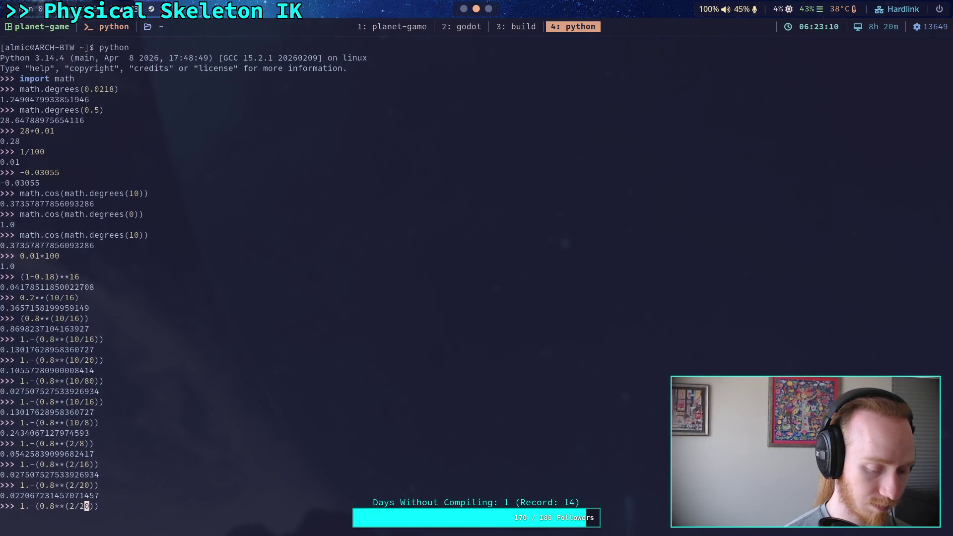
key("Return")
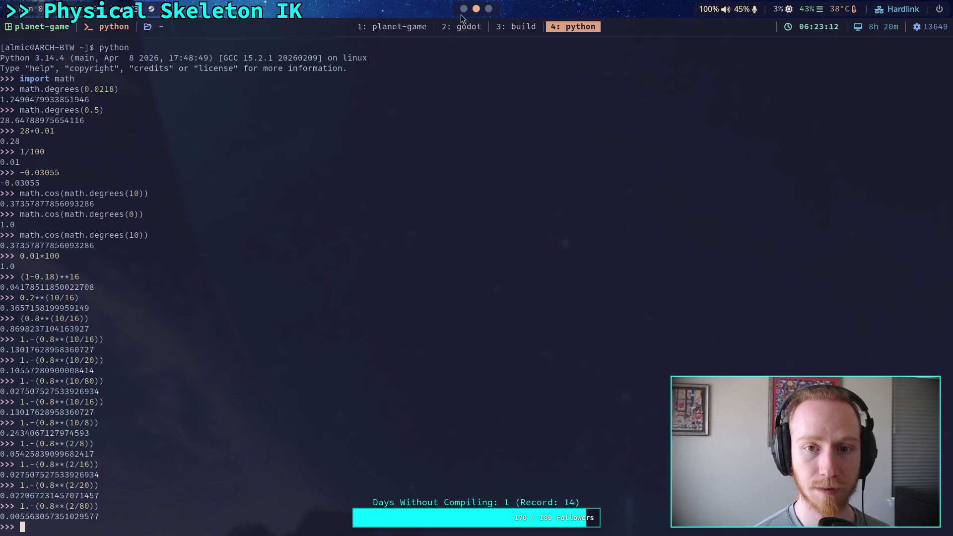
Set the Baumgarte Stabilization Factor to 0.05, then test-run the crawler and stop it.
left_click(464, 10)
left_click(624, 259)
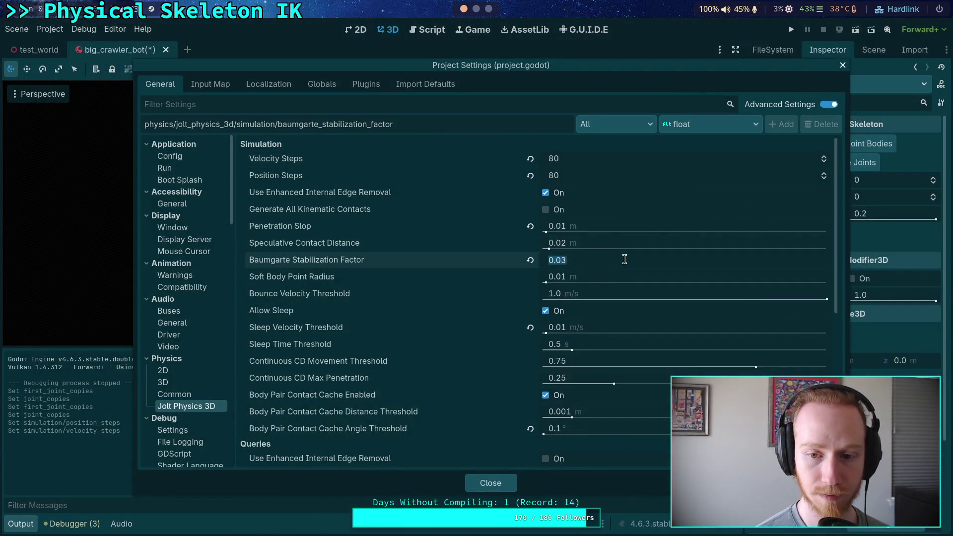
key("Return")
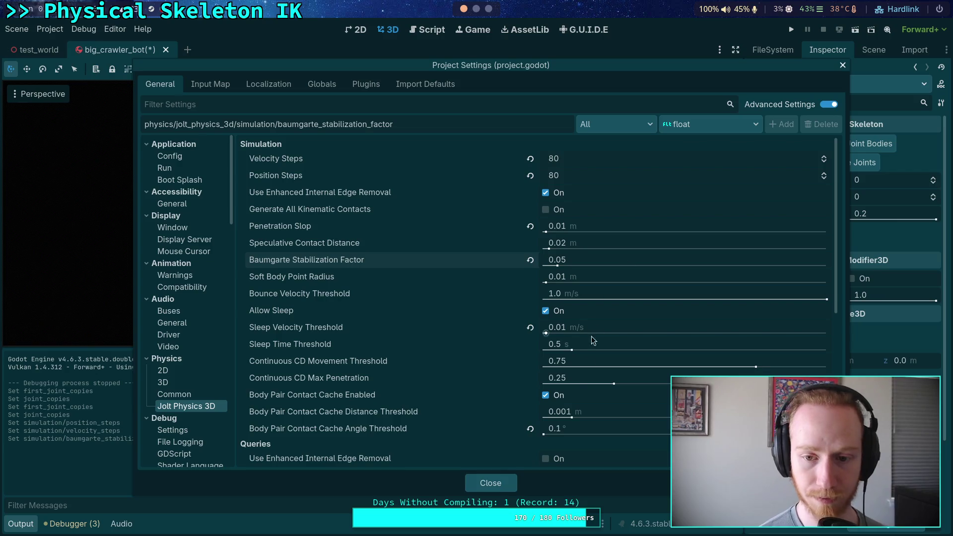
left_click(491, 483)
left_click(792, 29)
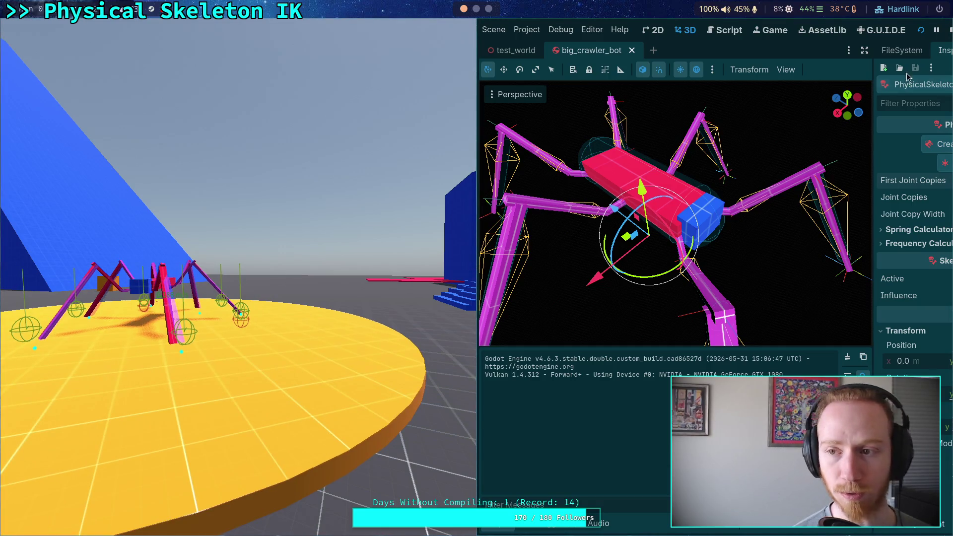
left_click(950, 29)
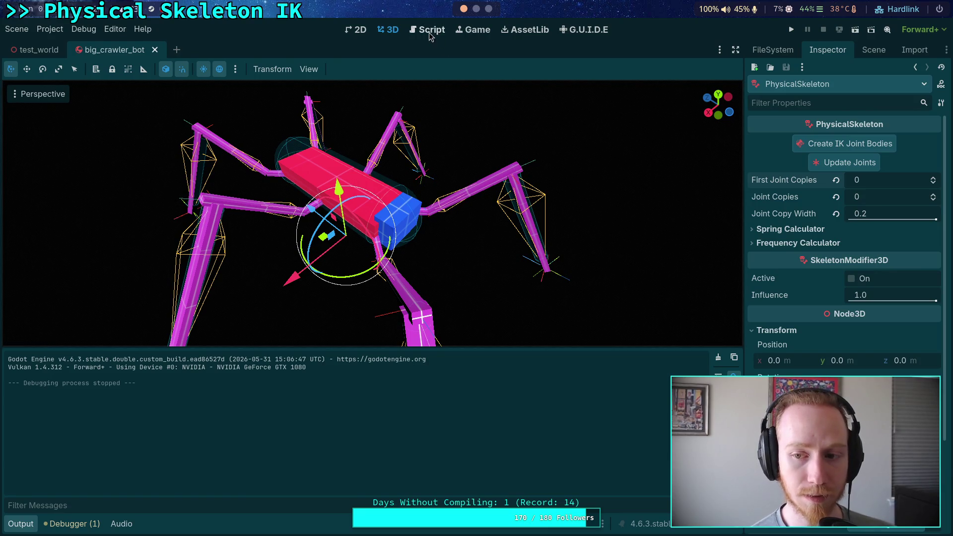
left_click(50, 30)
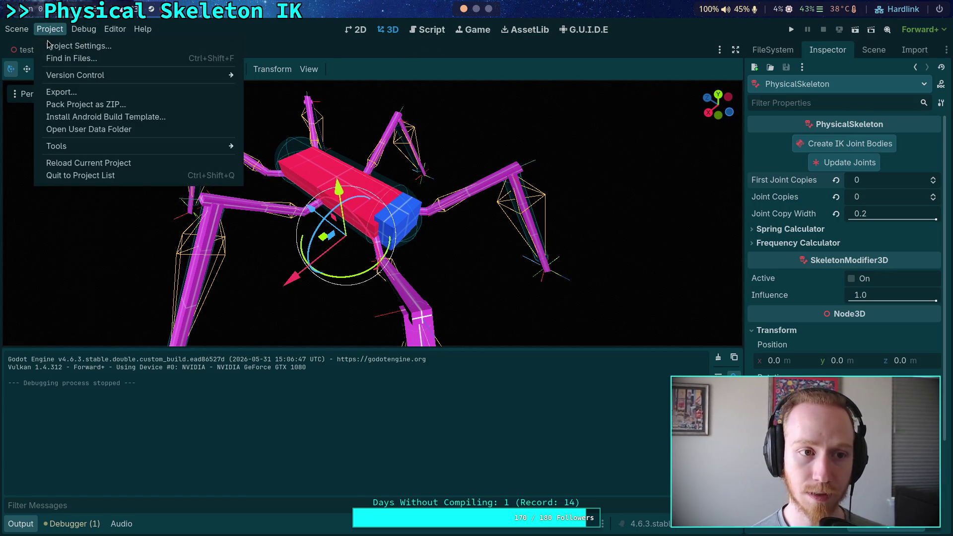
Set Jolt Velocity Steps and Position Steps to 16, close settings, and switch to the Python terminal.
left_click(50, 44)
left_click(593, 158)
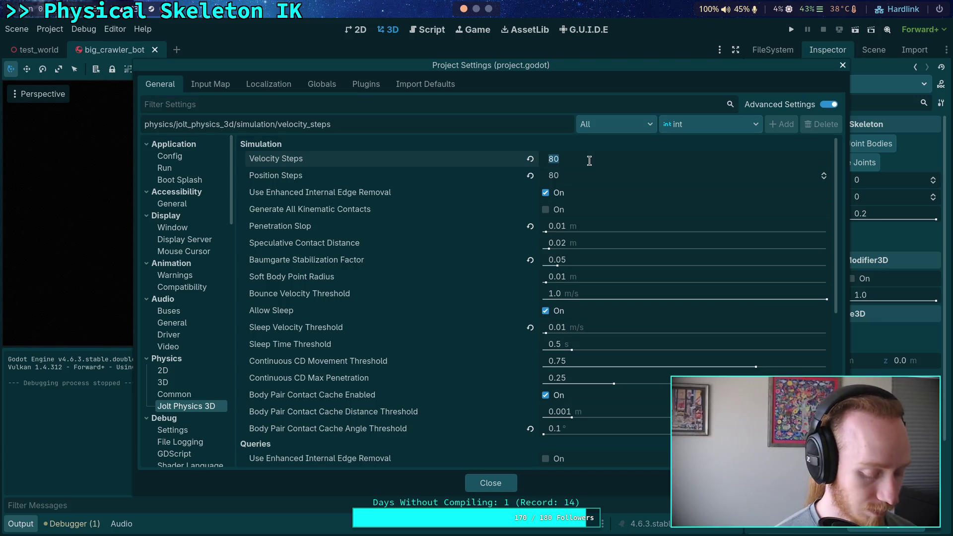
type("16")
key("Return")
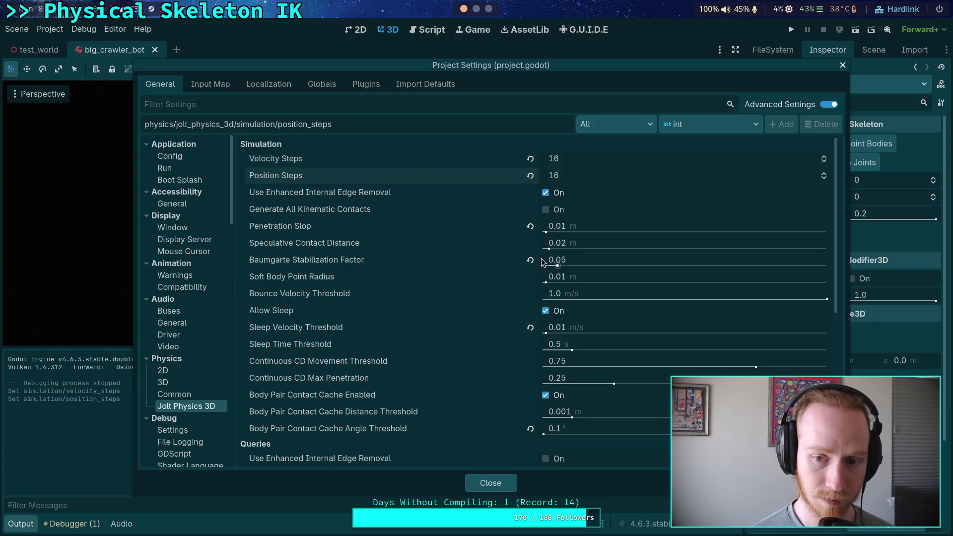
left_click(594, 264)
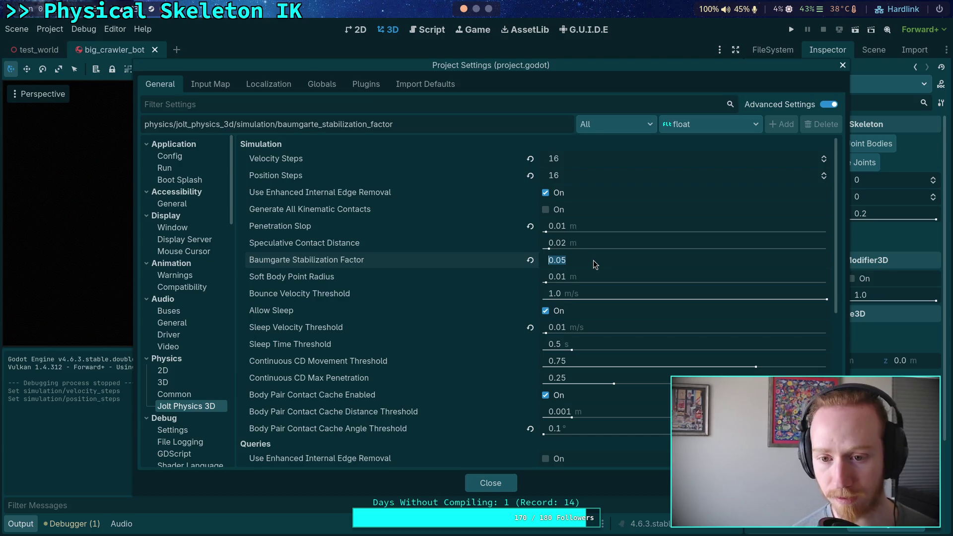
left_click(489, 482)
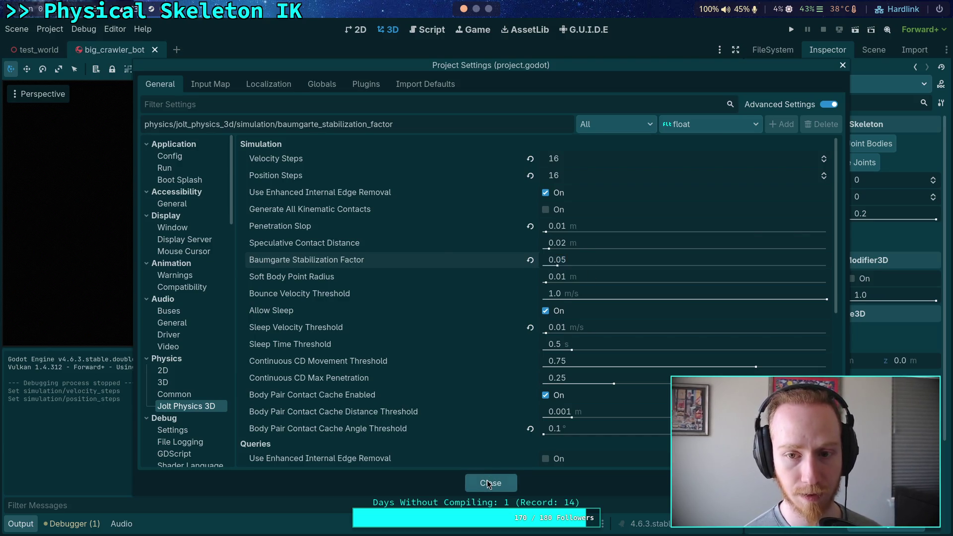
key("super+4")
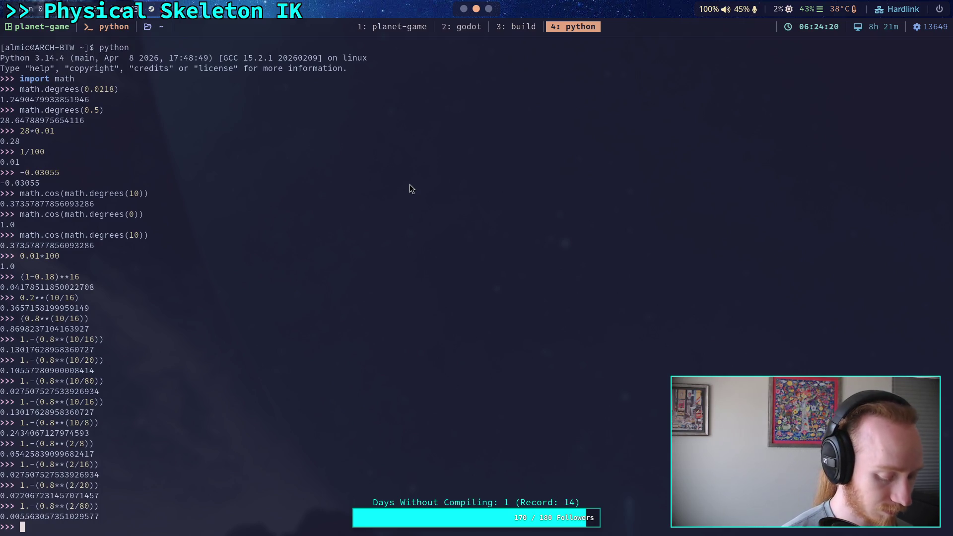
Evaluate 80/16 in the Python REPL, getting 5.0, and return to the Godot editor.
type("80/16")
key("Return")
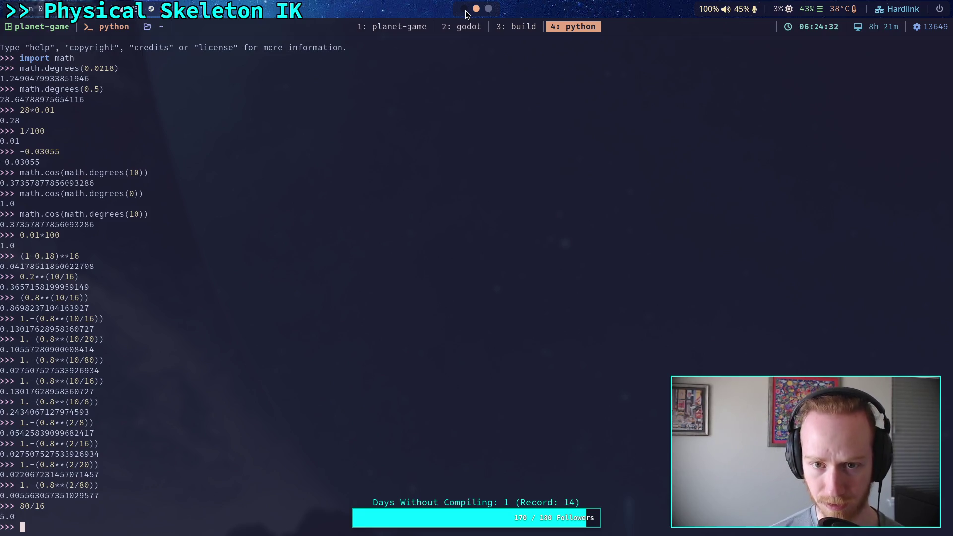
key("super+2")
left_click(890, 196)
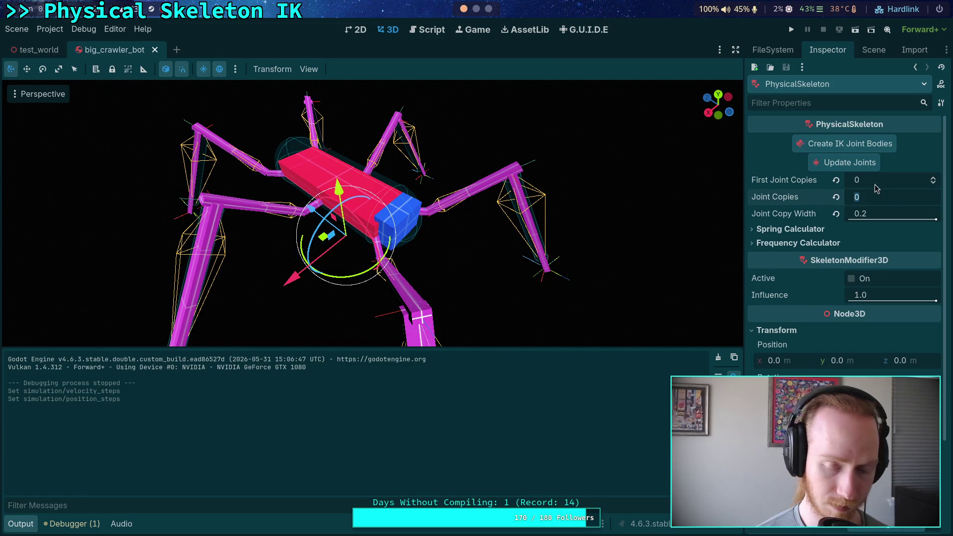
Set First Joint Copies and Joint Copies to 4 and try a Joint Copy Width of 0.001.
type("4")
key("Return")
left_click(875, 180)
type("4")
key("Return")
left_click(837, 214)
left_click(870, 213)
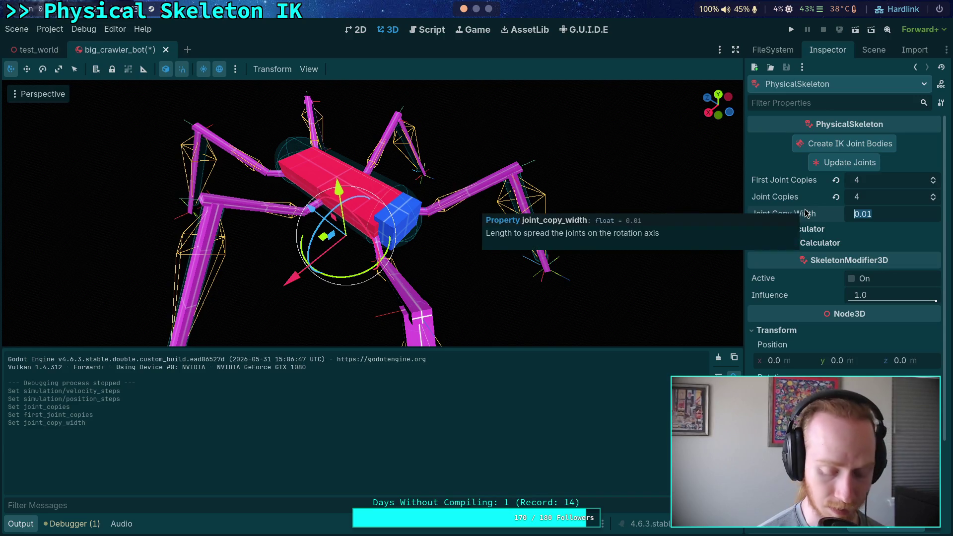
type("0.001")
key("Return")
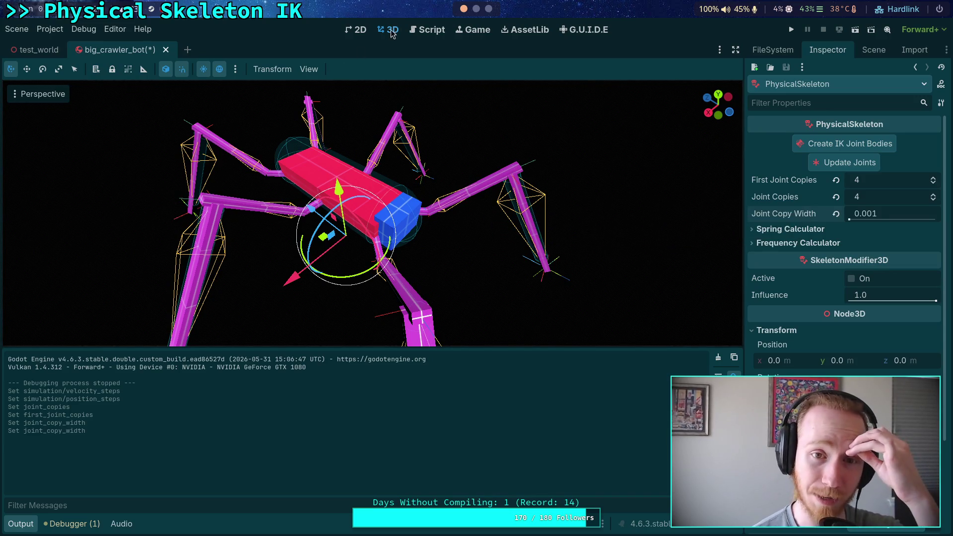
Search physical_skeleton.gd for joint_copy_width and step through its usages back to the declaration.
left_click(427, 30)
scroll(282, 263, "down", 4)
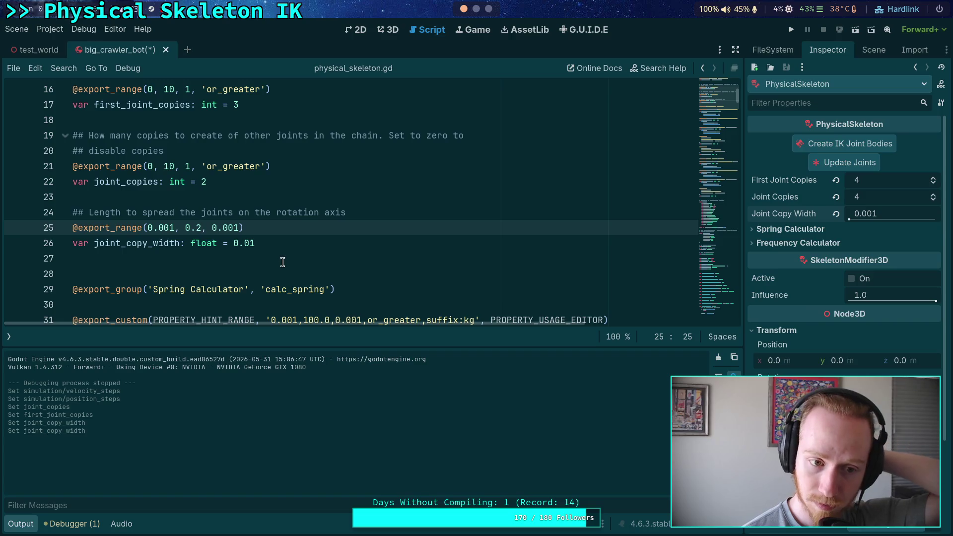
scroll(282, 262, "down", 4)
scroll(283, 262, "up", 2)
double_click(150, 154)
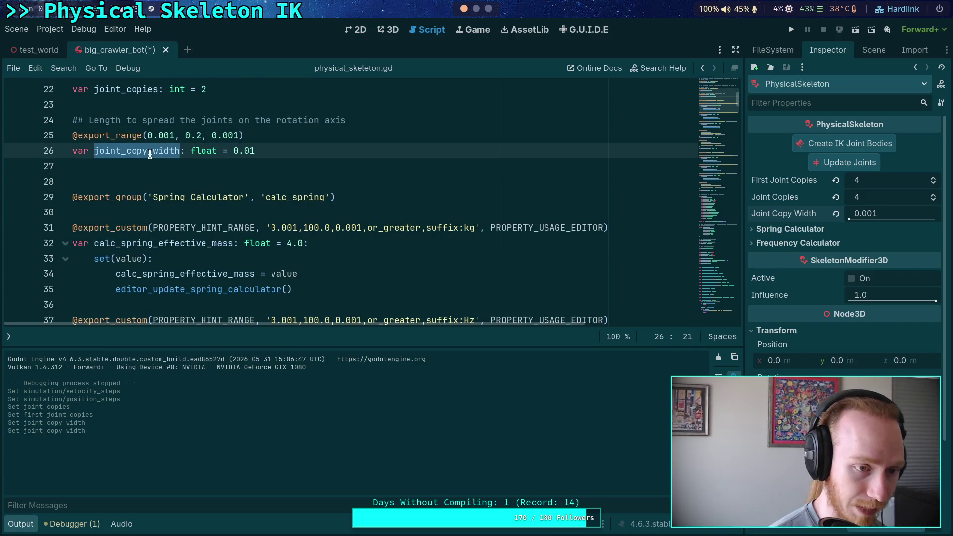
key("ctrl+f")
left_click(584, 338)
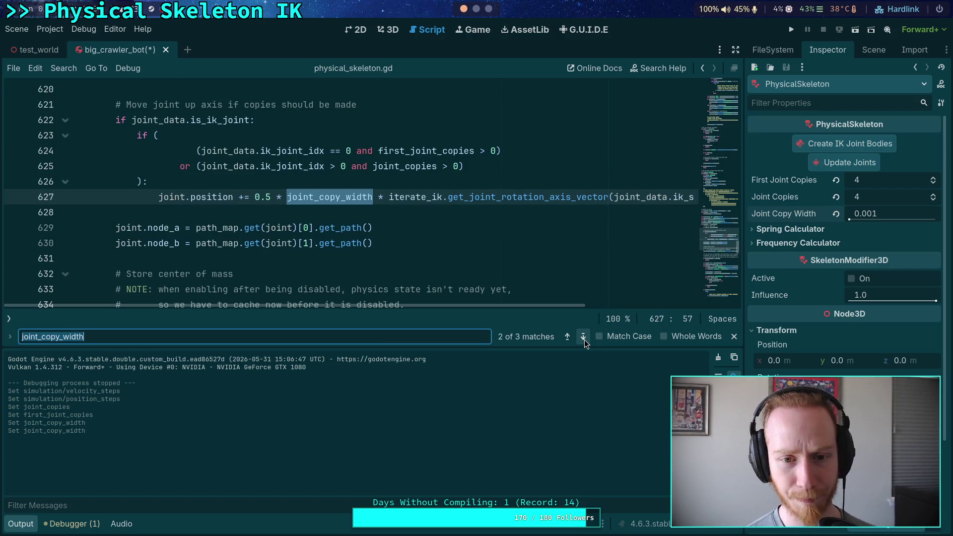
left_click(584, 339)
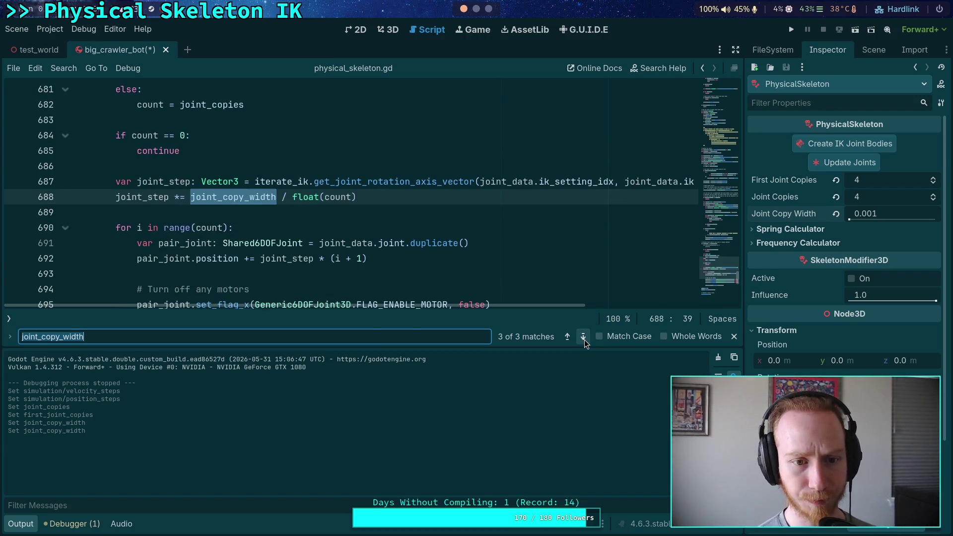
left_click(584, 339)
left_click(584, 337)
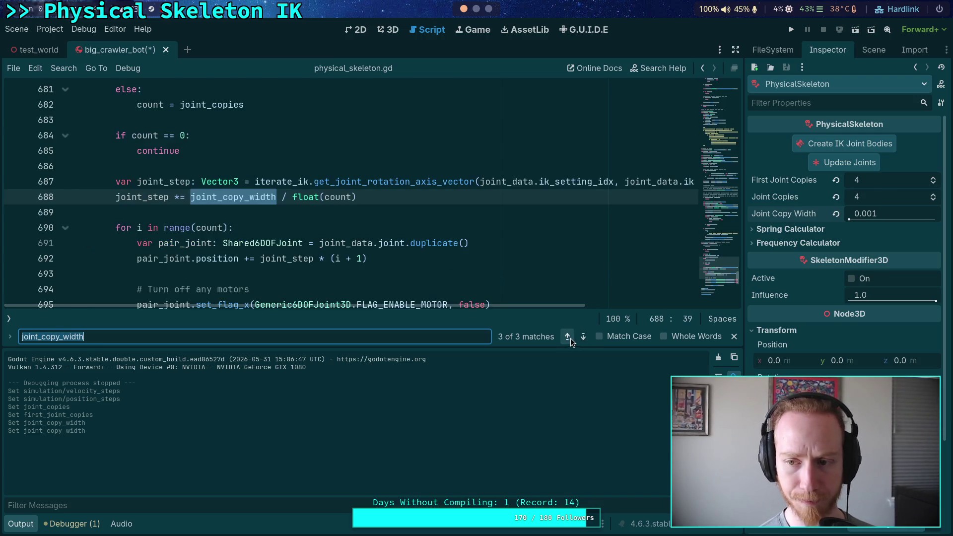
double_click(583, 337)
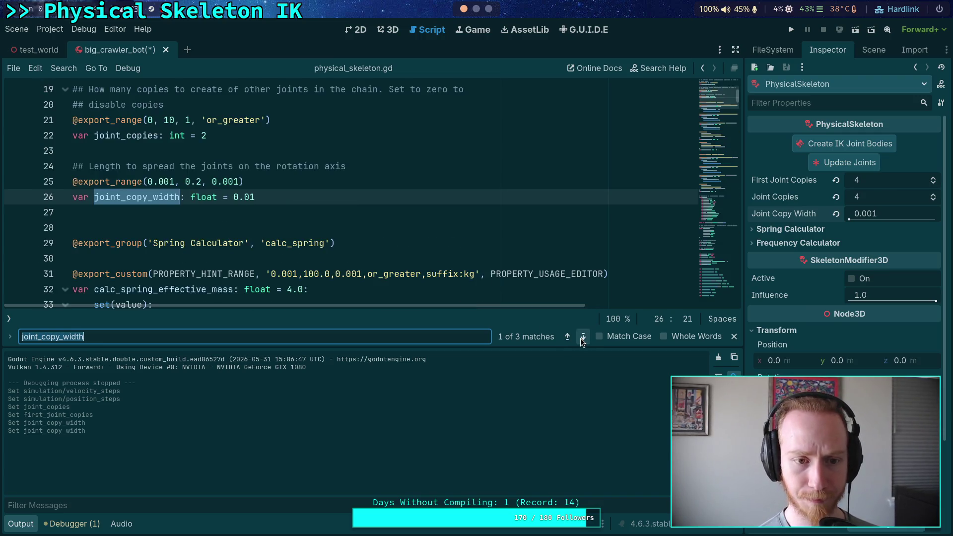
left_click(175, 181)
key("BackSpace")
key("BackSpace")
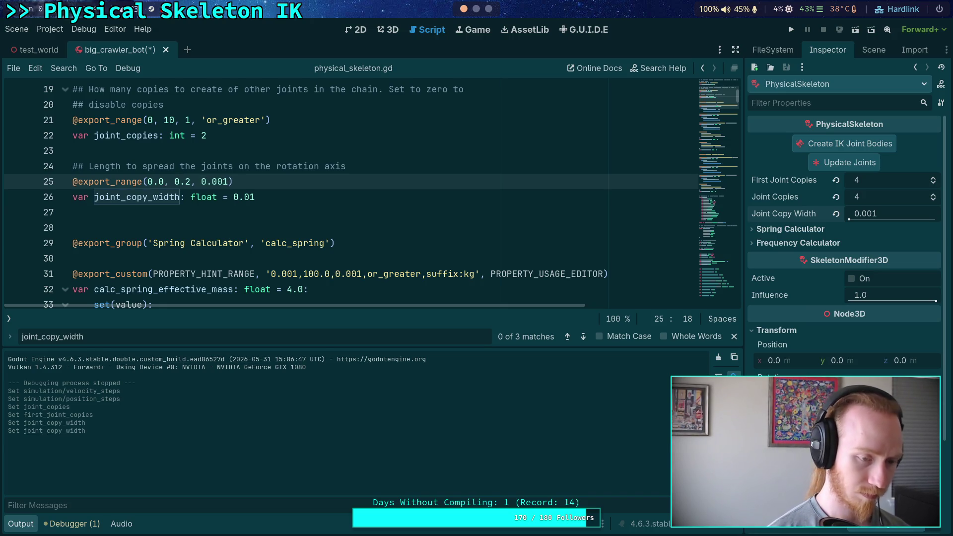
key("ctrl+s")
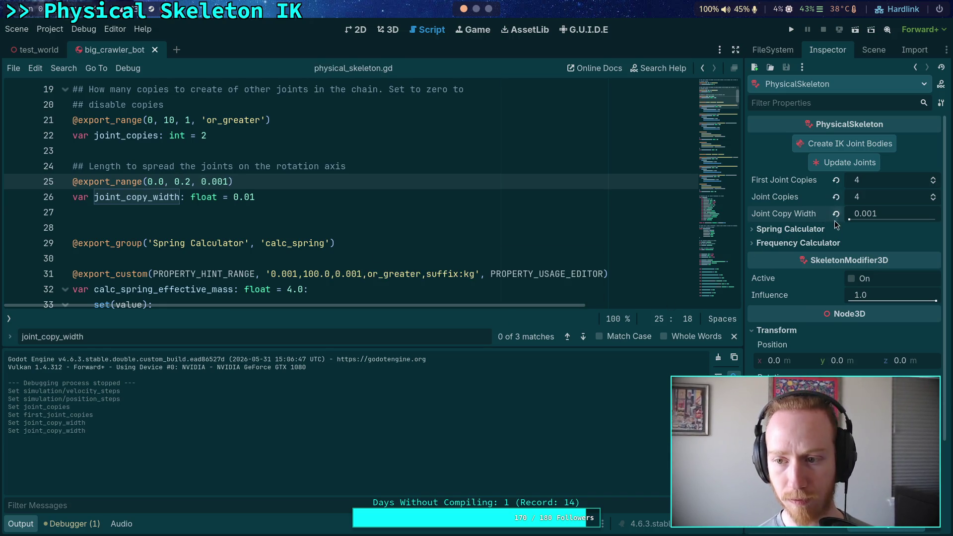
Set PhysicalSkeleton's Joint Copy Width to 0.0 and save the scene.
left_click(837, 214)
left_click(877, 214)
type("0")
key("Return")
left_click(874, 49)
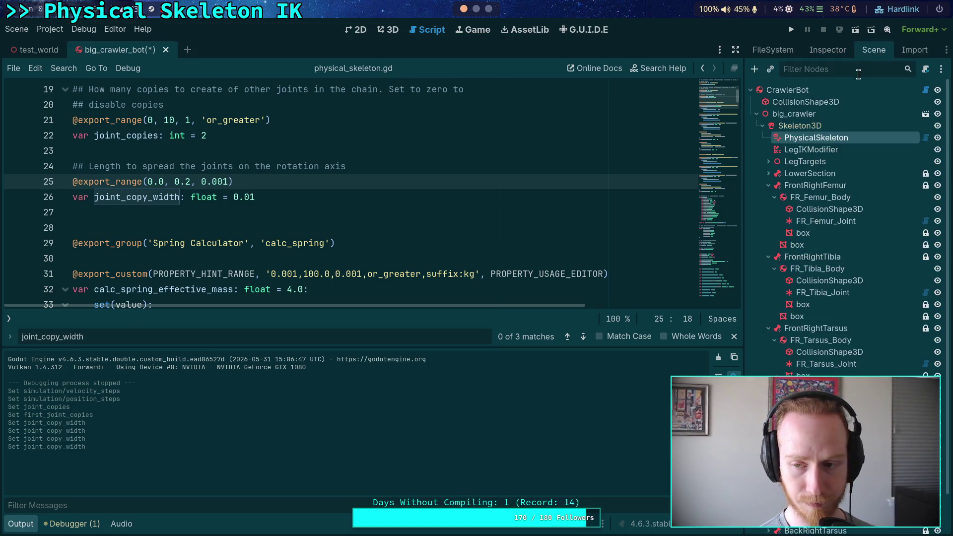
left_click(826, 51)
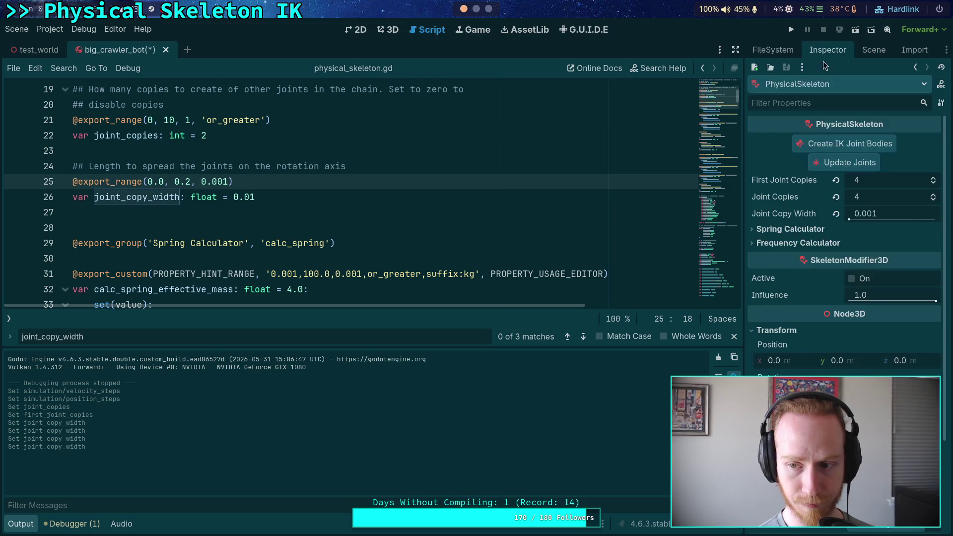
left_click(883, 213)
type("0")
key("Return")
key("ctrl+s")
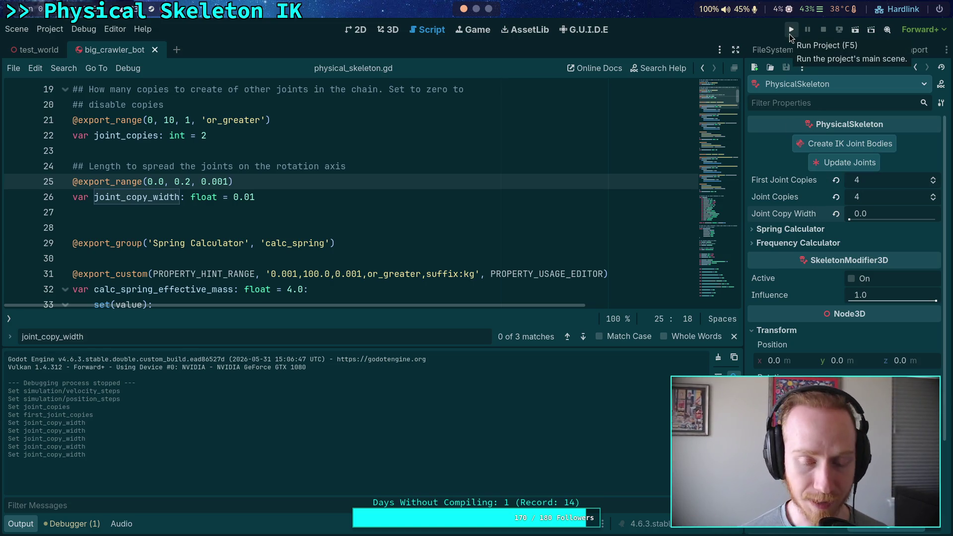
Test-run and stop the crawler, collapse the Output panel, and bring up joint_3d.cpp in Neovim.
left_click(790, 34)
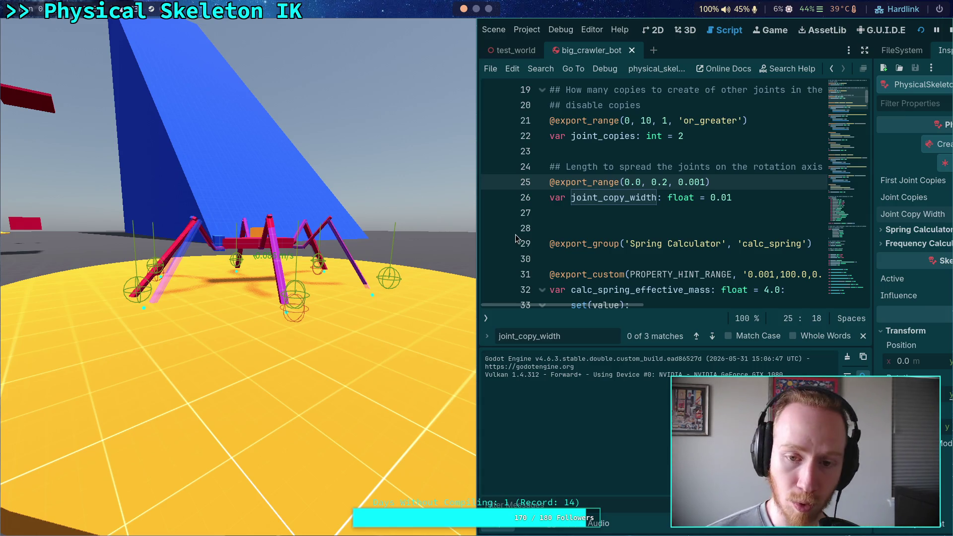
left_click(951, 31)
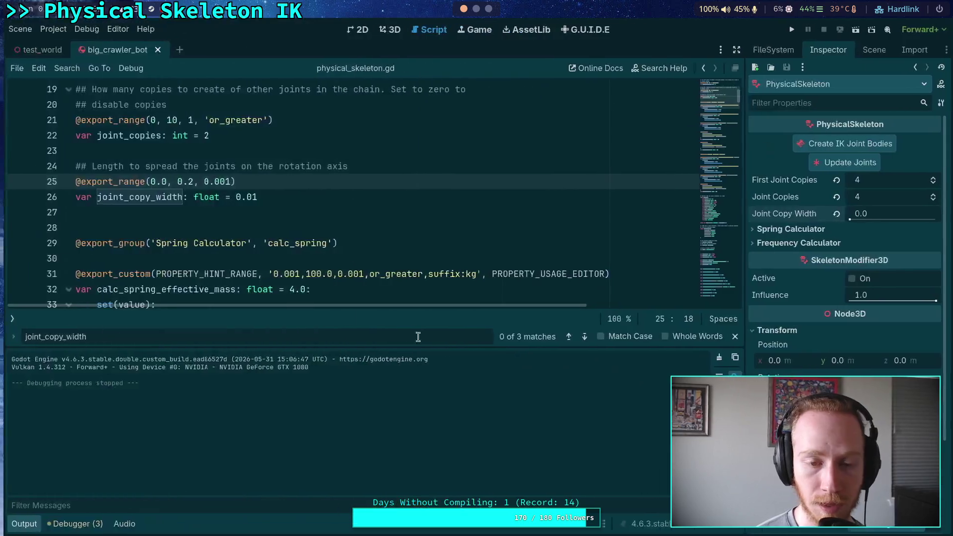
left_click(17, 528)
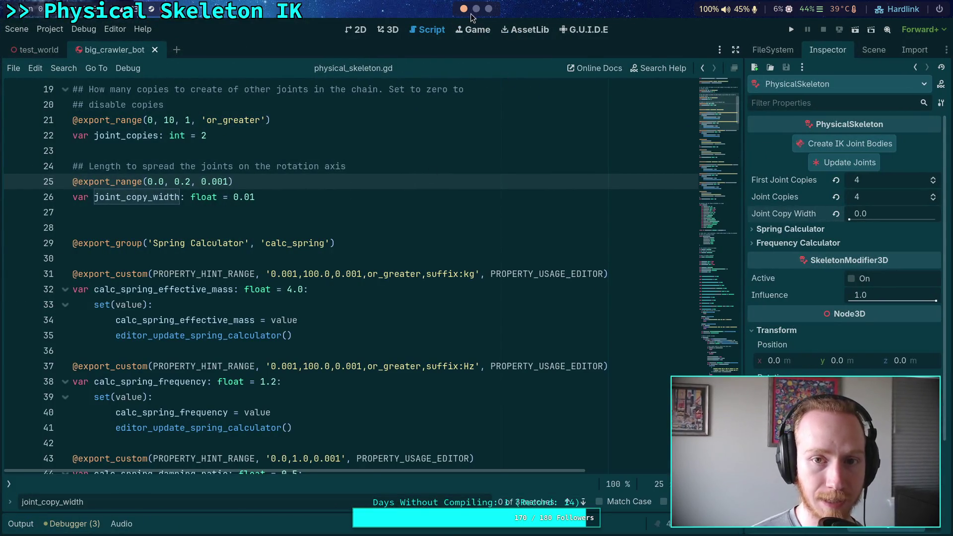
key("super+4")
left_click(494, 29)
left_click(461, 27)
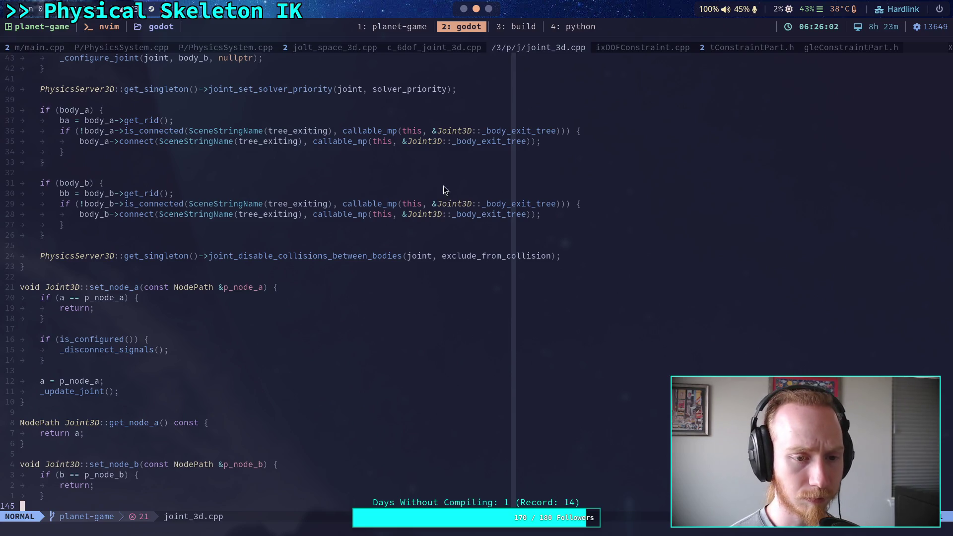
Switch from Neovim back to physical_skeleton.gd in Godot's script editor.
key("alt+Tab")
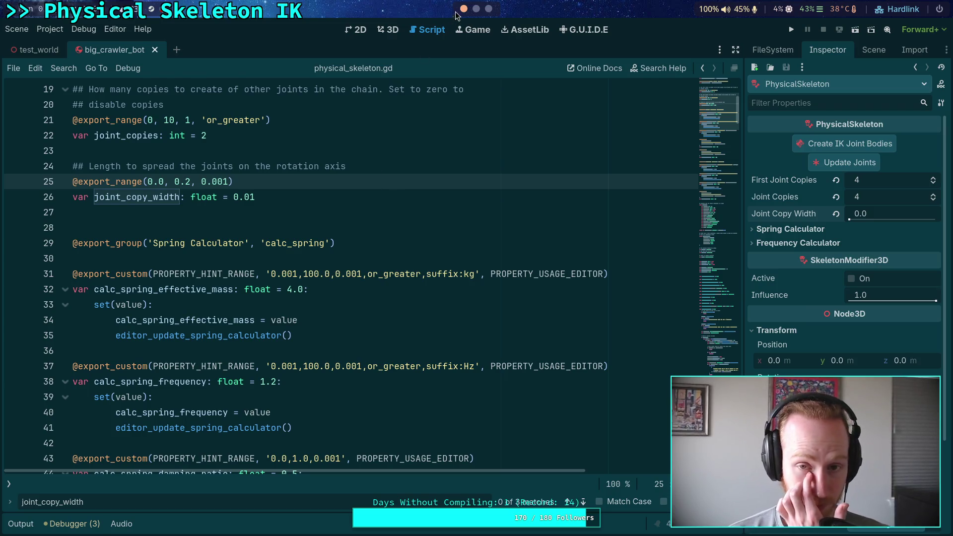
left_click(475, 12)
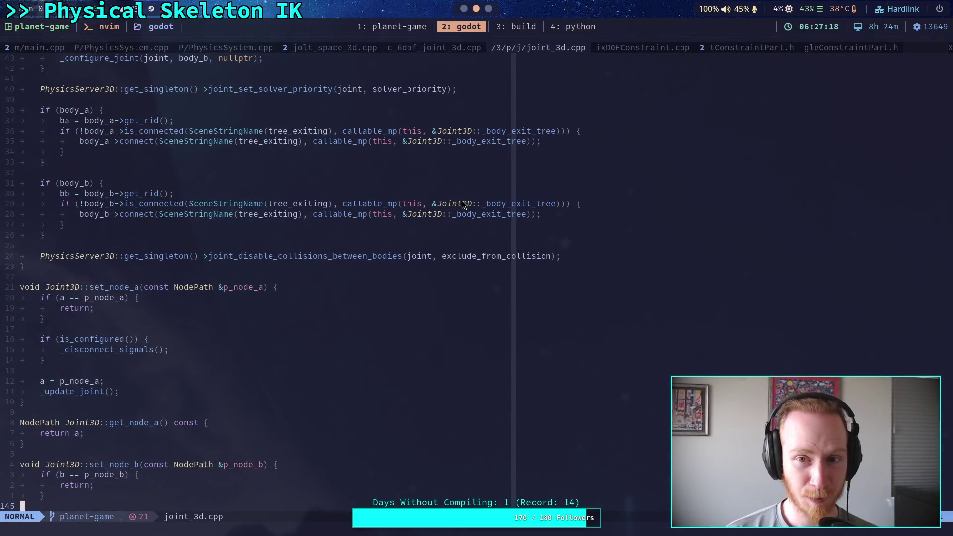
Open Jolt's PhysicsSystem.cpp and read down to the gravity loop and JobSetupVelocityConstraints.
left_click(335, 48)
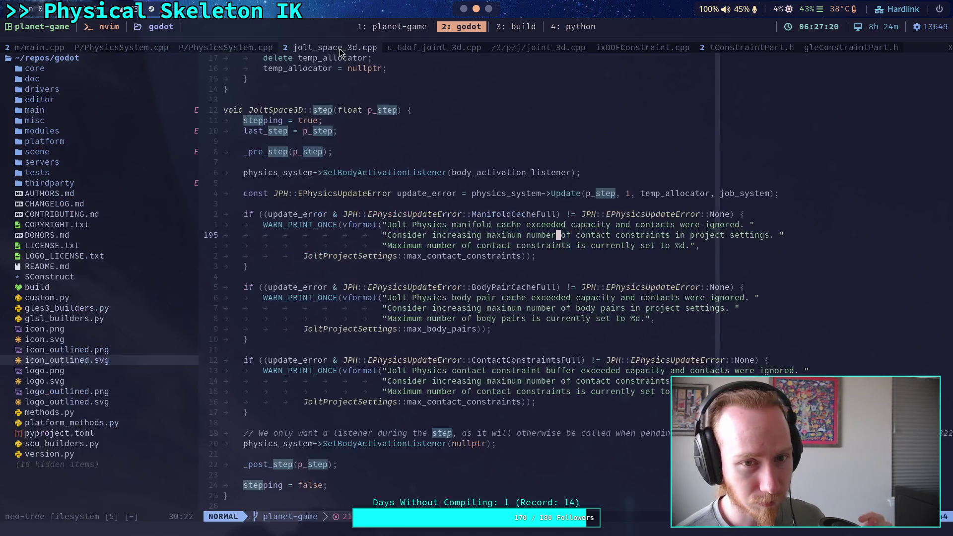
left_click(253, 47)
scroll(395, 362, "down", 5)
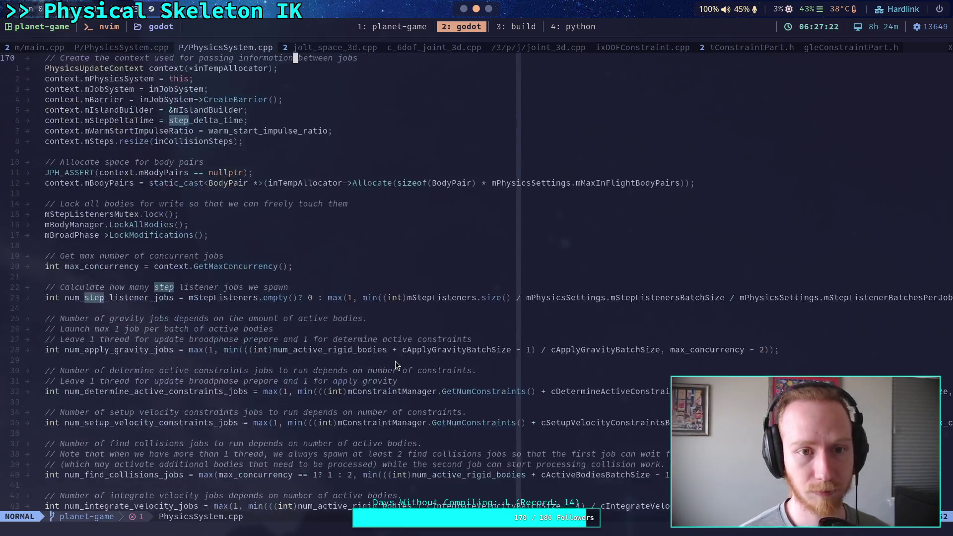
scroll(396, 361, "down", 13)
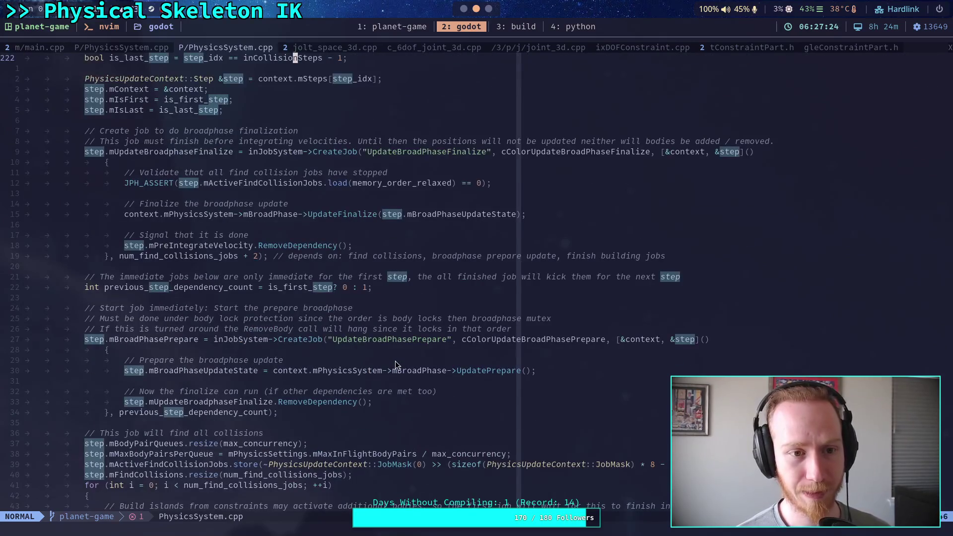
scroll(397, 365, "down", 13)
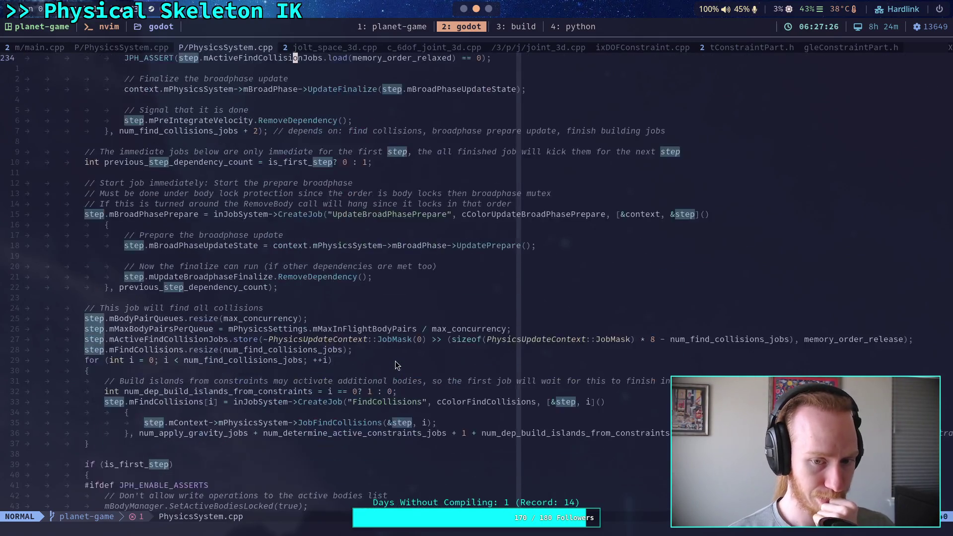
scroll(396, 365, "down", 13)
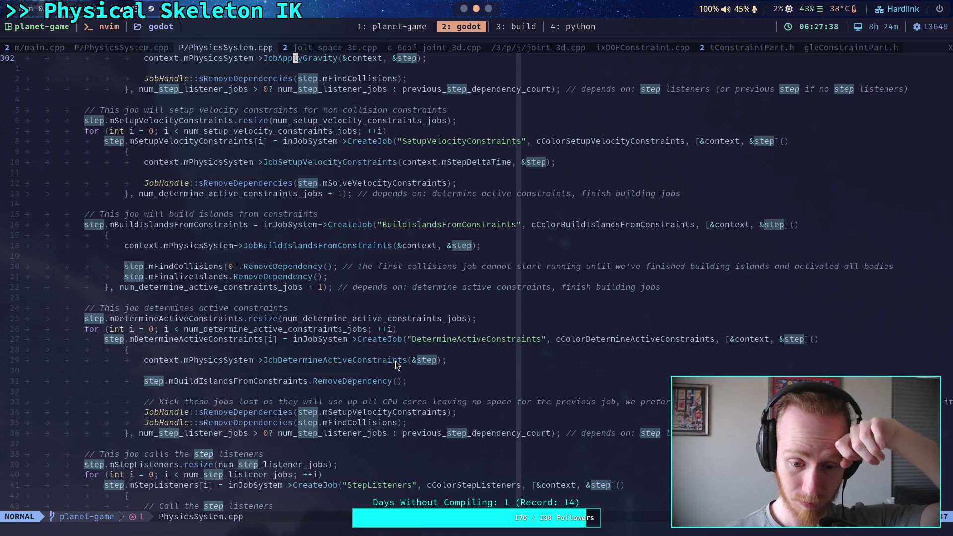
scroll(396, 365, "down", 4)
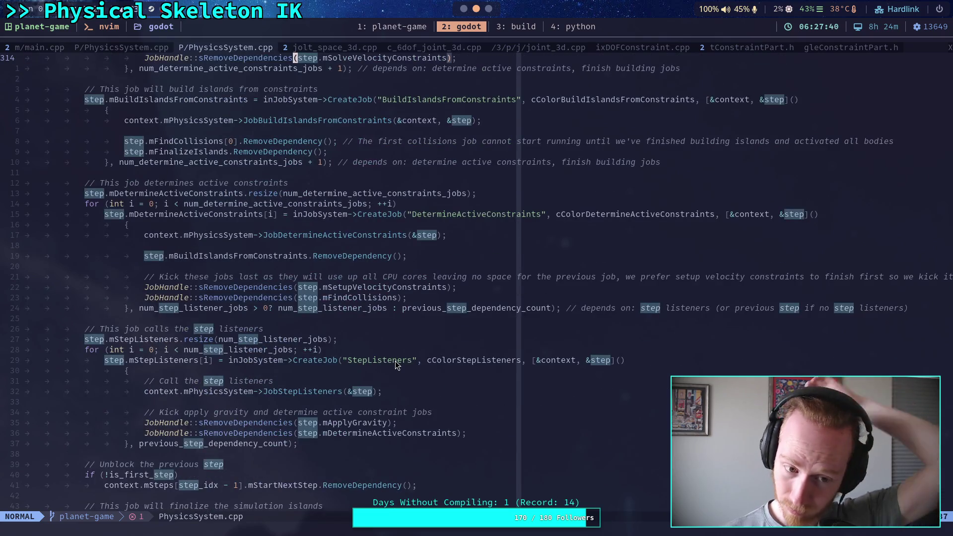
scroll(397, 365, "down", 3)
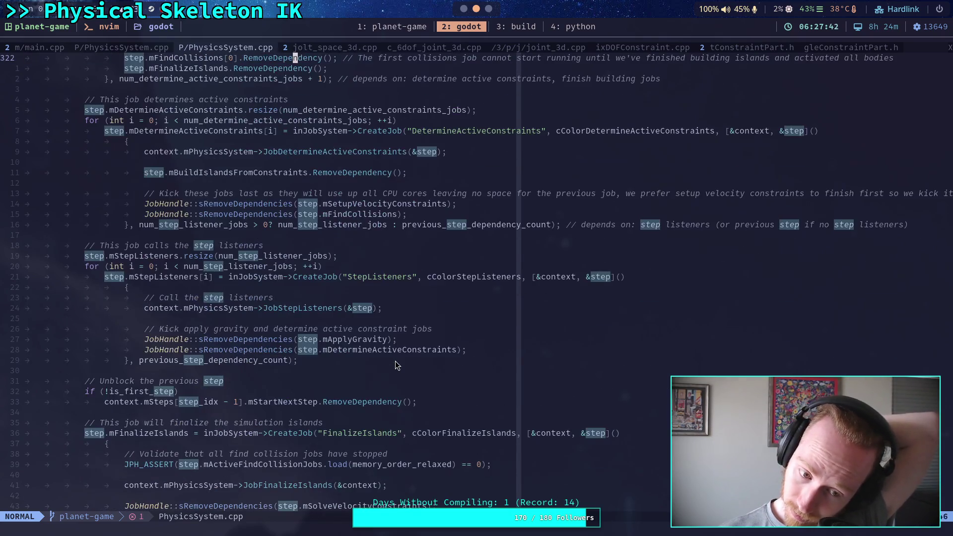
scroll(396, 364, "down", 10)
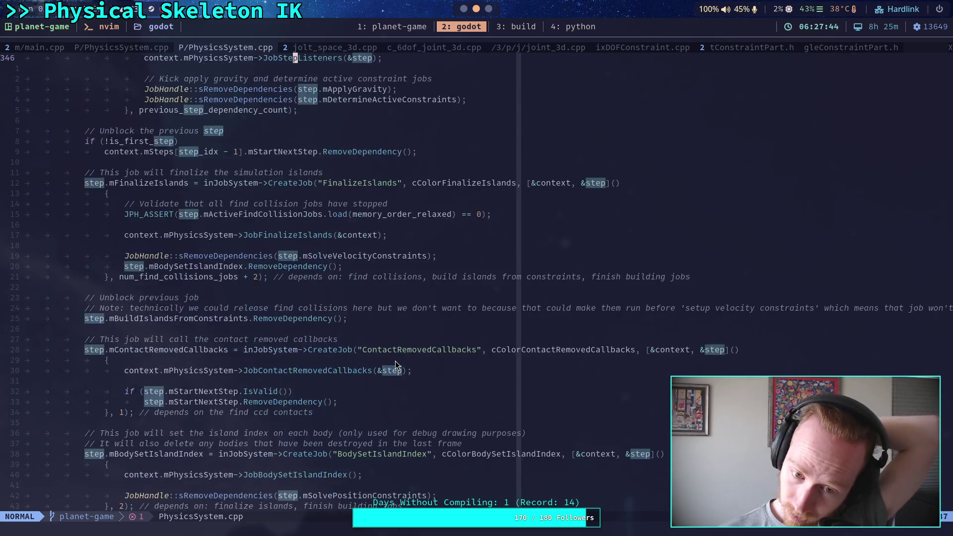
scroll(396, 365, "down", 15)
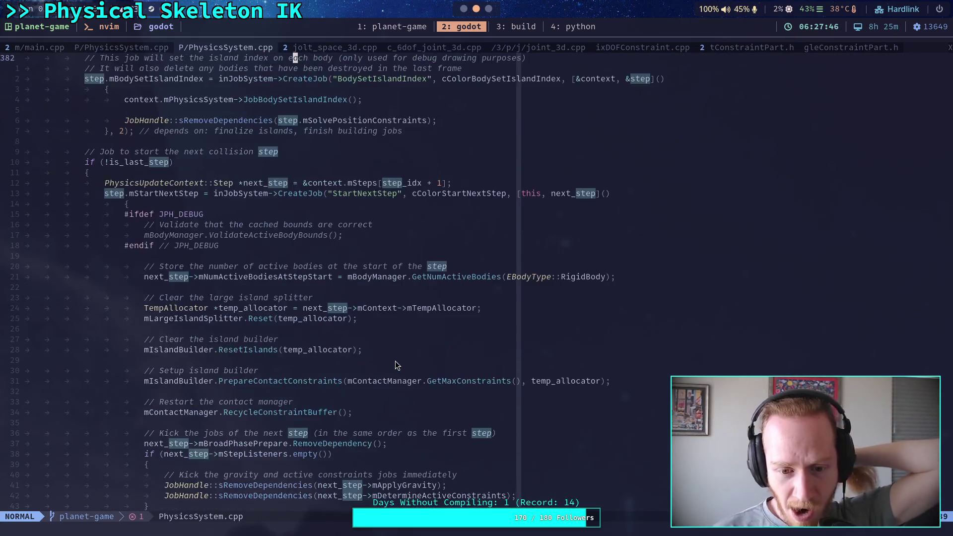
scroll(396, 365, "down", 3)
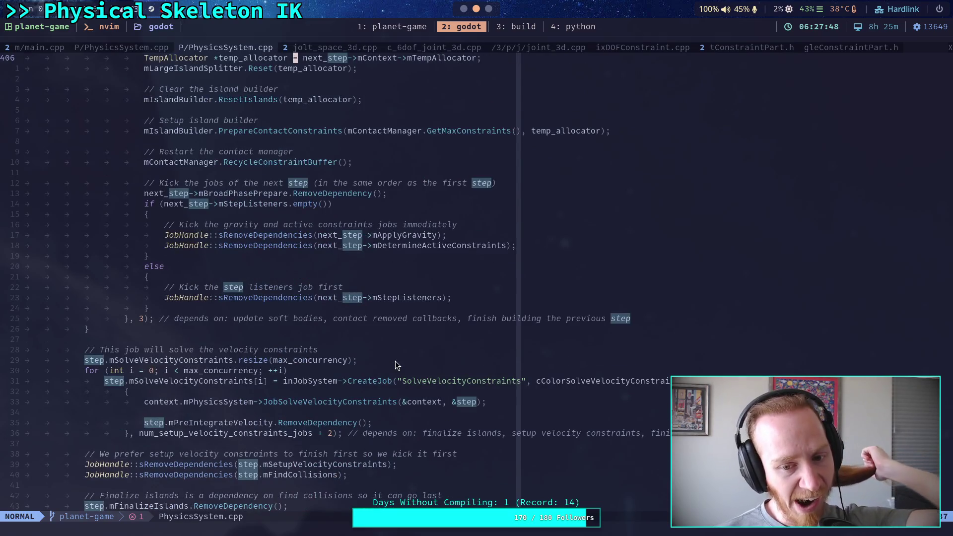
scroll(396, 365, "down", 3)
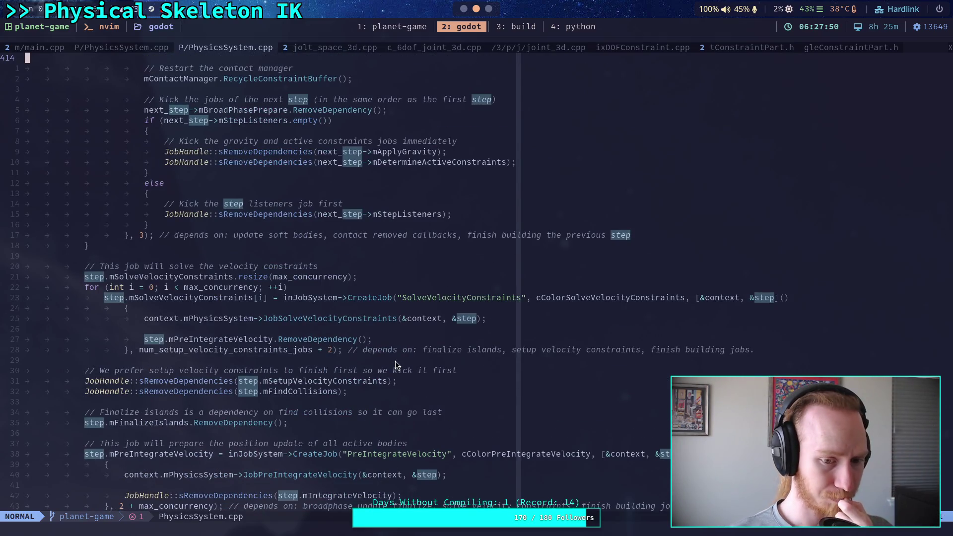
scroll(396, 365, "down", 3)
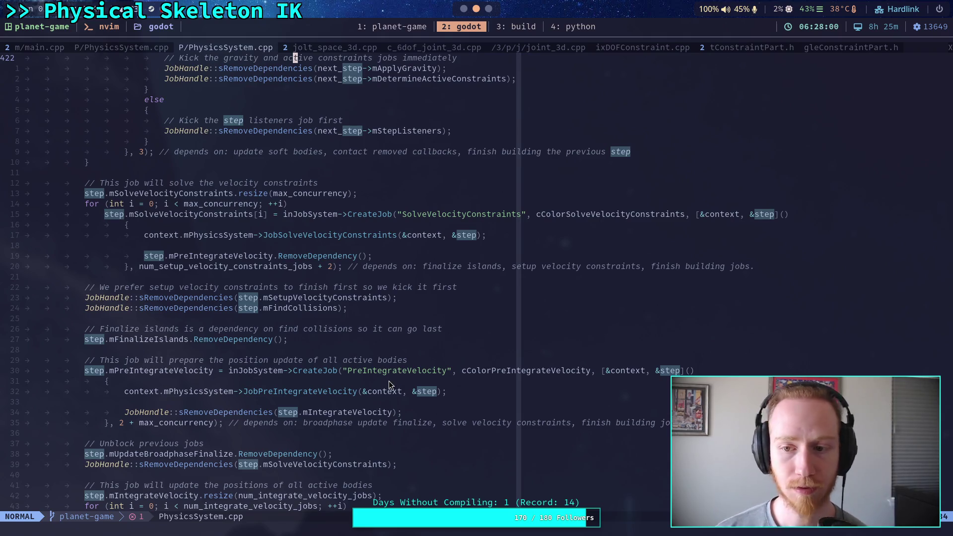
scroll(374, 380, "down", 20)
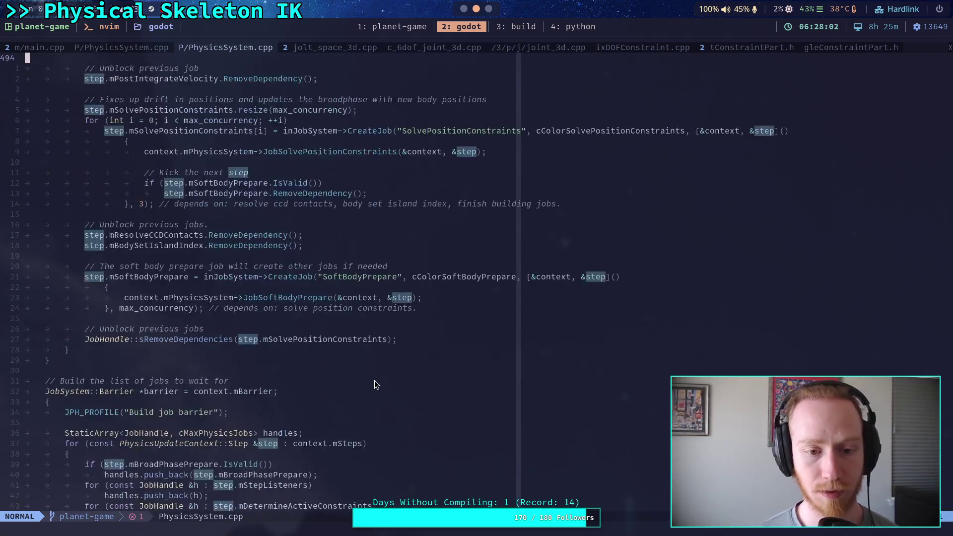
scroll(374, 380, "down", 11)
scroll(375, 380, "up", 4)
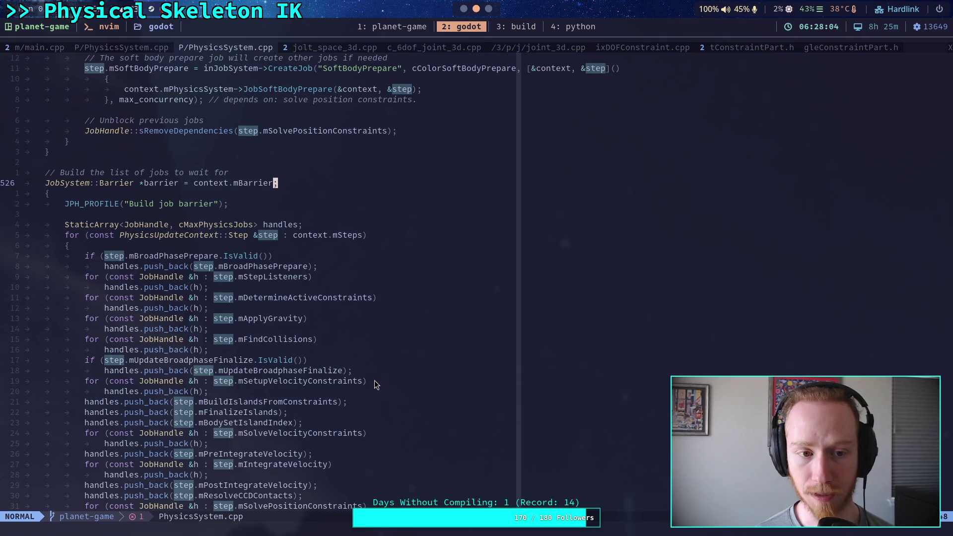
scroll(375, 381, "down", 20)
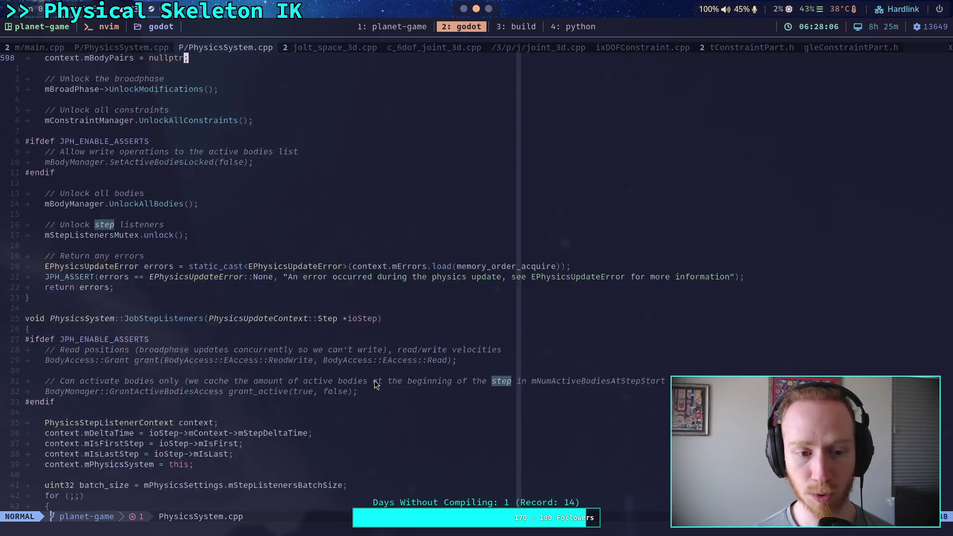
scroll(376, 385, "down", 5)
scroll(376, 385, "down", 7)
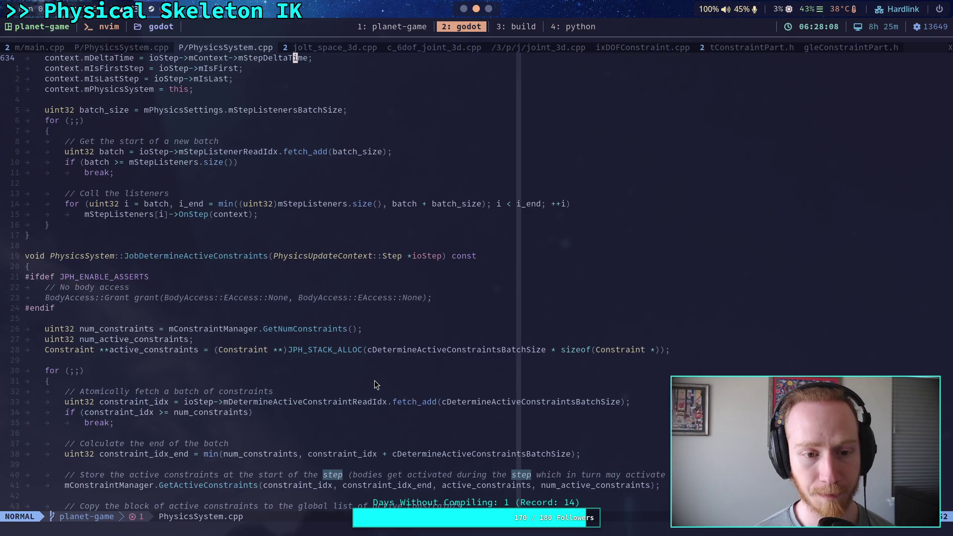
scroll(376, 385, "down", 1)
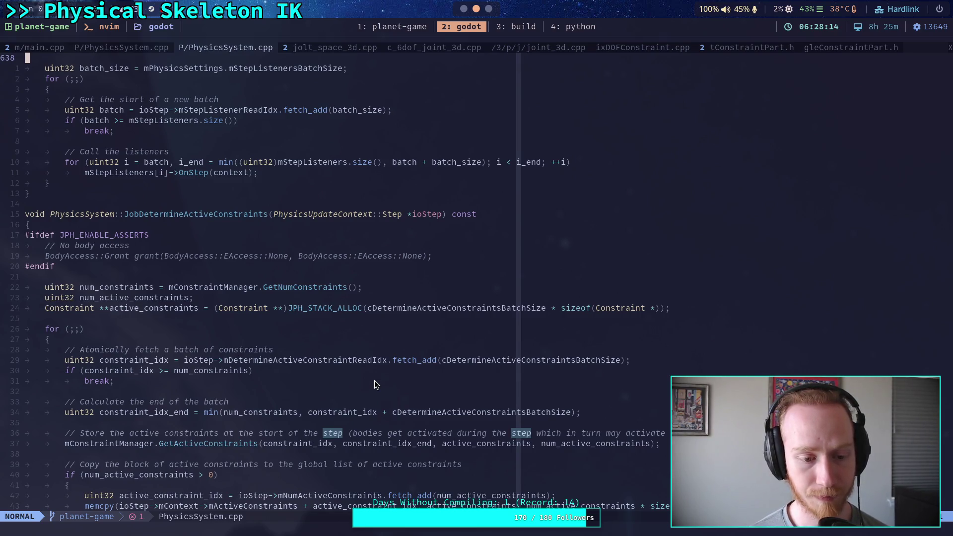
scroll(375, 380, "down", 14)
scroll(375, 382, "down", 6)
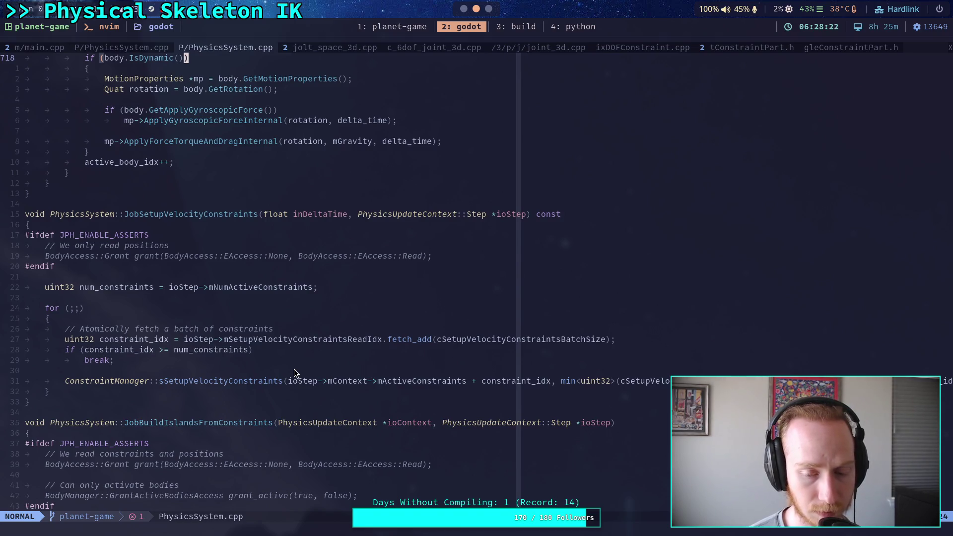
Scroll PhysicsSystem.cpp past ProcessBodyPair to JobSolveVelocityConstraints' warm-start and velocity-solve batch loop.
scroll(294, 370, "down", 9)
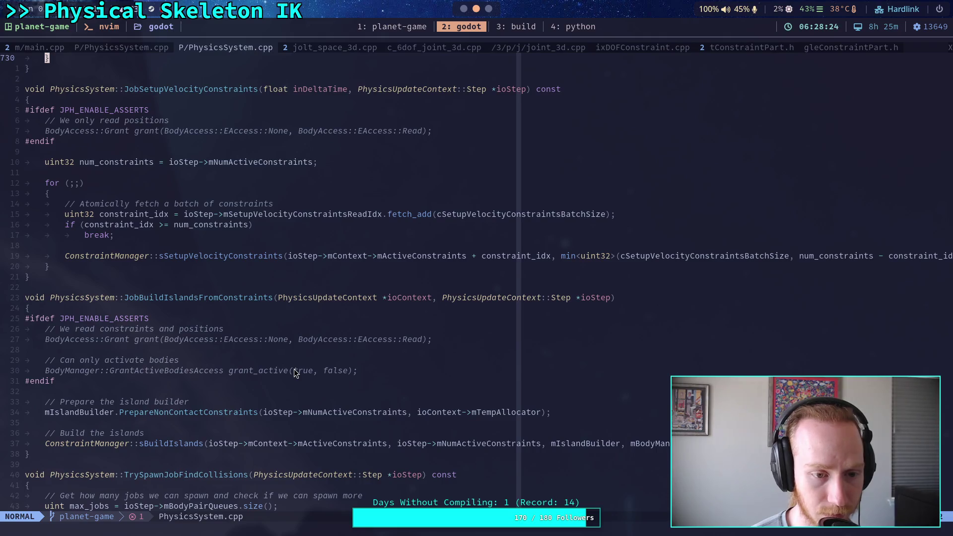
scroll(294, 373, "down", 5)
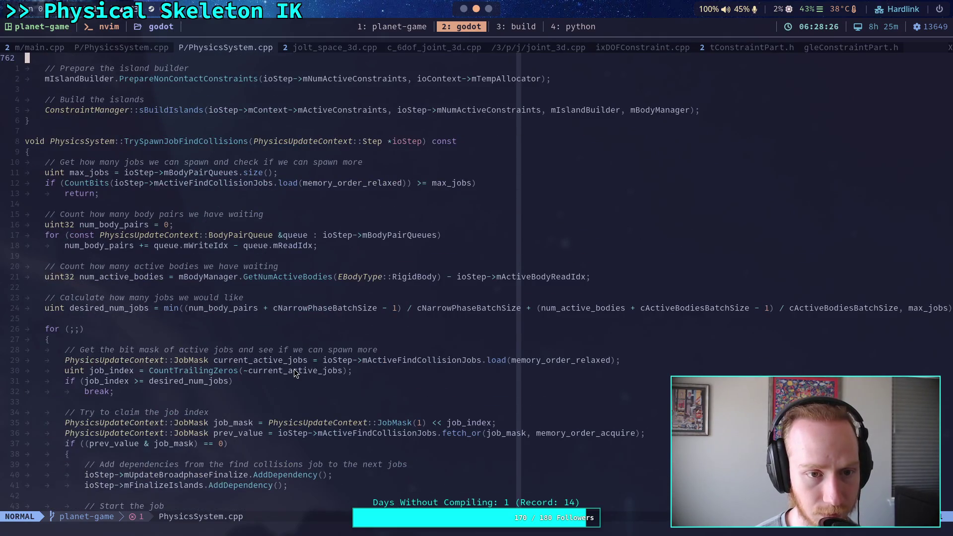
scroll(295, 372, "down", 17)
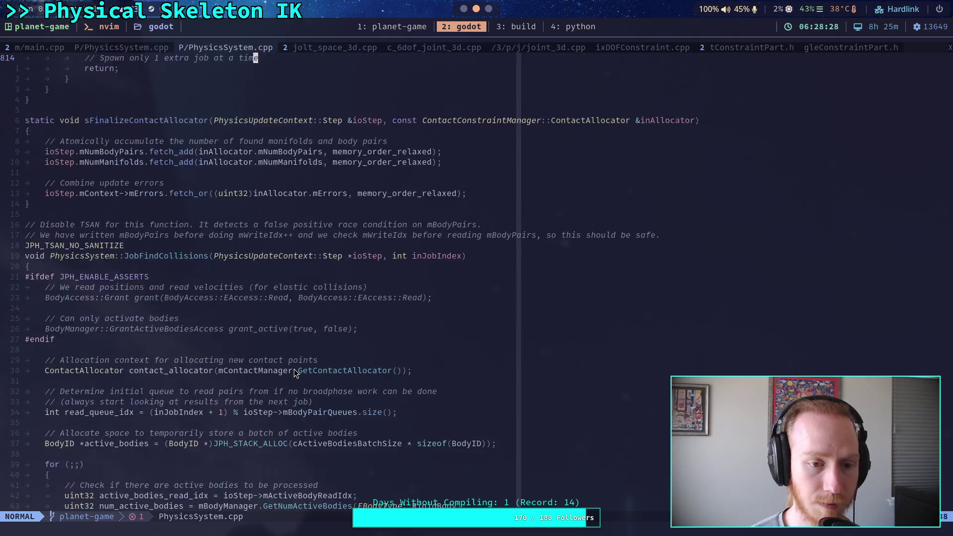
scroll(294, 372, "down", 20)
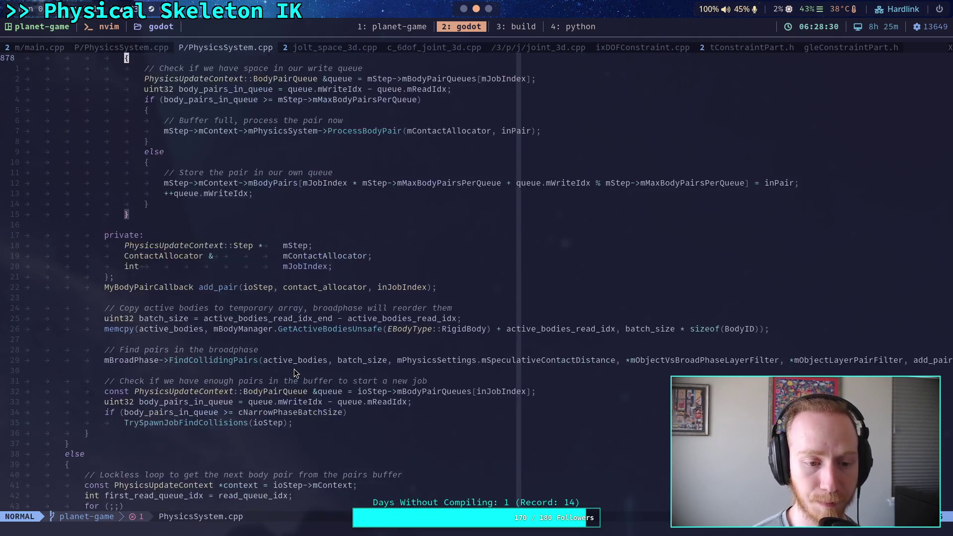
scroll(294, 371, "down", 20)
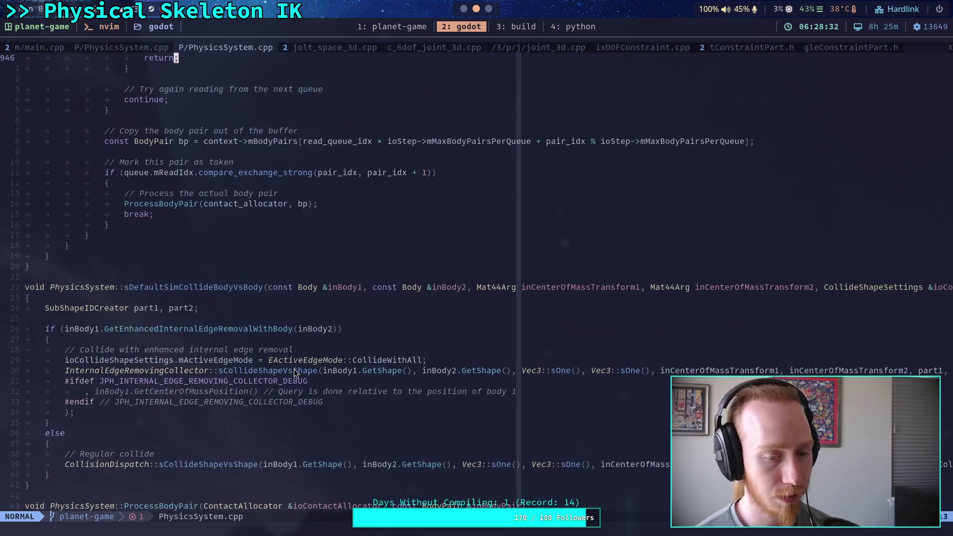
scroll(295, 372, "down", 8)
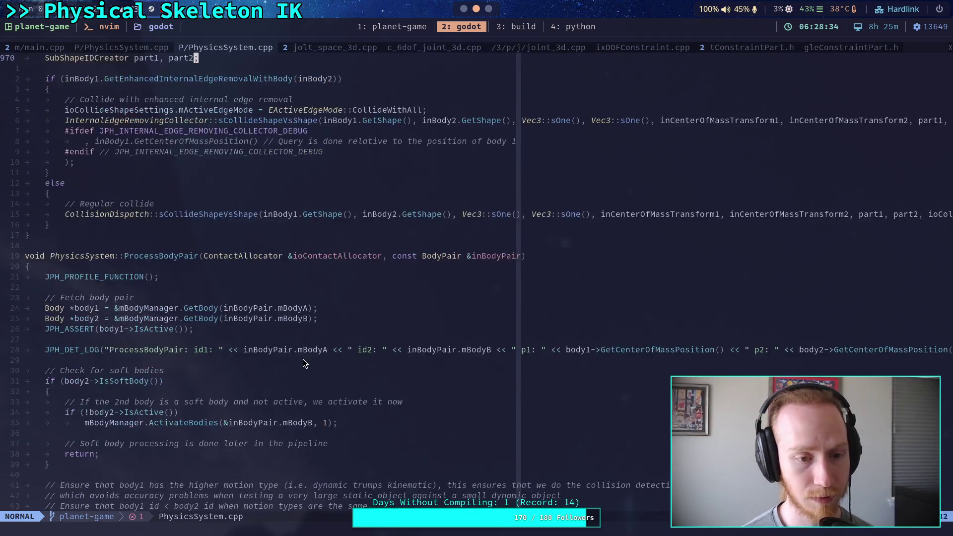
scroll(303, 359, "down", 1)
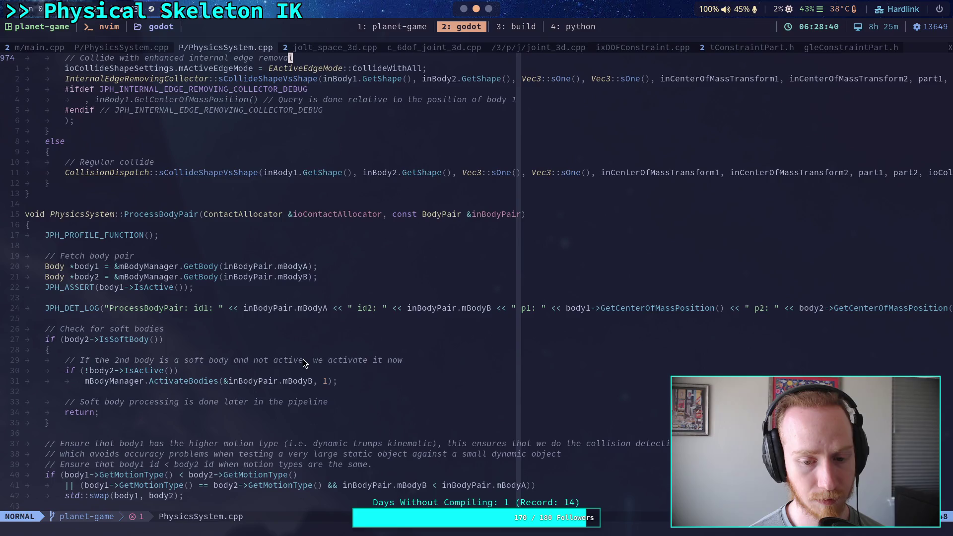
scroll(302, 359, "down", 3)
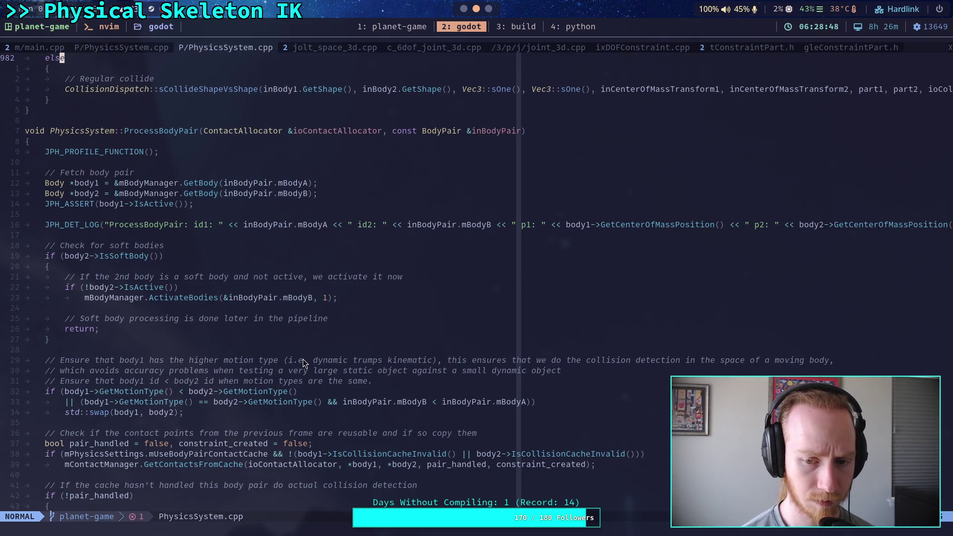
scroll(304, 363, "down", 6)
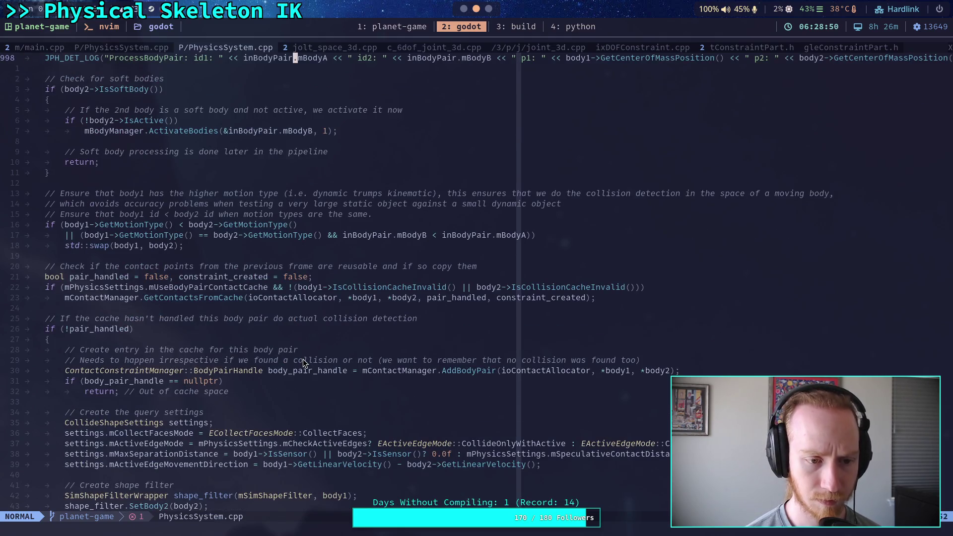
scroll(304, 363, "down", 20)
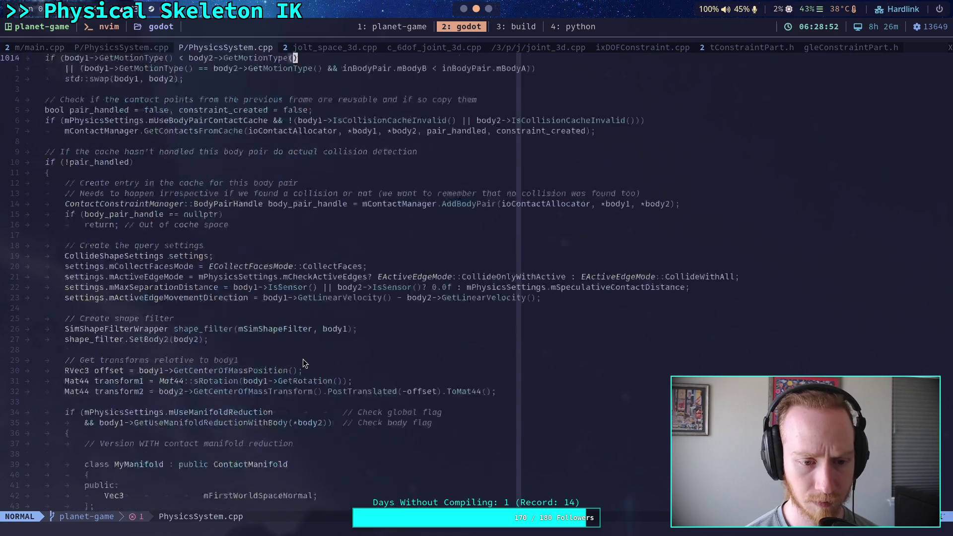
scroll(314, 360, "up", 8)
scroll(313, 360, "down", 17)
scroll(314, 358, "down", 20)
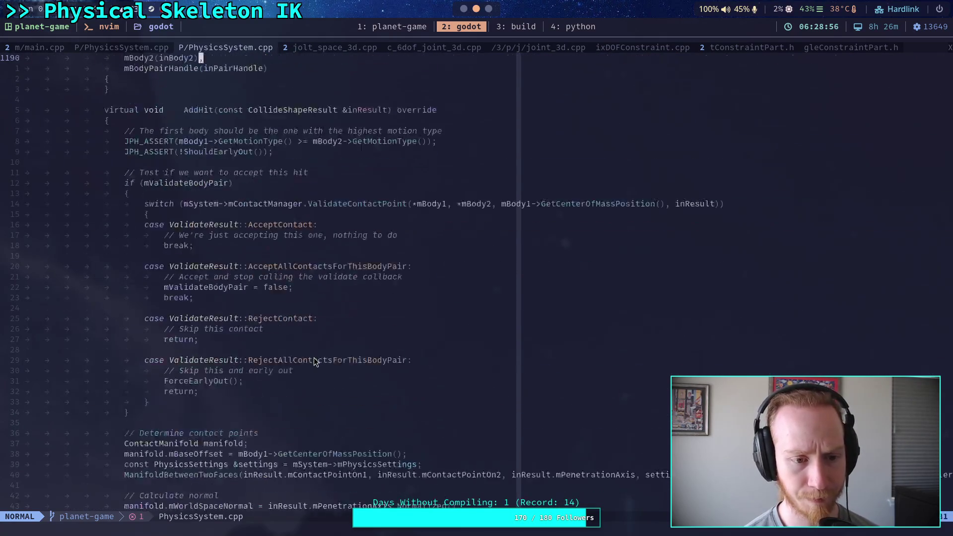
scroll(314, 357, "down", 16)
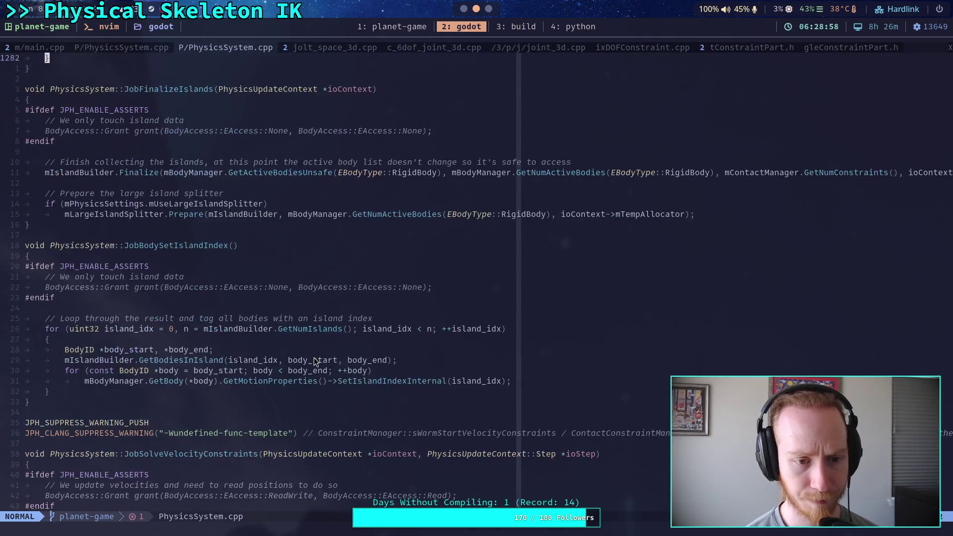
scroll(314, 359, "down", 1)
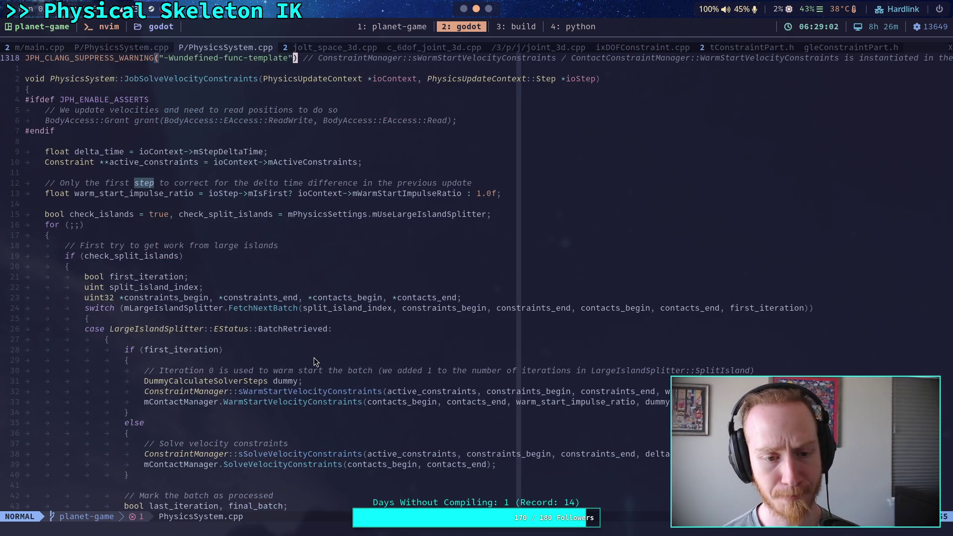
scroll(314, 357, "down", 1)
scroll(314, 358, "down", 2)
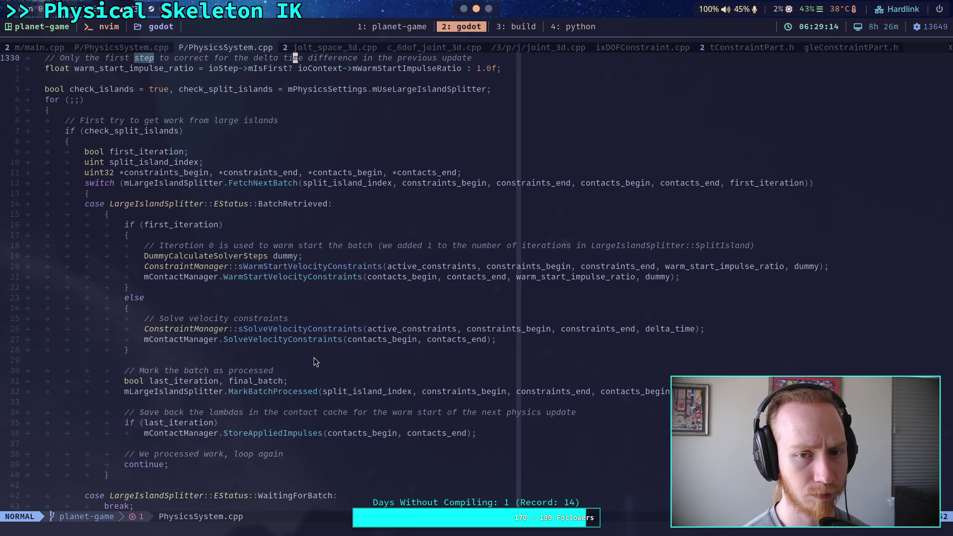
Scroll through JobSolveVelocityConstraints to the deterministic sorting and large-island splitting code.
scroll(314, 358, "down", 4)
scroll(314, 358, "down", 3)
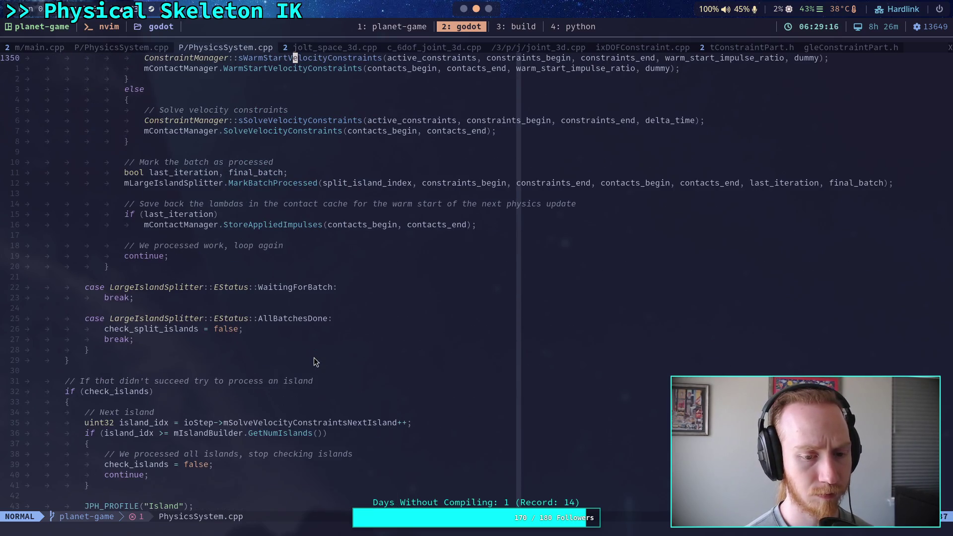
scroll(314, 357, "down", 5)
scroll(314, 357, "down", 4)
scroll(314, 357, "down", 4)
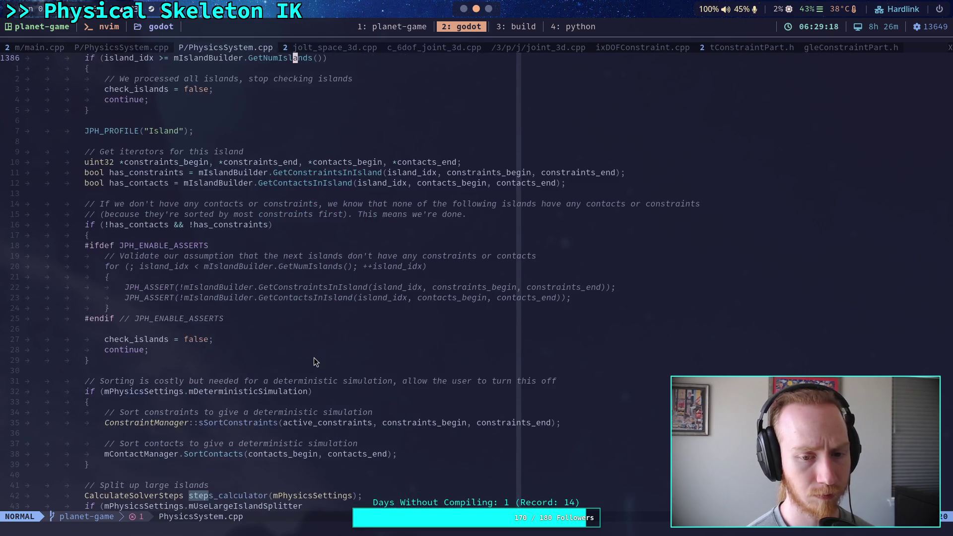
scroll(314, 358, "down", 5)
scroll(313, 357, "down", 3)
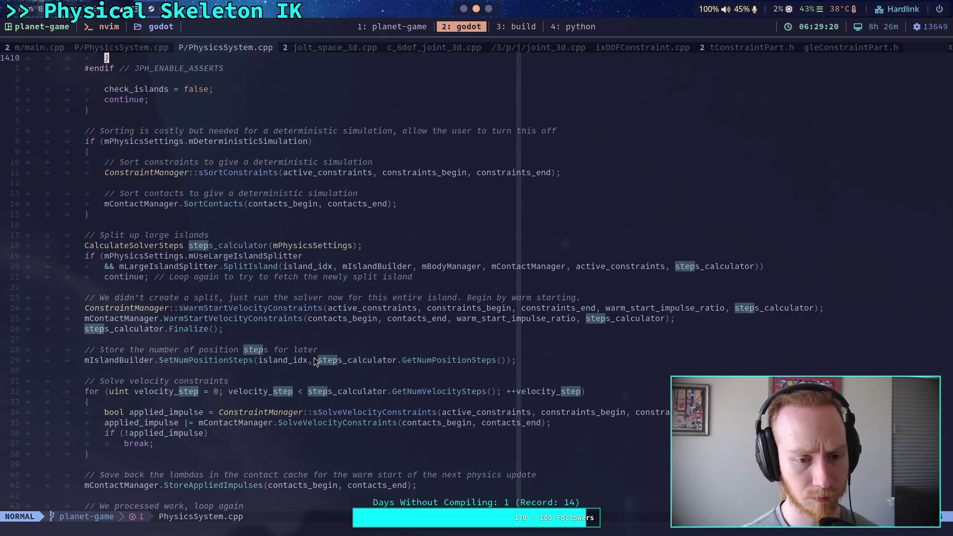
scroll(314, 359, "down", 3)
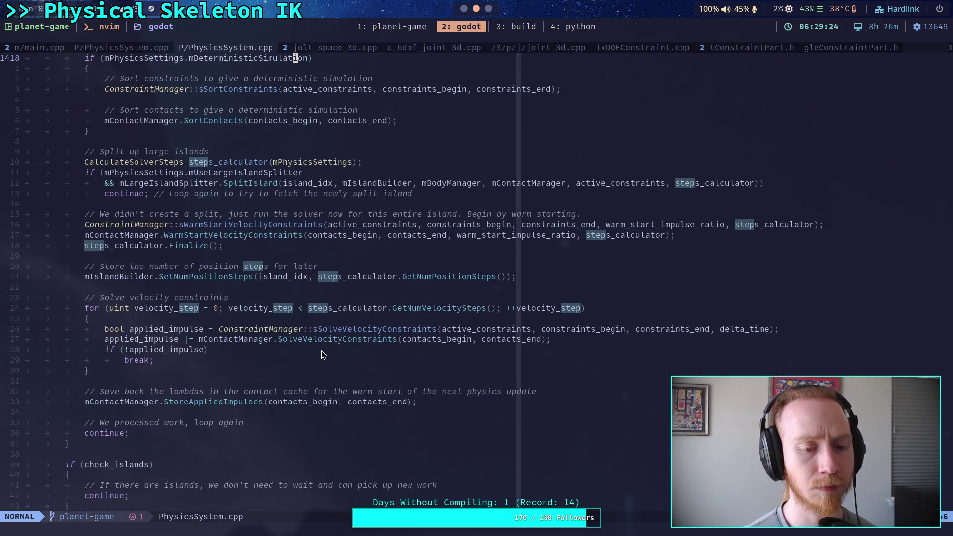
scroll(322, 351, "down", 2)
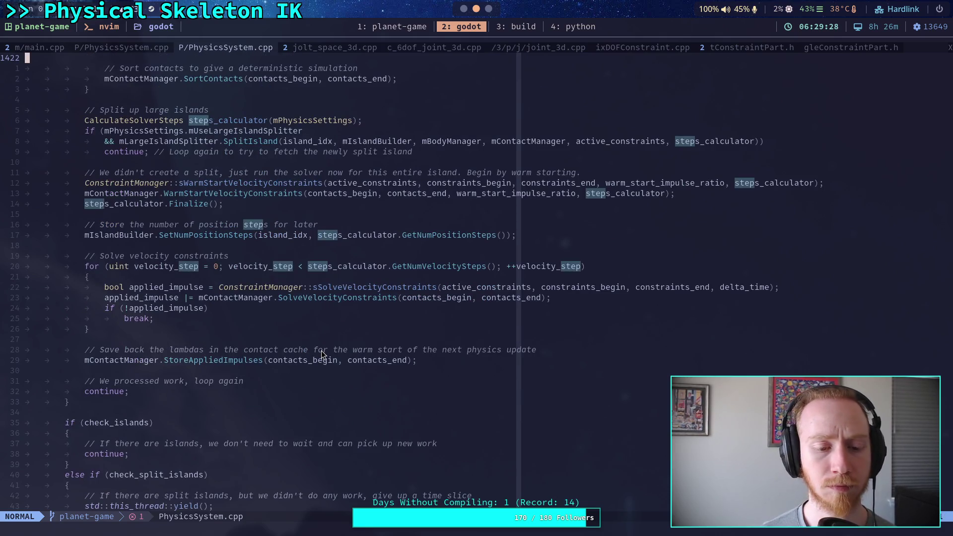
scroll(321, 351, "down", 4)
scroll(319, 366, "up", 7)
scroll(320, 369, "up", 4)
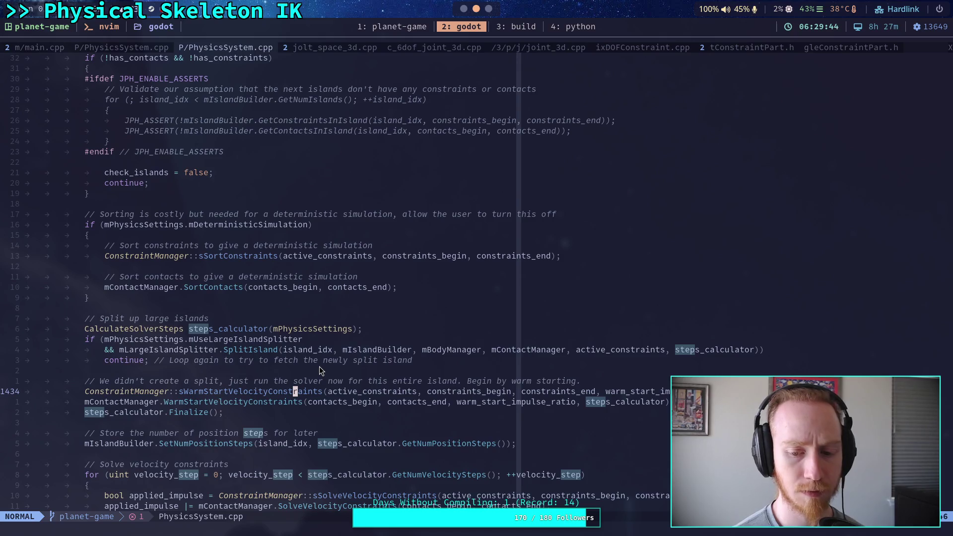
scroll(320, 370, "up", 12)
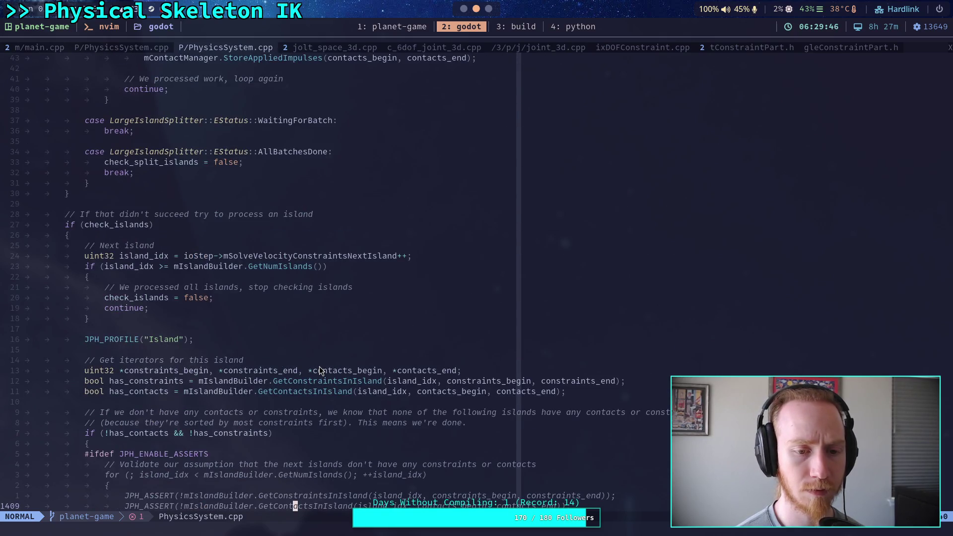
Continue down to the island warm-starting and velocity-step solve loop.
scroll(321, 359, "down", 5)
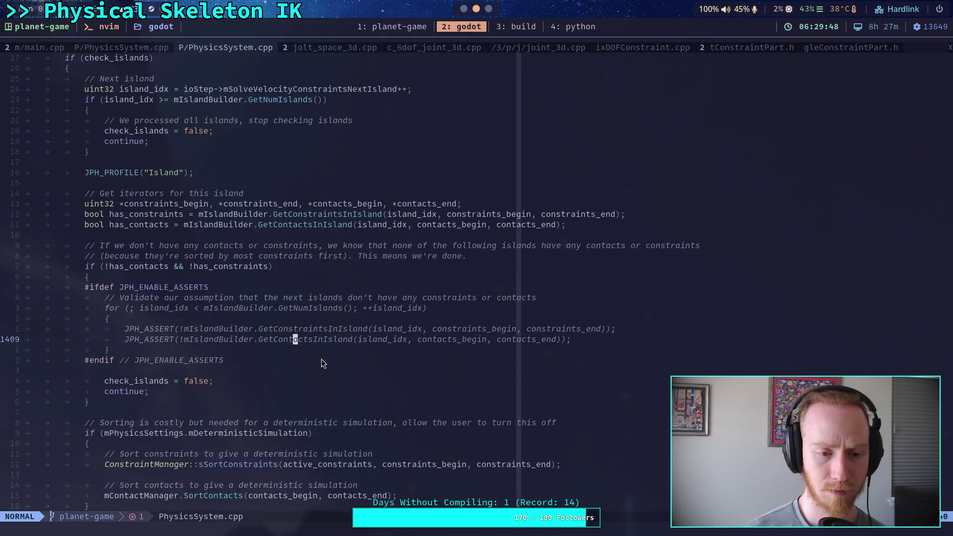
scroll(321, 359, "down", 5)
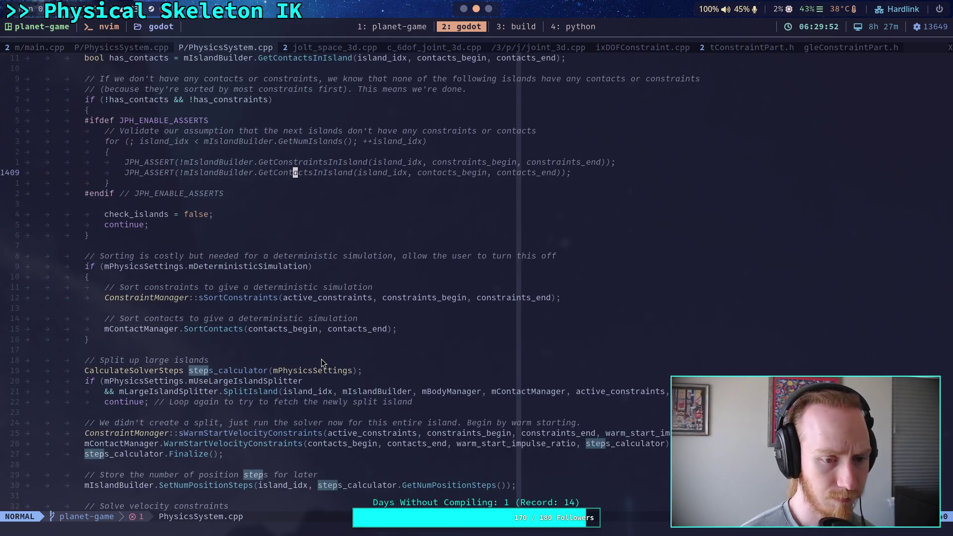
scroll(322, 363, "down", 3)
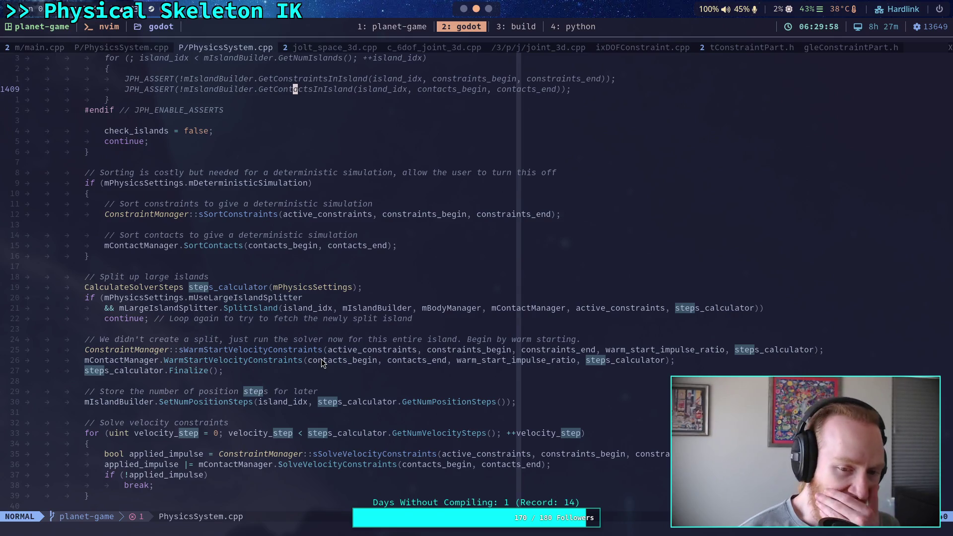
scroll(385, 296, "down", 2)
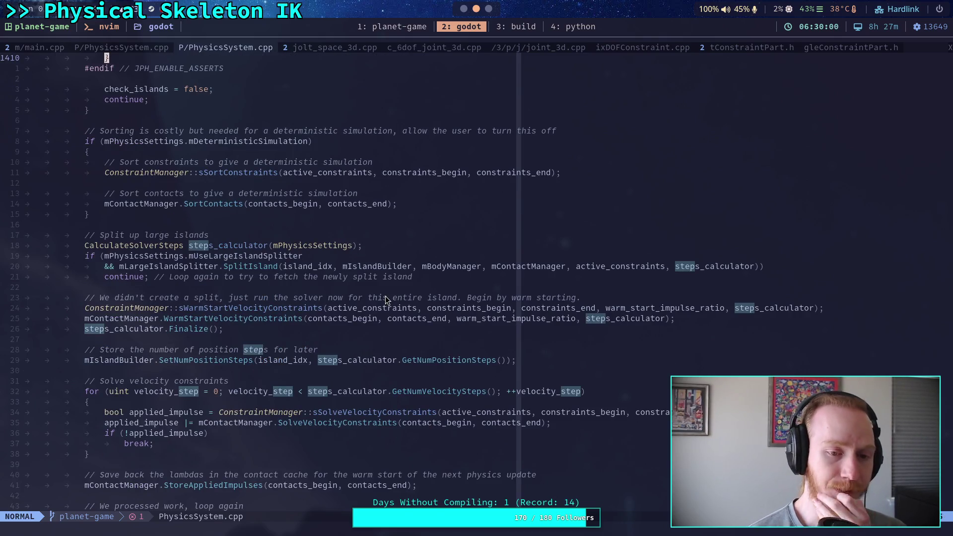
scroll(385, 296, "down", 2)
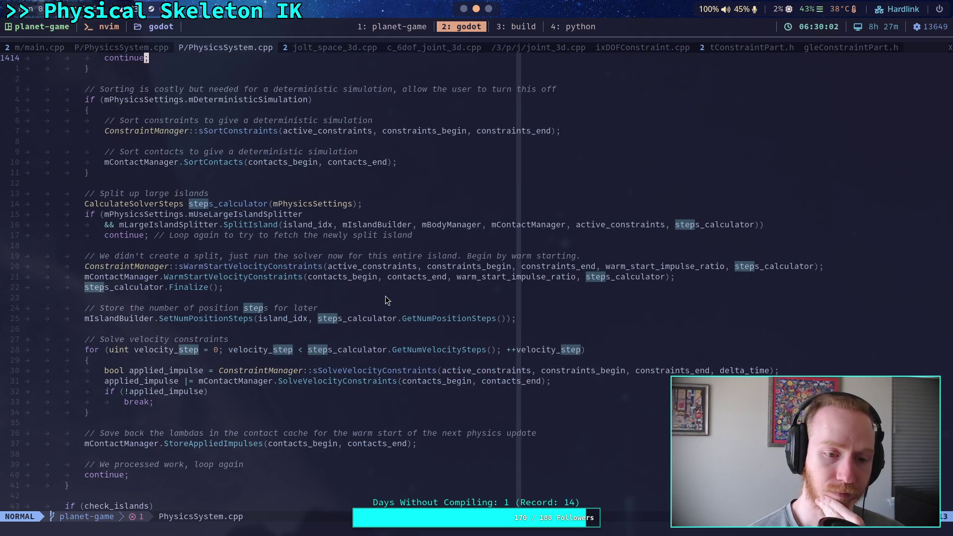
scroll(386, 300, "down", 2)
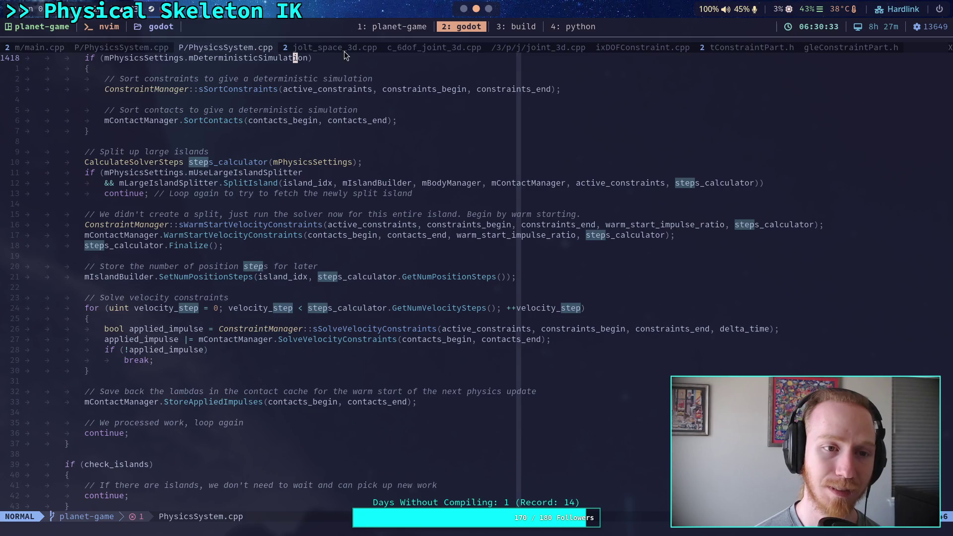
Return to the first PhysicsSystem.cpp buffer and live-grep the project for sSolveVelocityConstraints.
left_click(135, 48)
left_click(204, 49)
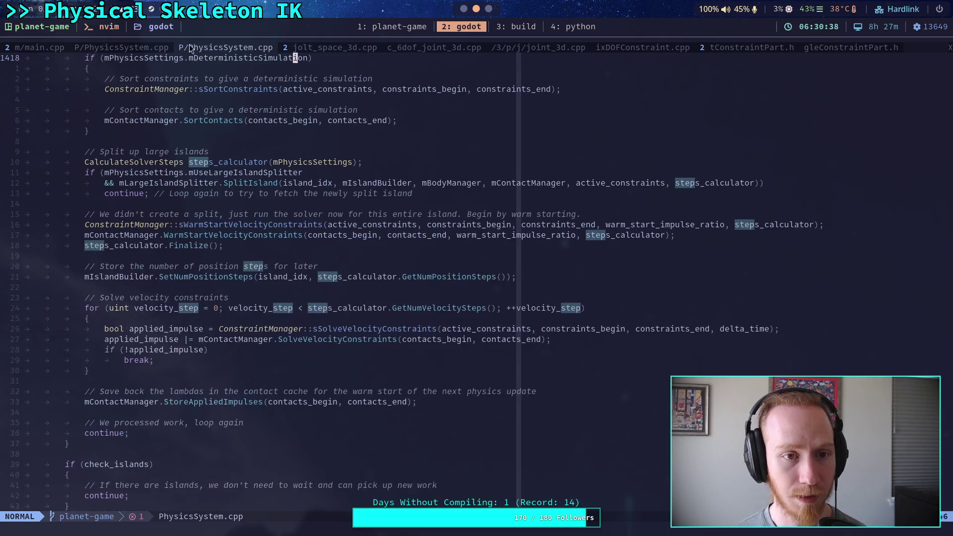
left_click(138, 50)
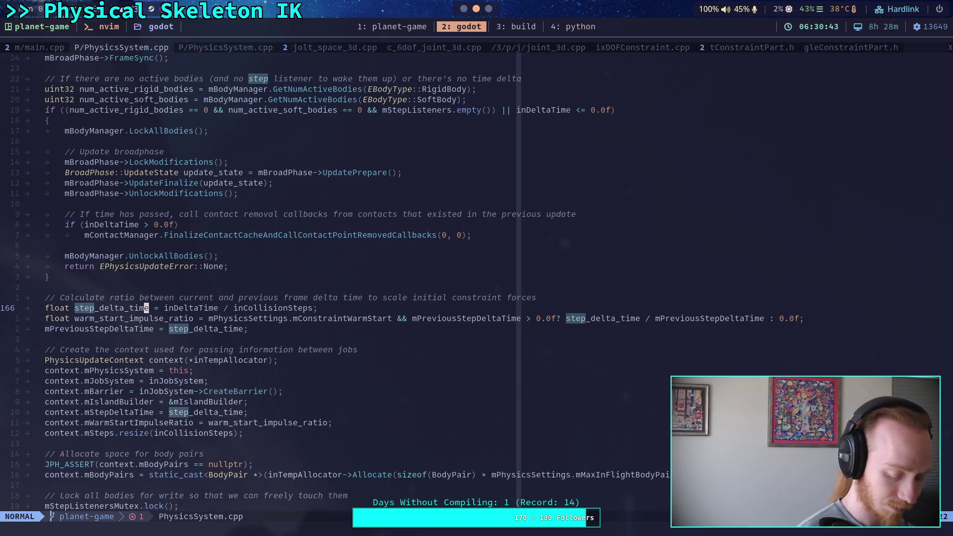
key("space")
type("sgsSolveVeloc")
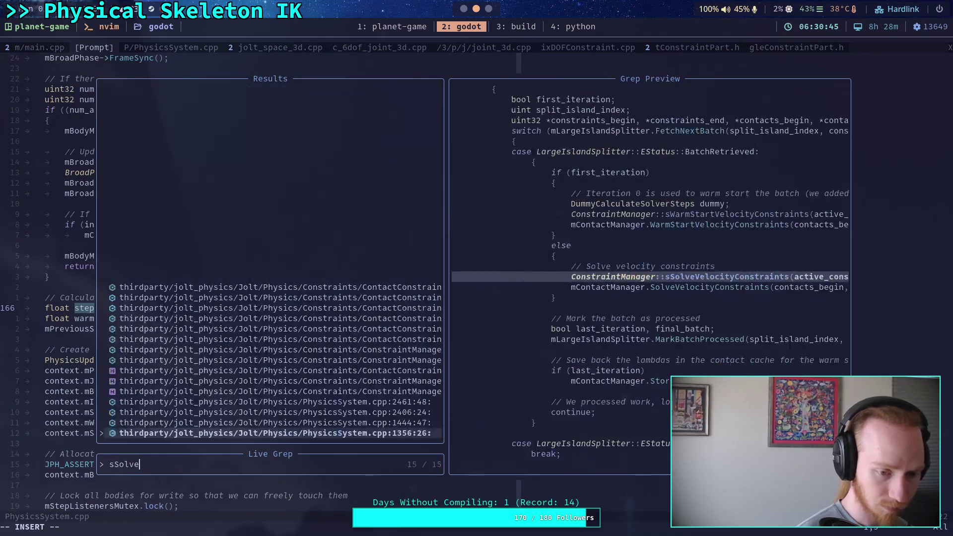
type("ityConstrai")
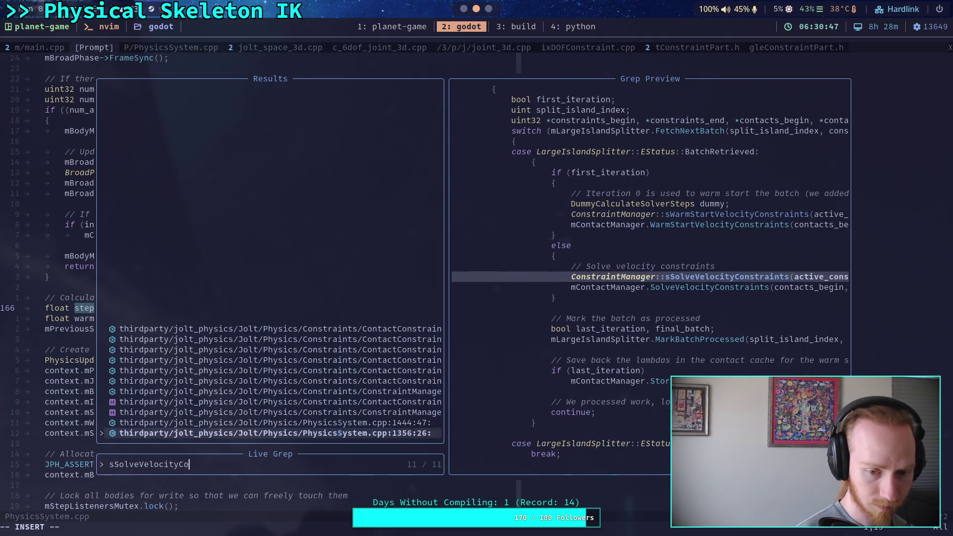
type("nts")
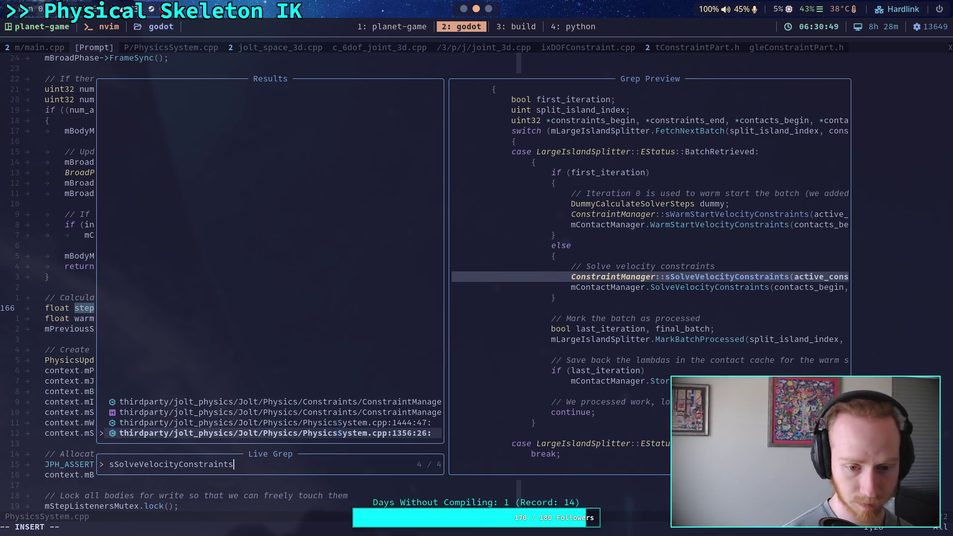
Open the ConstraintManager.cpp match for sSolveVelocityConstraints, skim it, then return to the Godot editor.
key("Up")
key("Up")
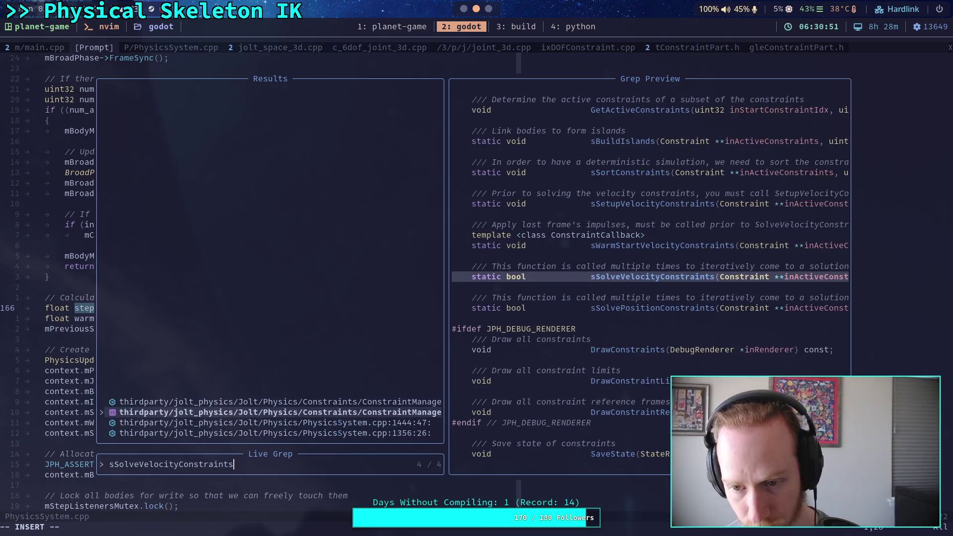
key("Up")
key("Return")
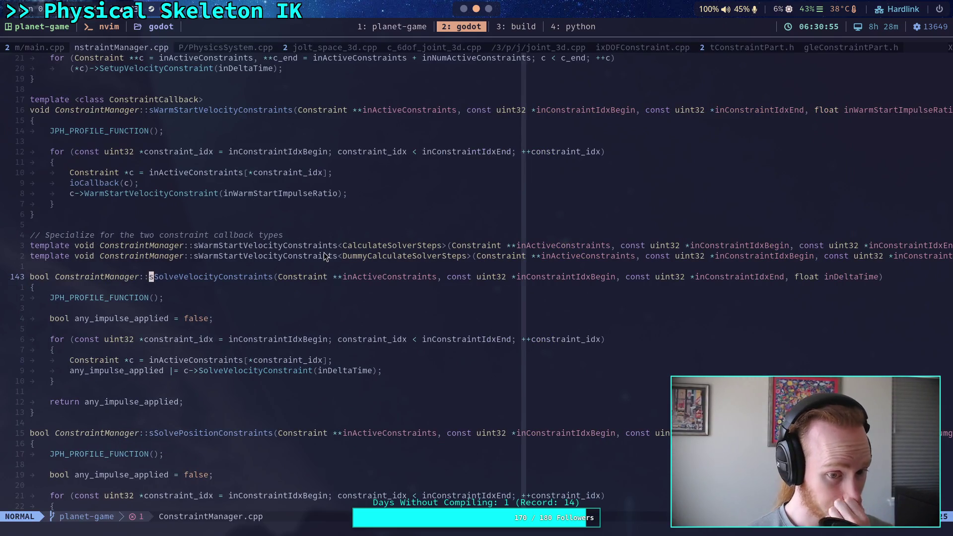
scroll(324, 252, "down", 2)
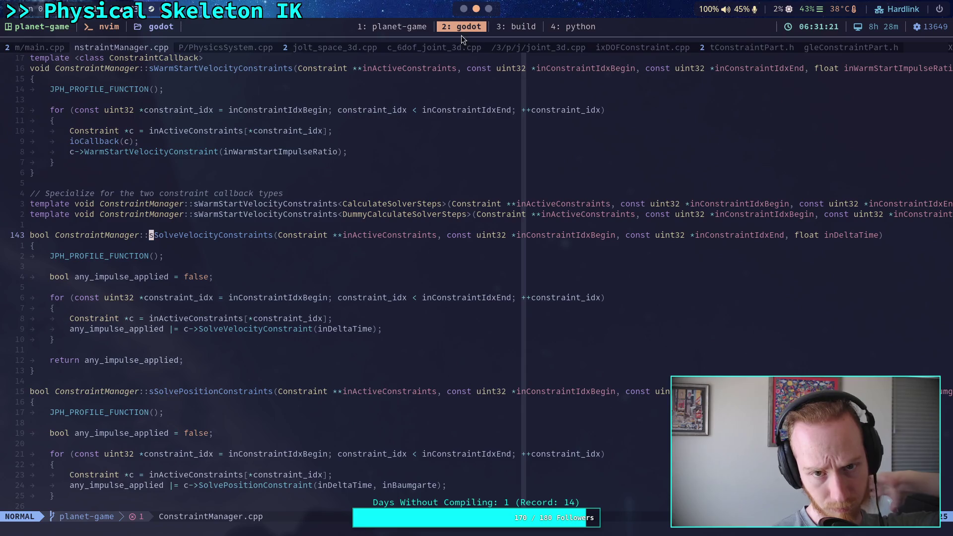
left_click(464, 8)
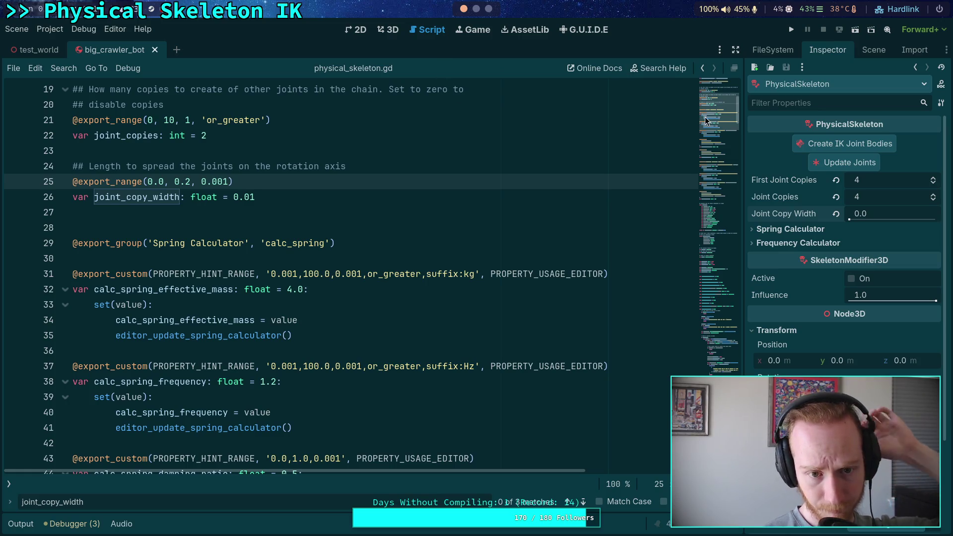
left_click_drag(707, 121, 710, 380)
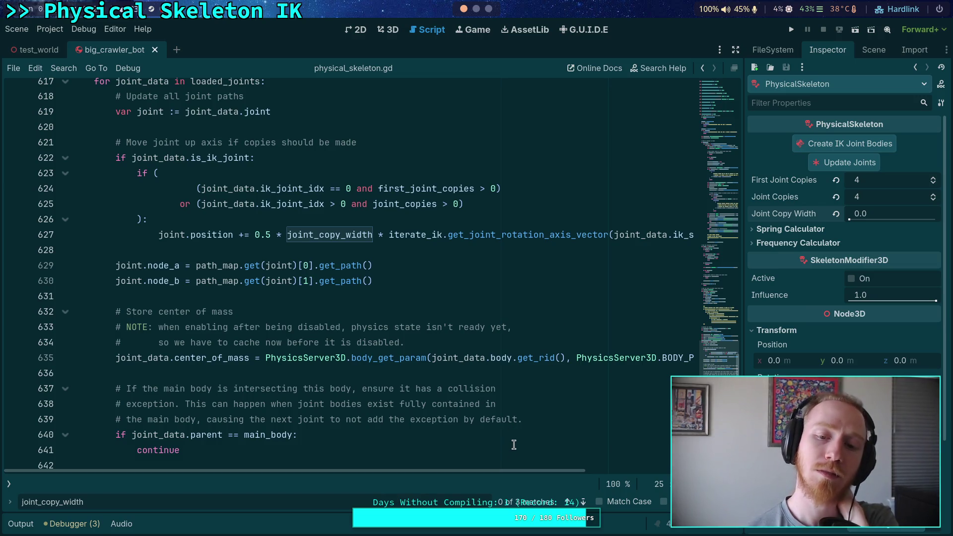
scroll(517, 452, "right", 4)
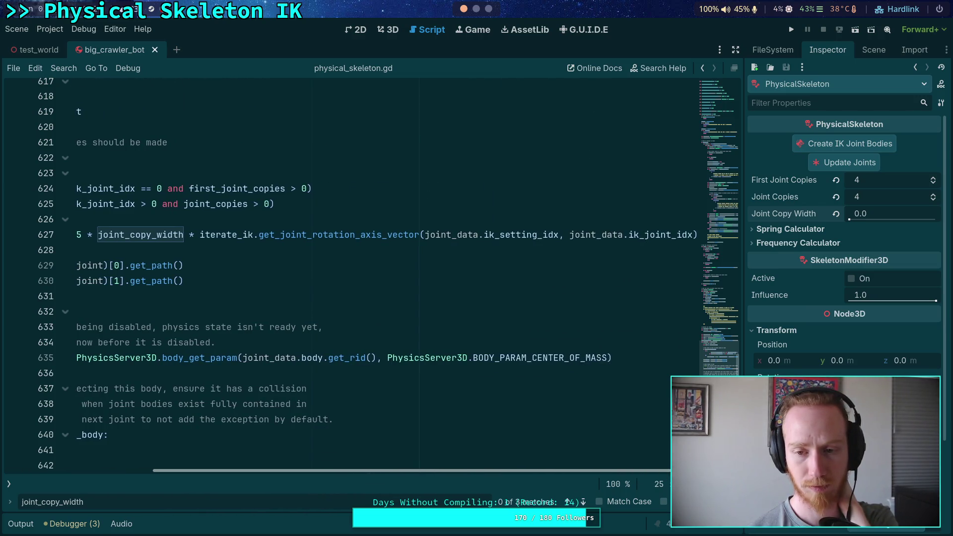
scroll(401, 433, "left", 4)
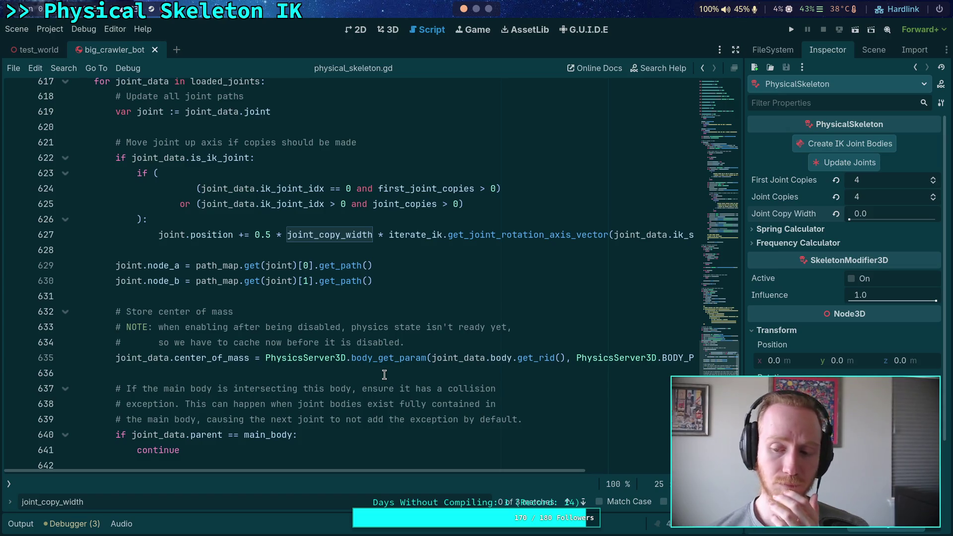
scroll(409, 310, "down", 11)
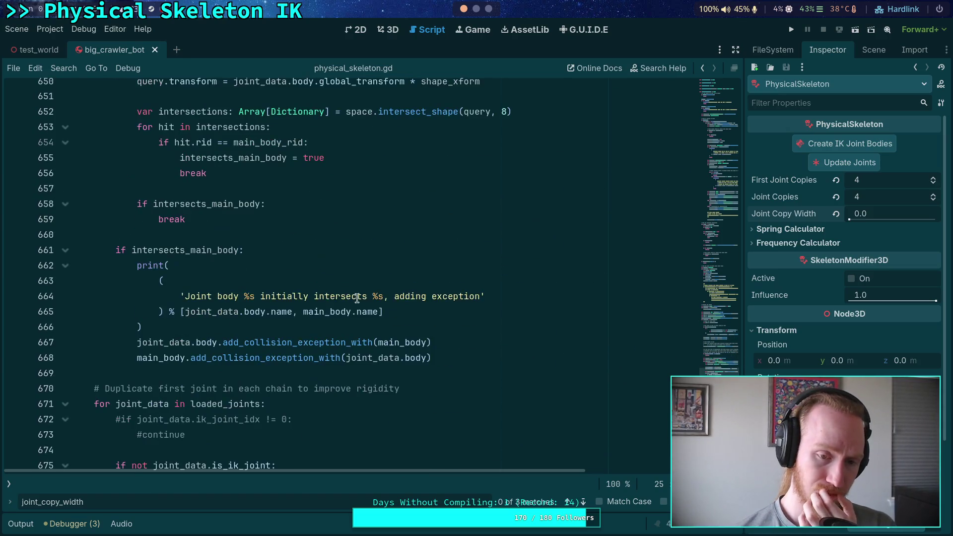
left_click(267, 231)
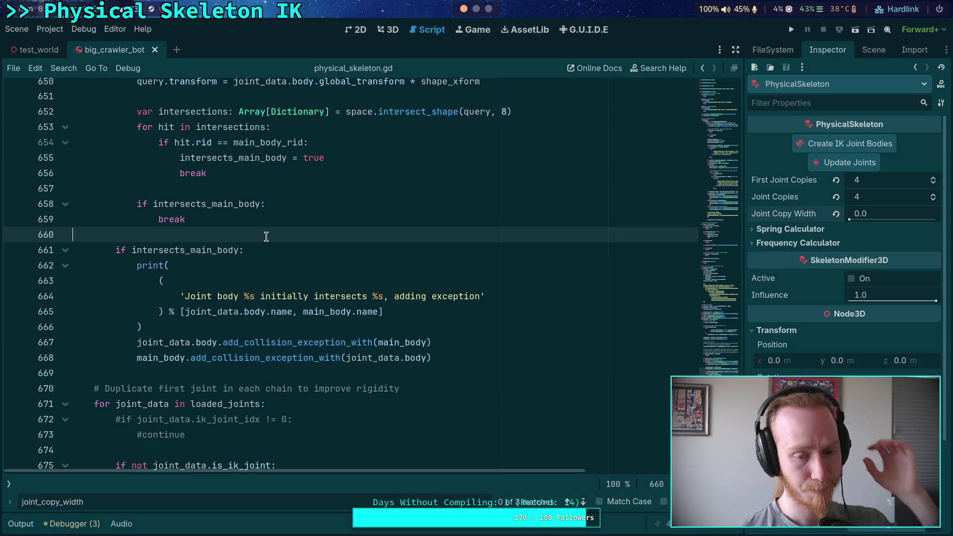
scroll(267, 236, "down", 2)
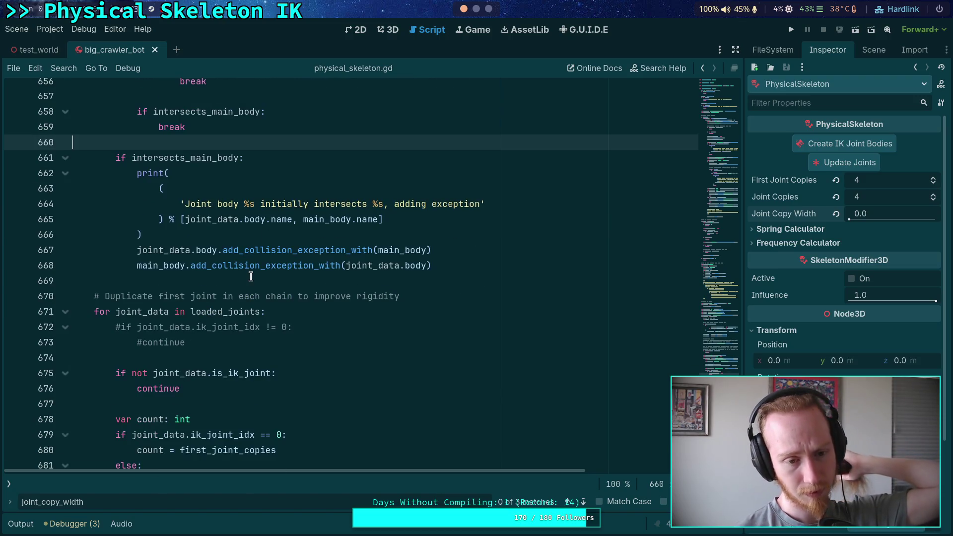
left_click(251, 279)
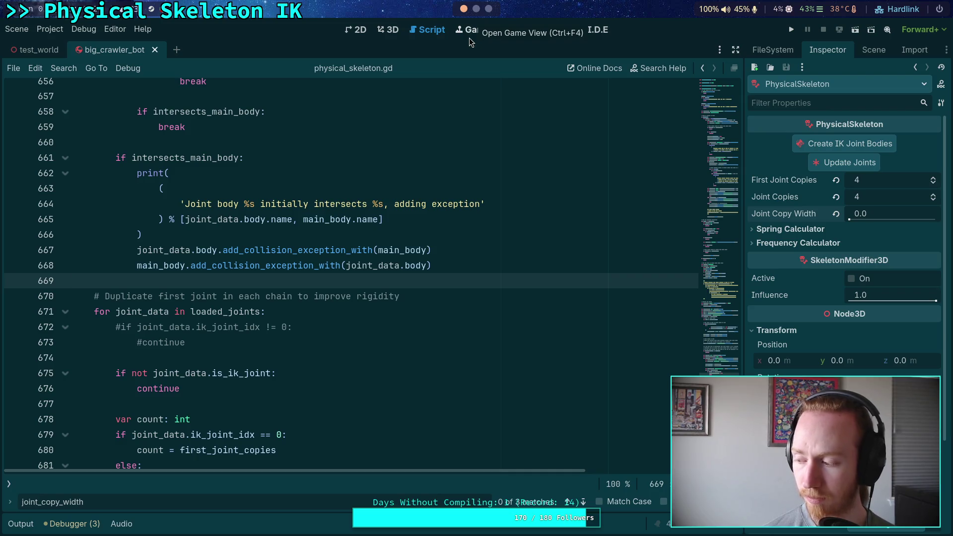
left_click(237, 406)
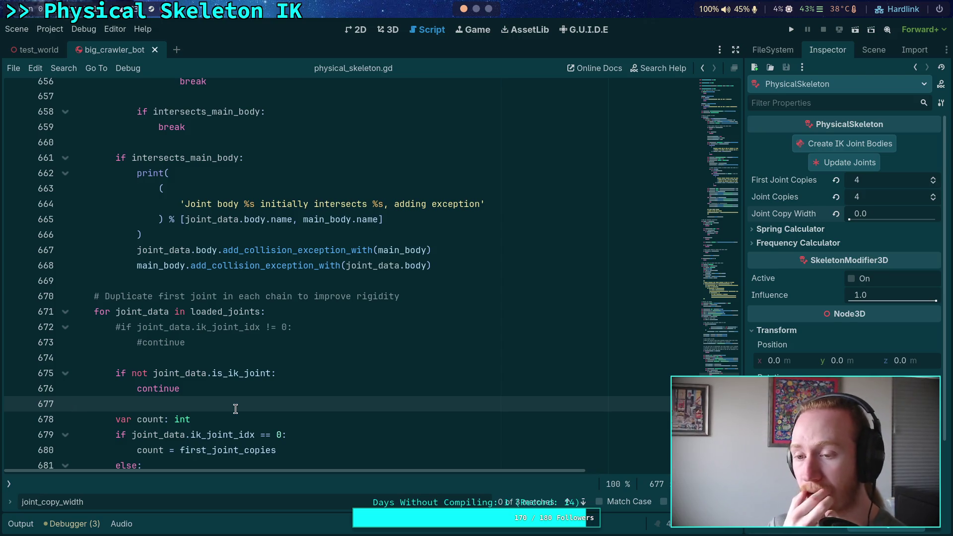
Set the PhysicalSkeleton's First Joint Copies and Joint Copies both to 20.
left_click(856, 180)
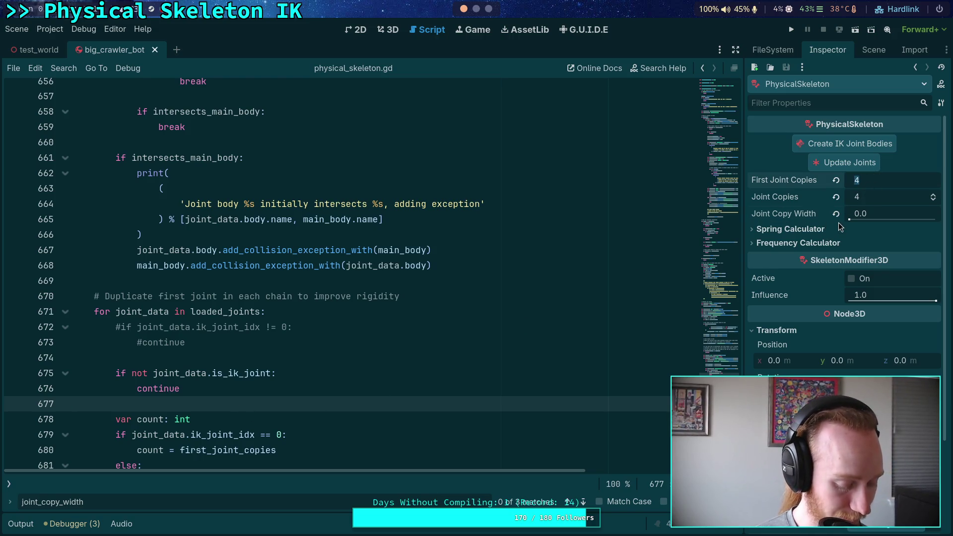
type("20")
key("Tab")
type("20")
left_click(149, 234)
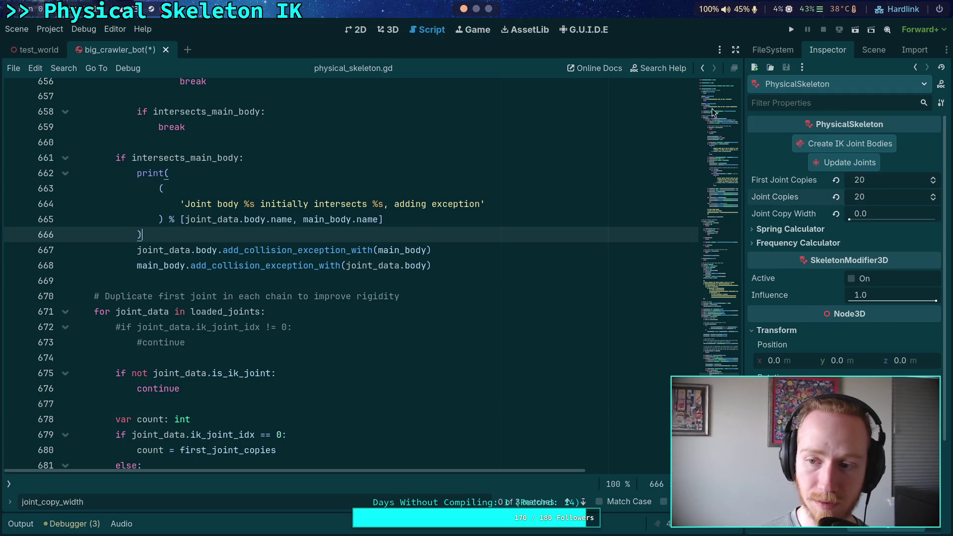
Save and run the crawler bot, stop it, then relaunch it as a hidden floating window.
left_click(792, 30)
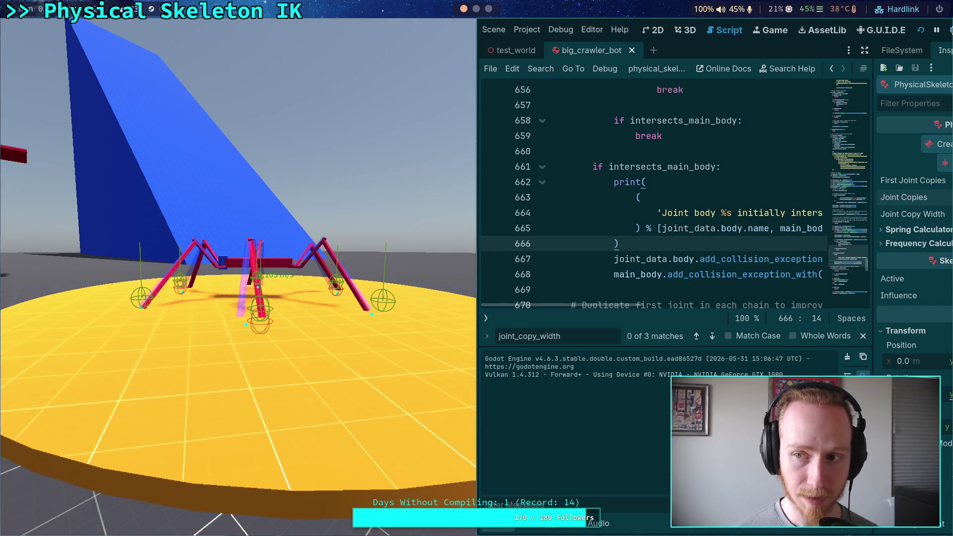
key("Escape")
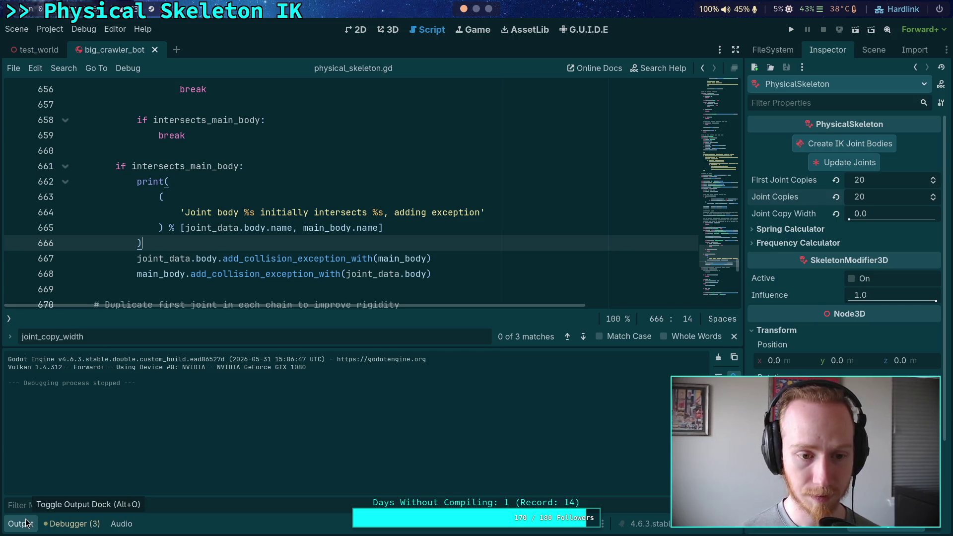
left_click(792, 30)
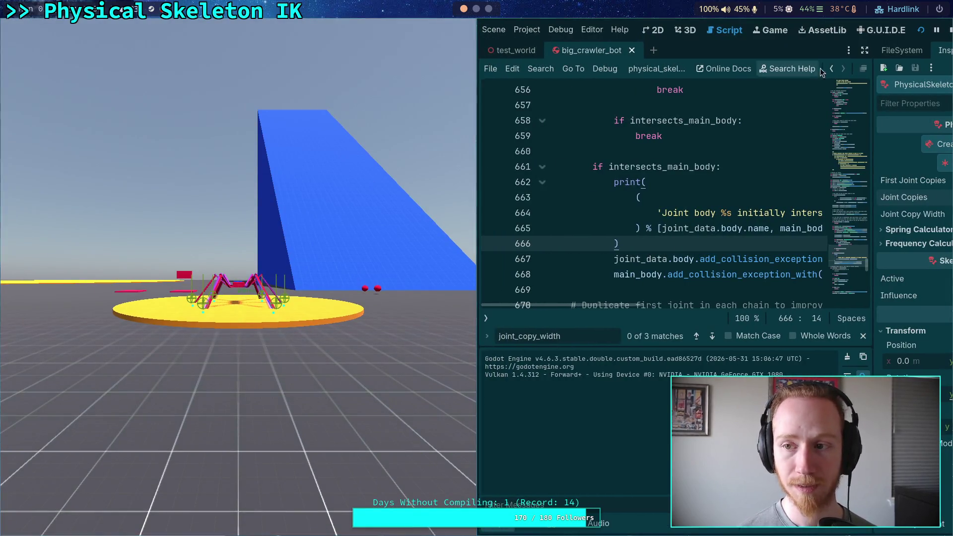
key("super+v")
key("super+s")
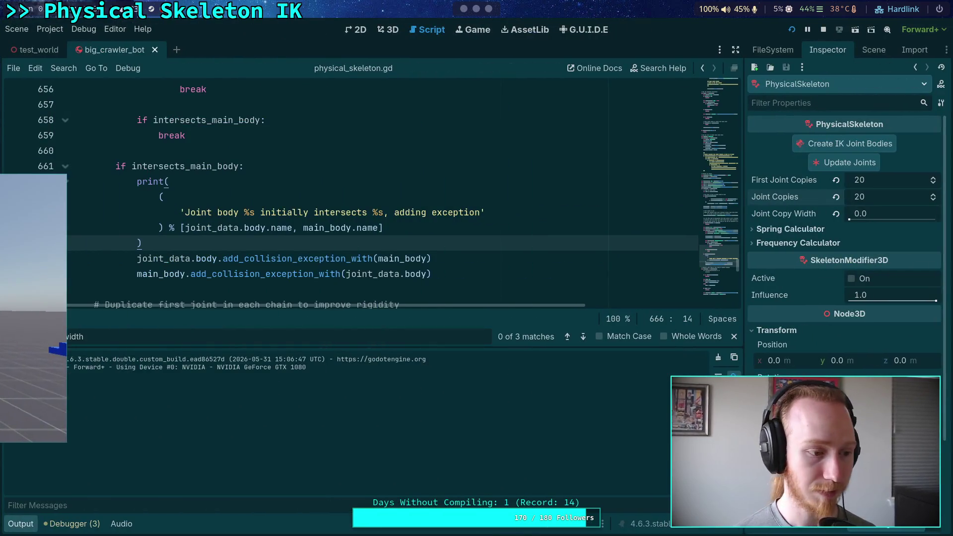
left_click(871, 52)
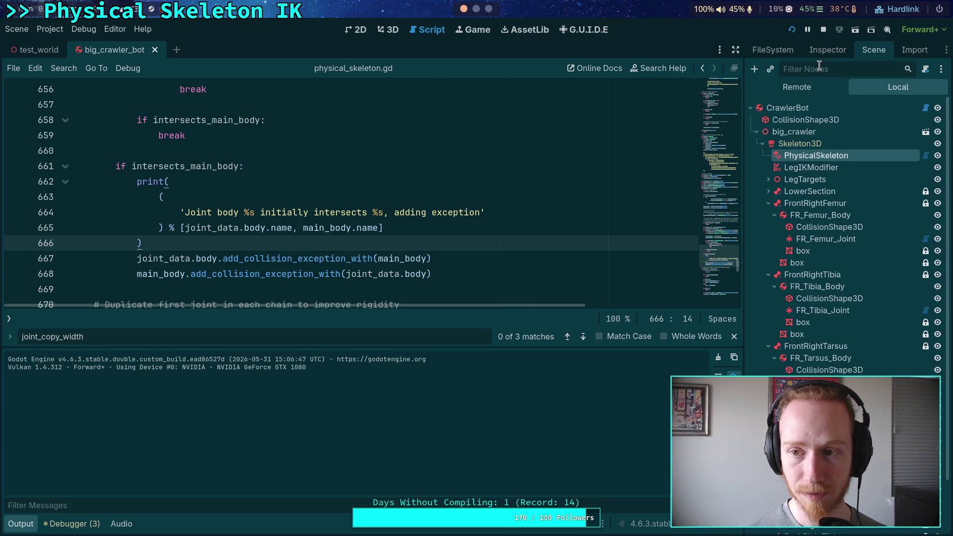
Inspect the remote joint copy Generic6DOFJoint3D@88 in a widened properties dock.
left_click(797, 87)
scroll(804, 278, "down", 10)
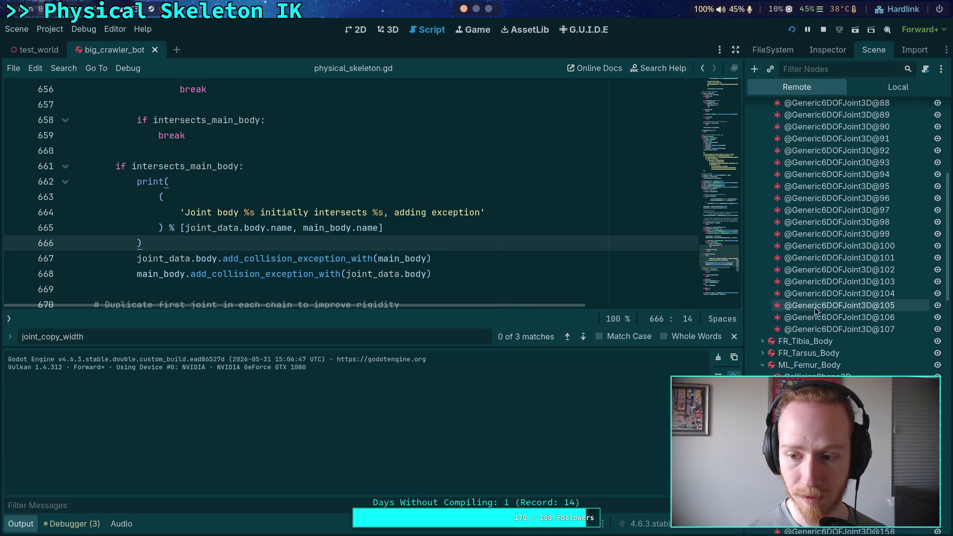
scroll(839, 224, "up", 5)
left_click(845, 212)
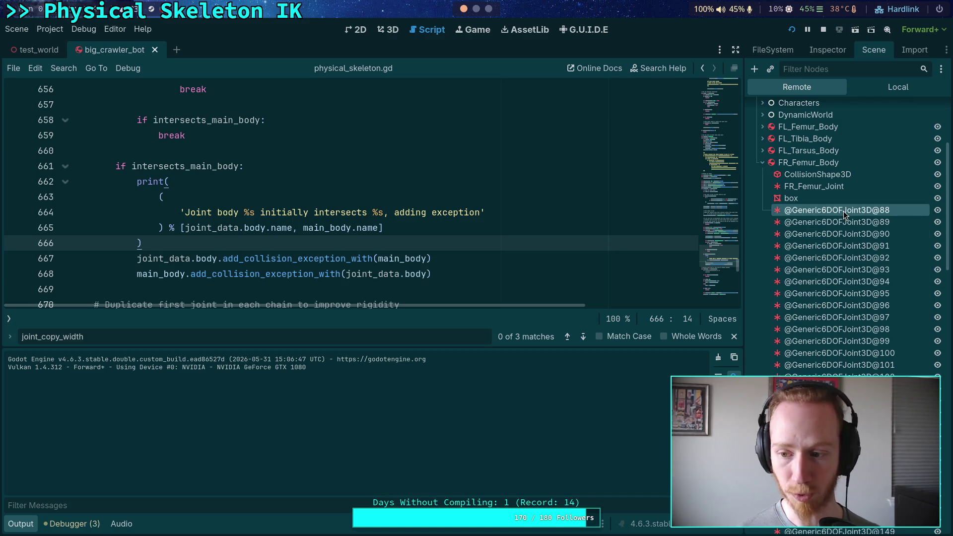
left_click(833, 49)
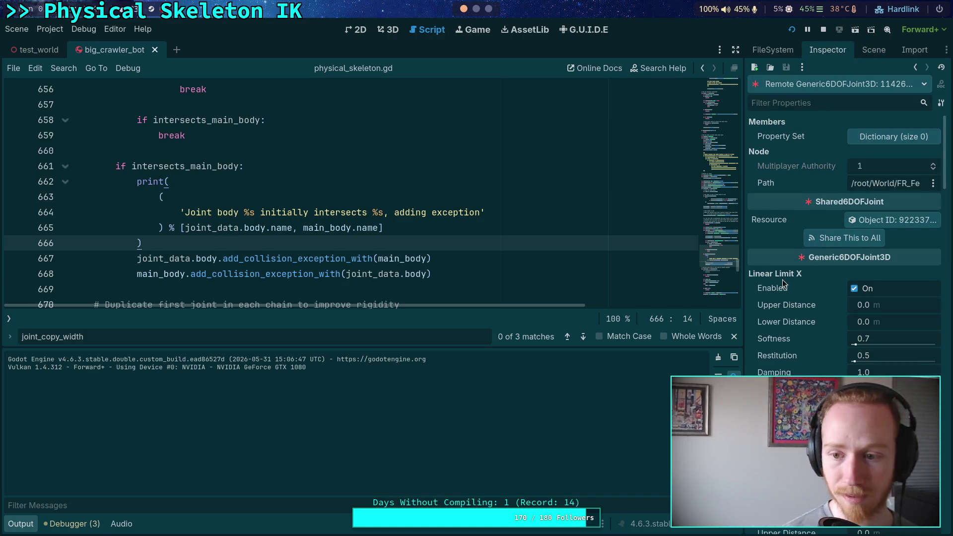
left_click_drag(743, 256, 635, 259)
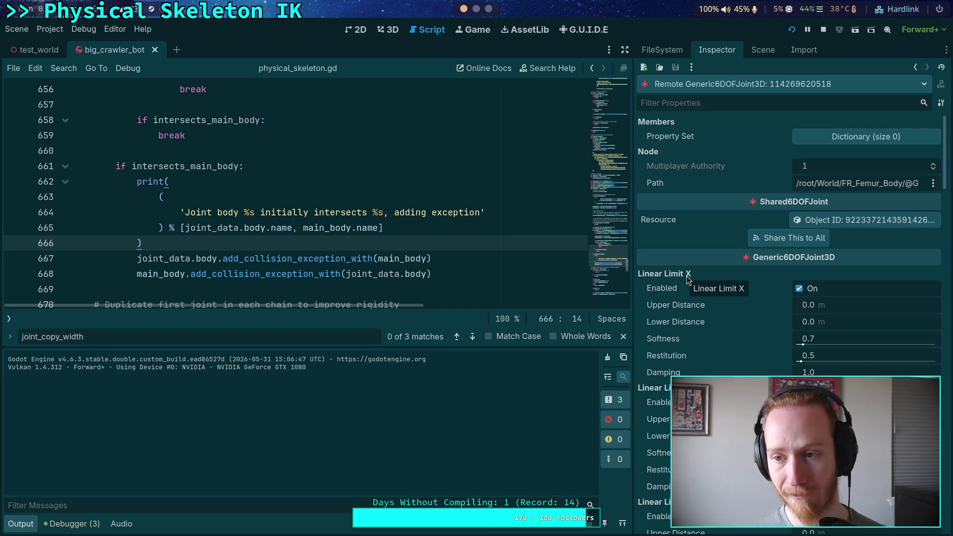
Toggle the joint's Solver Priority from 1 to 2 and back, then stop the game.
scroll(697, 333, "down", 10)
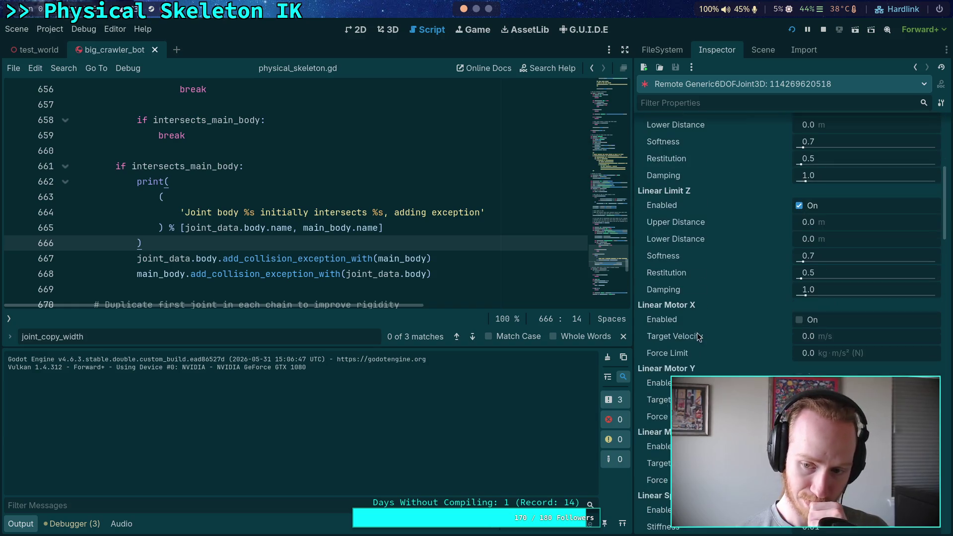
scroll(703, 344, "down", 8)
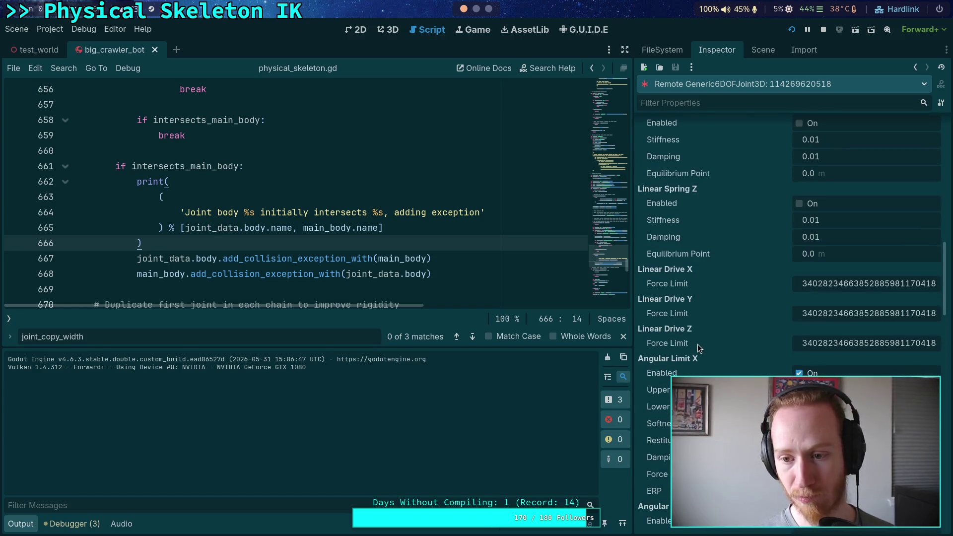
scroll(712, 364, "down", 5)
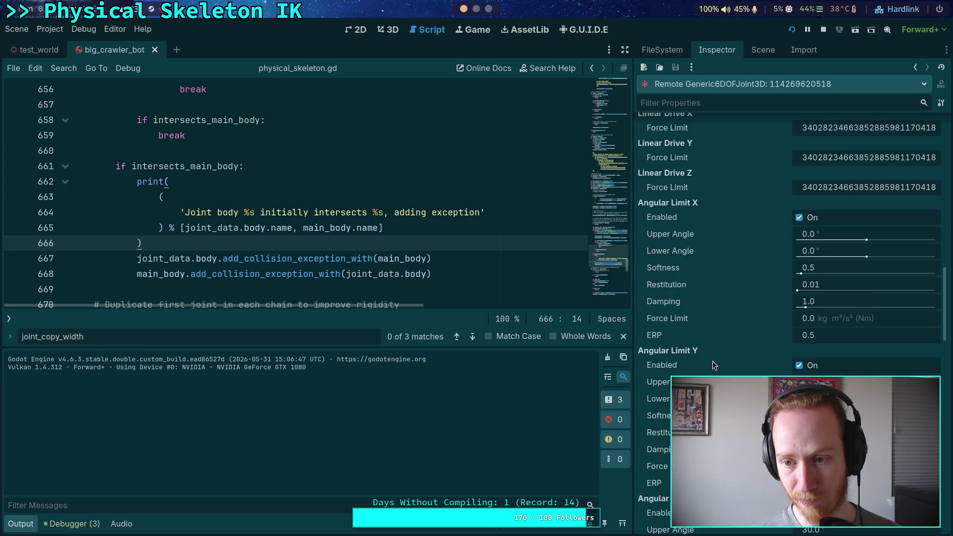
scroll(713, 361, "down", 5)
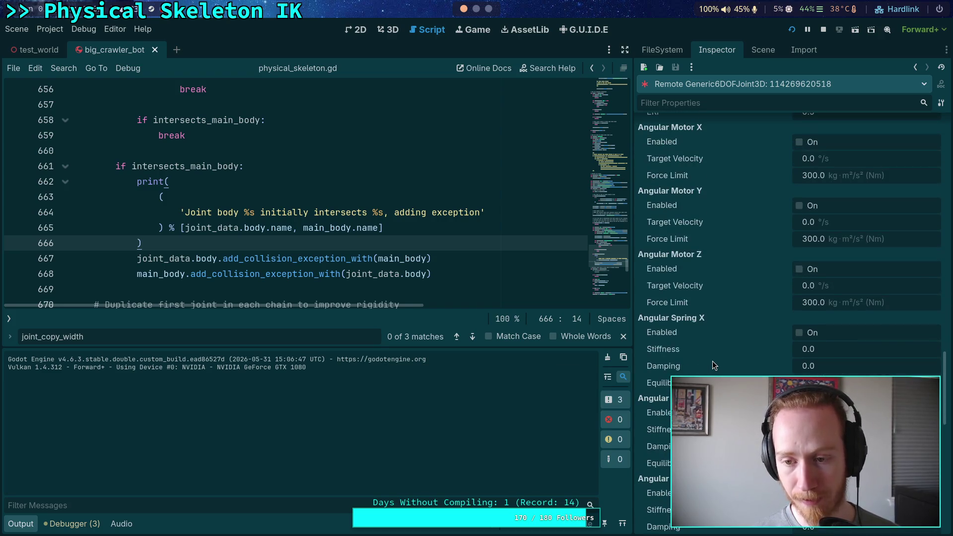
scroll(714, 361, "down", 3)
scroll(713, 365, "down", 2)
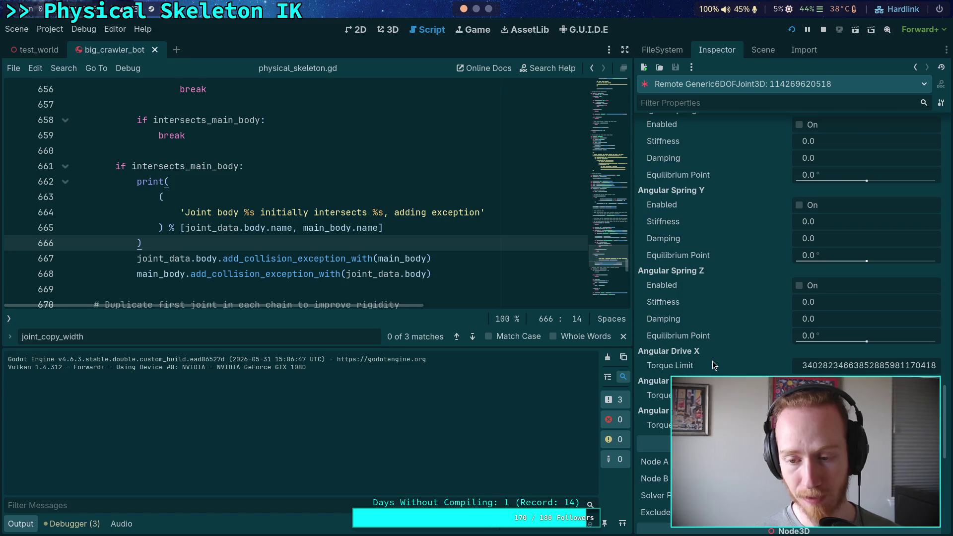
scroll(713, 363, "down", 10)
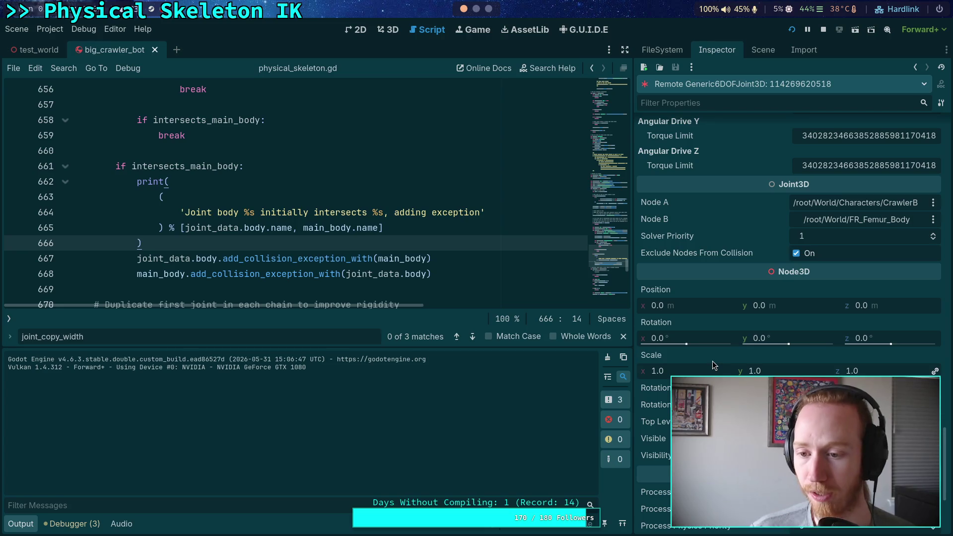
left_click(934, 237)
left_click(935, 241)
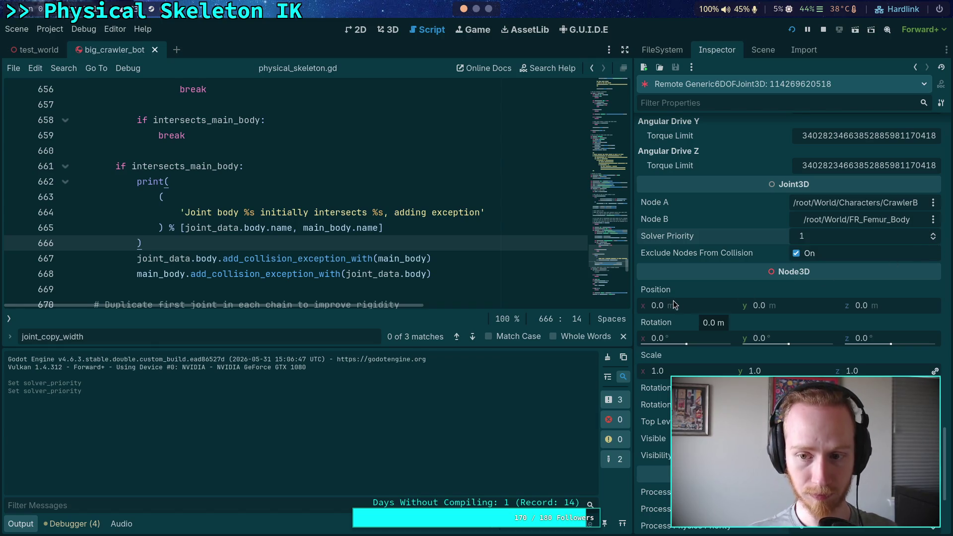
left_click(824, 33)
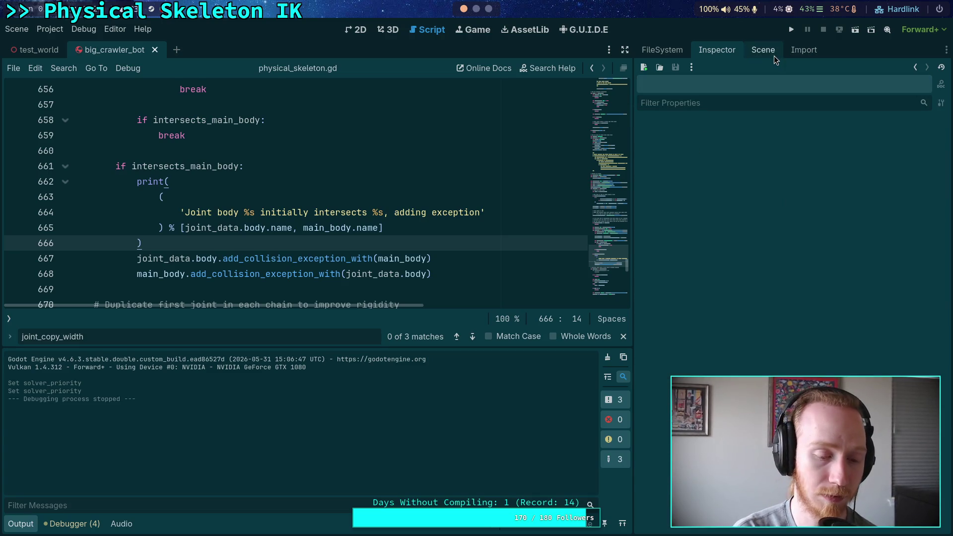
left_click(478, 9)
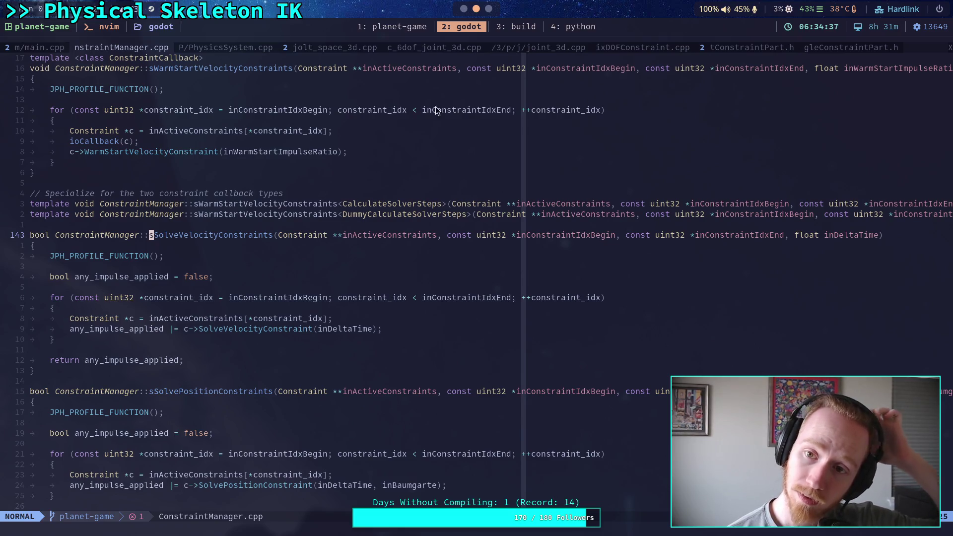
Read the SixDOFConstraint constructor in SixDOFConstraint.cpp, then switch to the SwingTwistConstraintPart.h buffer.
left_click(632, 43)
scroll(505, 132, "up", 4)
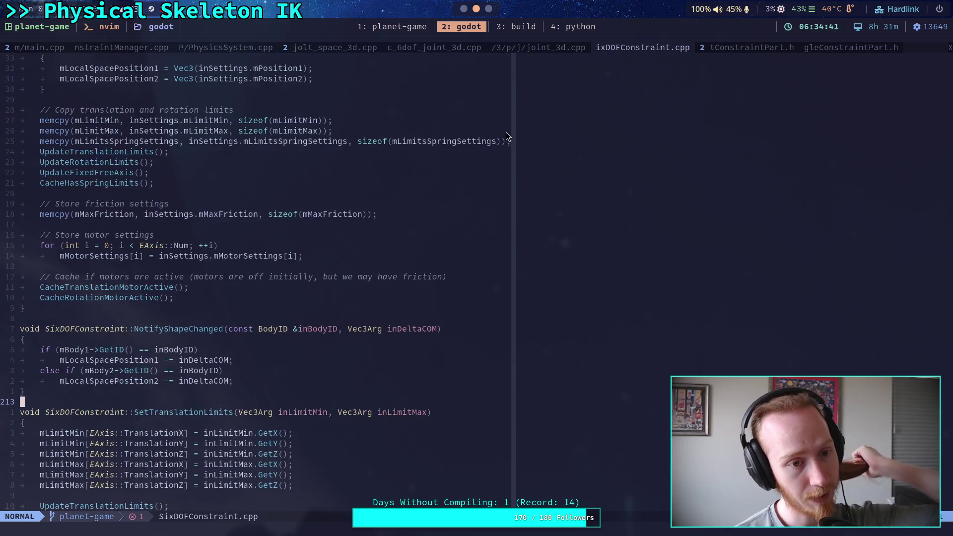
scroll(346, 191, "up", 15)
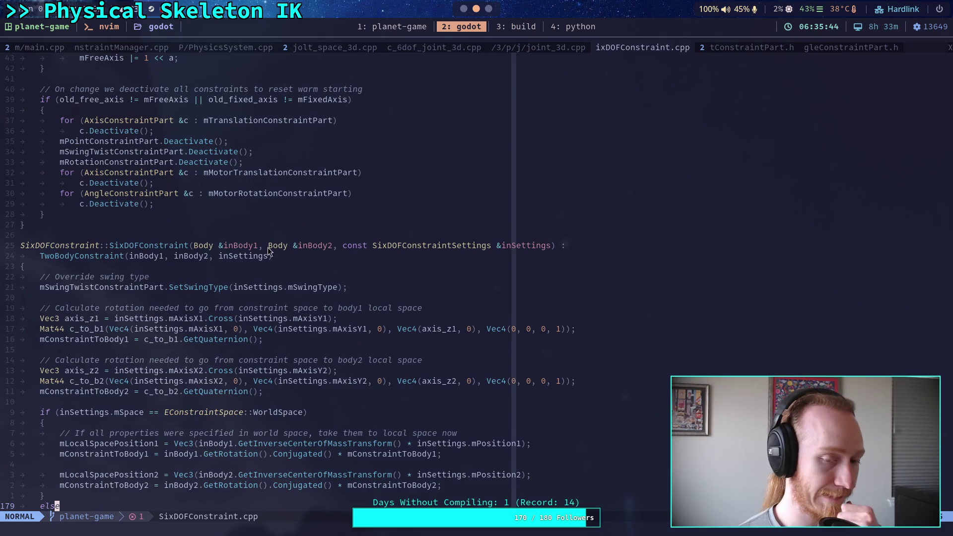
scroll(254, 343, "down", 2)
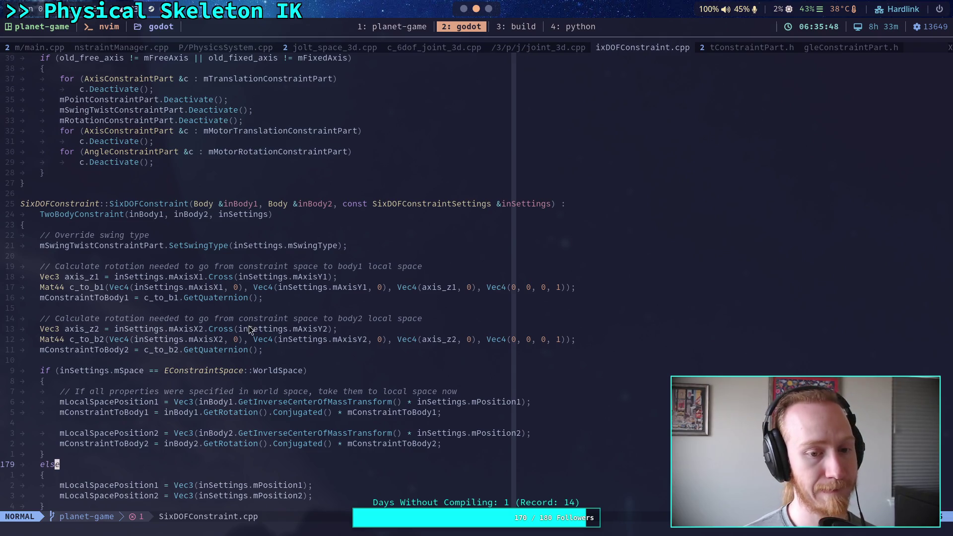
scroll(253, 322, "down", 3)
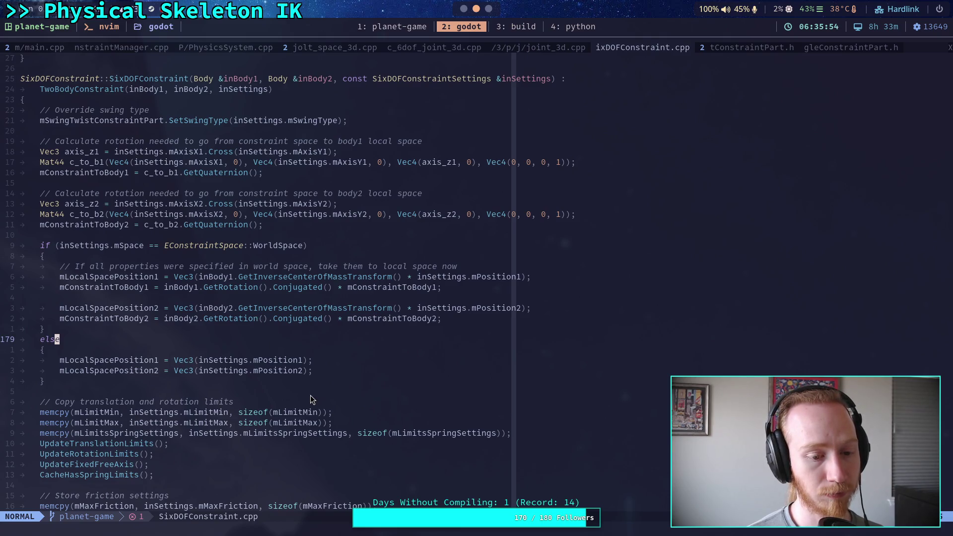
scroll(311, 395, "down", 3)
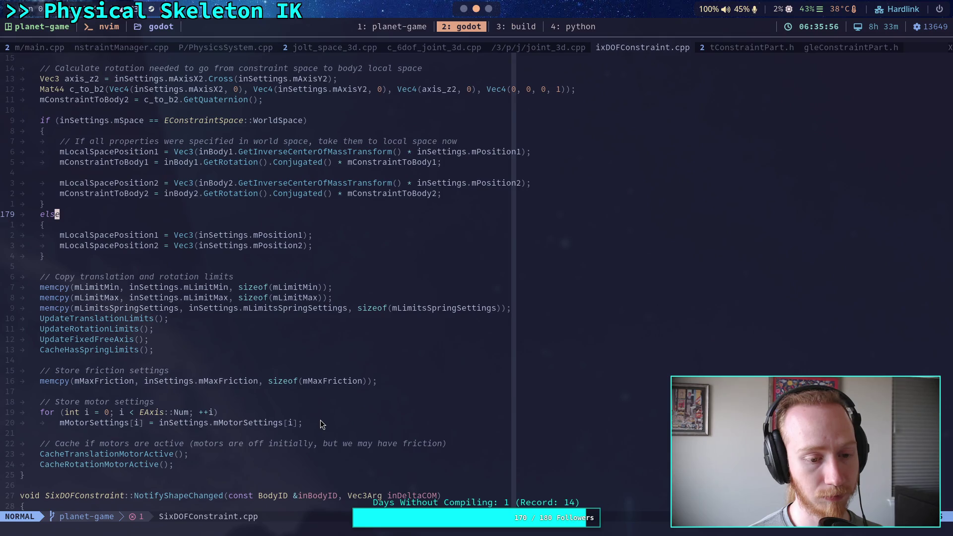
scroll(310, 406, "up", 5)
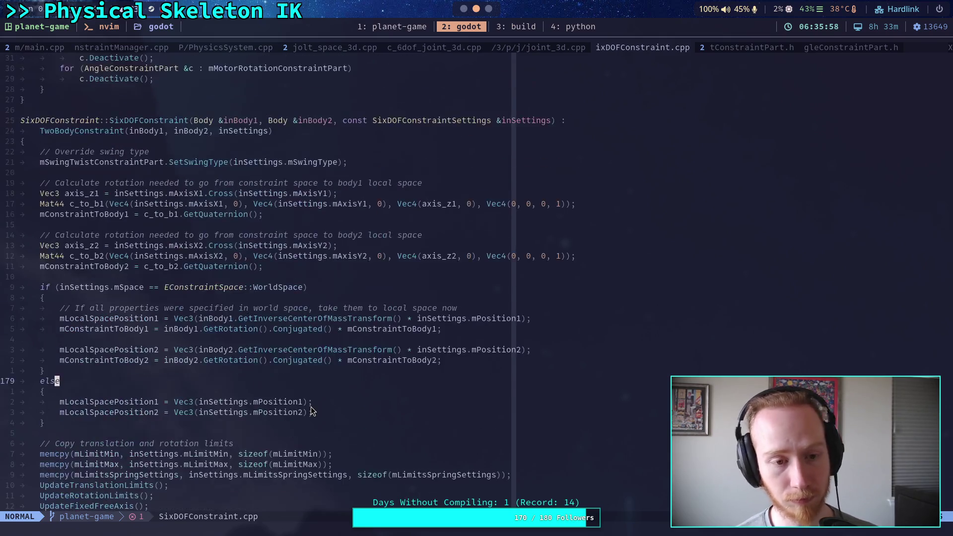
left_click(722, 44)
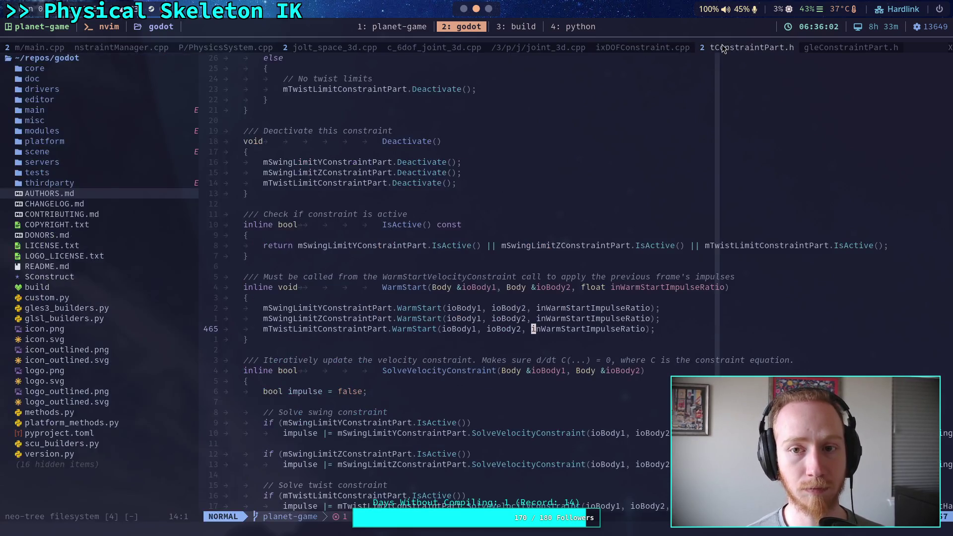
Open Jolt's SixDOFConstraint.h through a 'sixdof' file search.
left_click(753, 138)
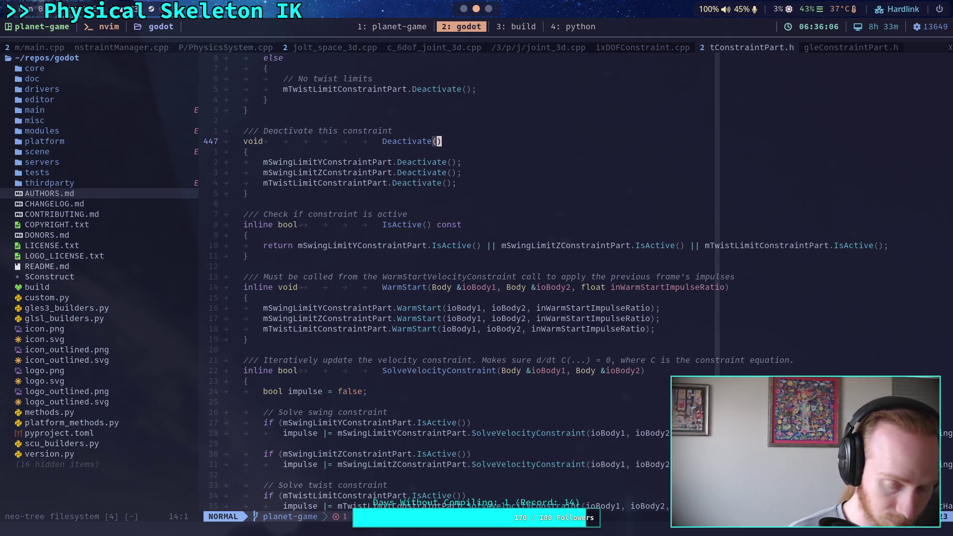
key("space")
key("f")
key("f")
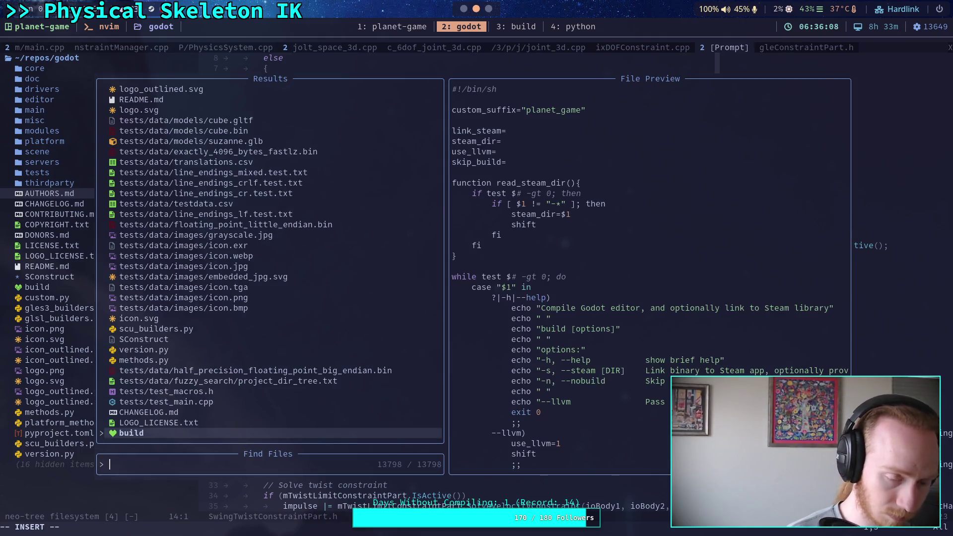
type("sixdof")
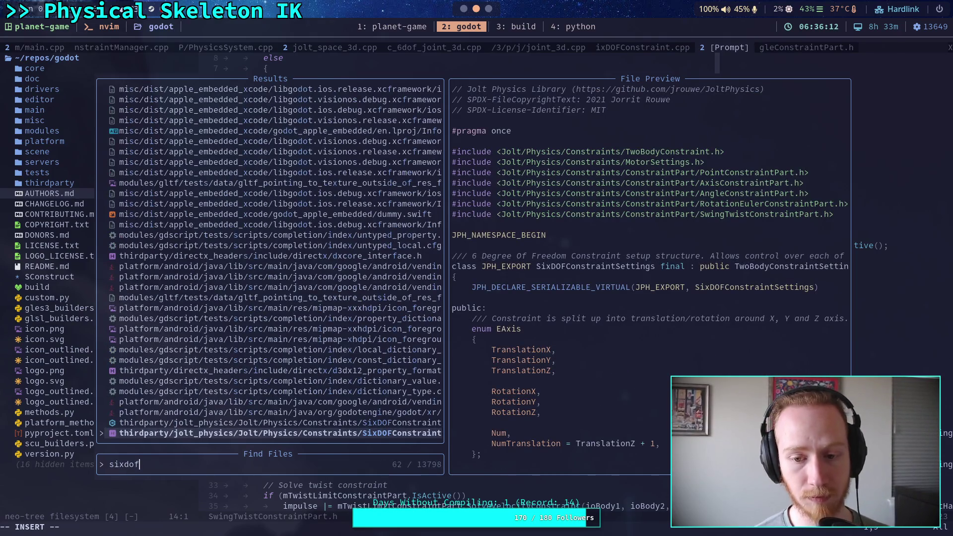
key("Return")
Read its class declaration down to the motor target setters, then search files for 'twobody'.
scroll(664, 295, "down", 3)
scroll(662, 290, "down", 3)
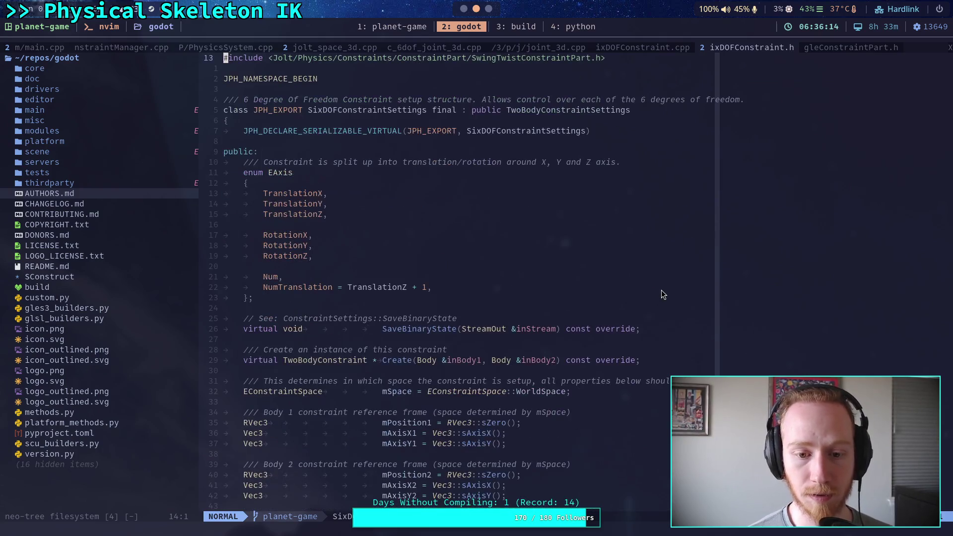
scroll(661, 290, "up", 2)
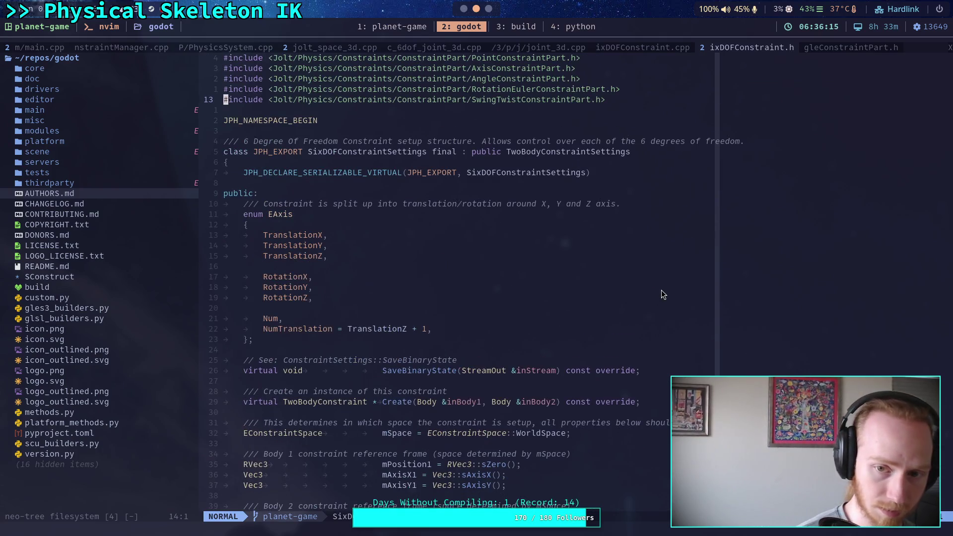
scroll(552, 288, "down", 10)
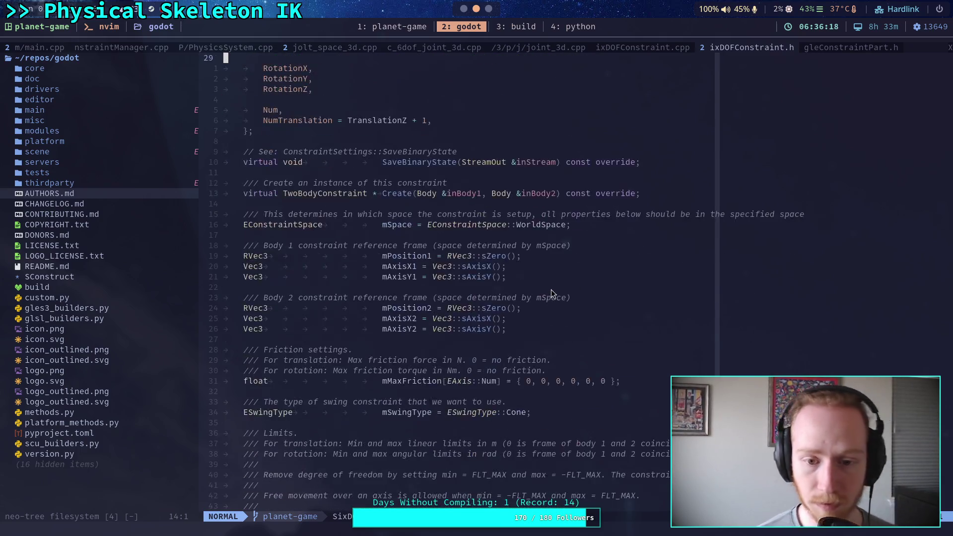
scroll(545, 328, "down", 13)
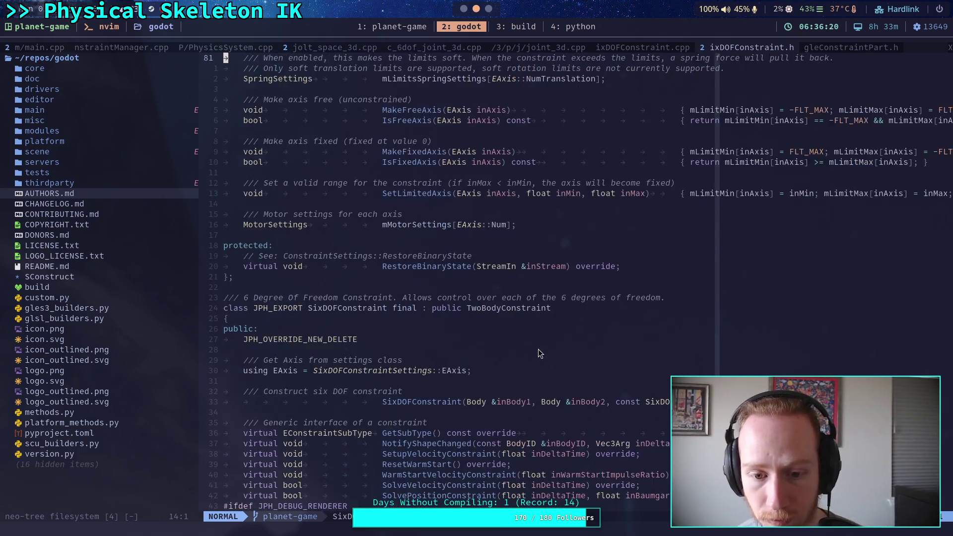
scroll(538, 350, "down", 2)
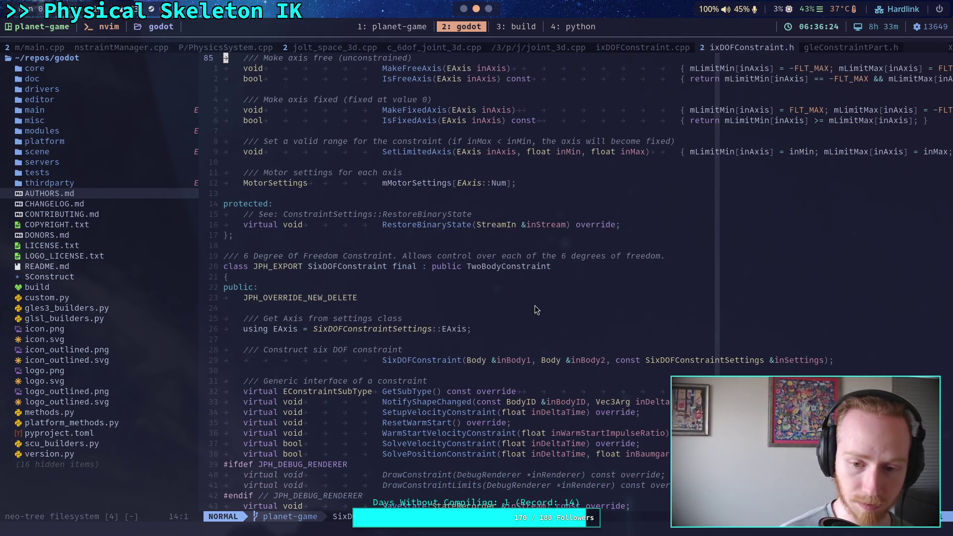
scroll(535, 308, "down", 7)
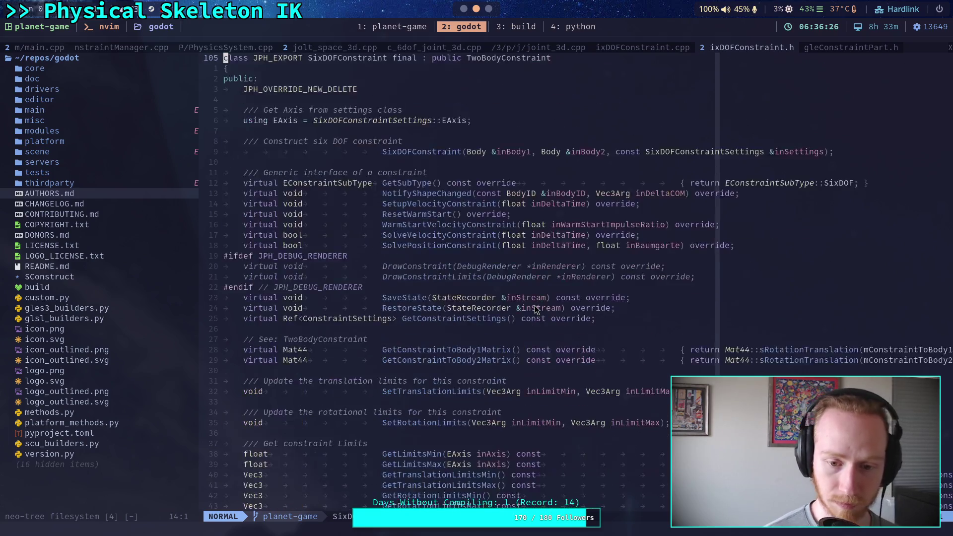
scroll(535, 308, "down", 18)
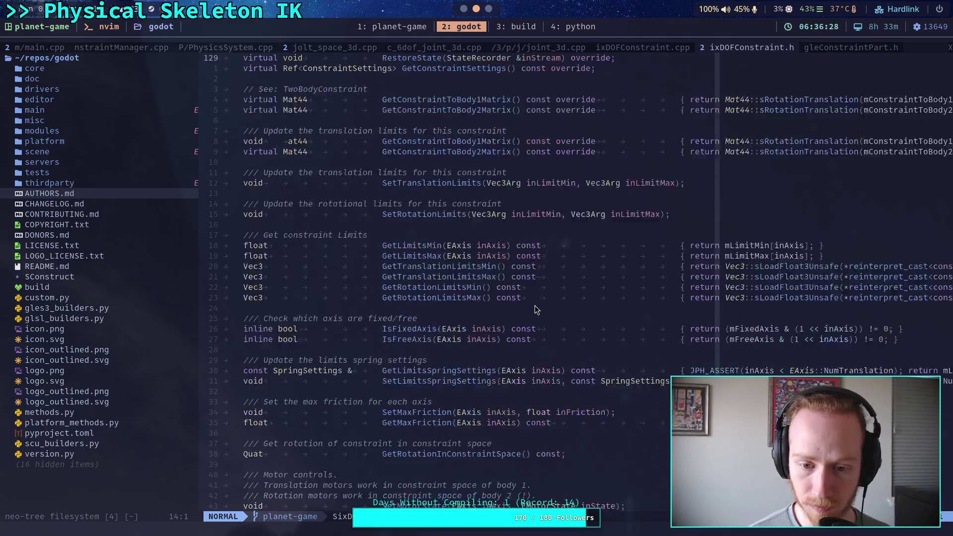
scroll(535, 308, "down", 5)
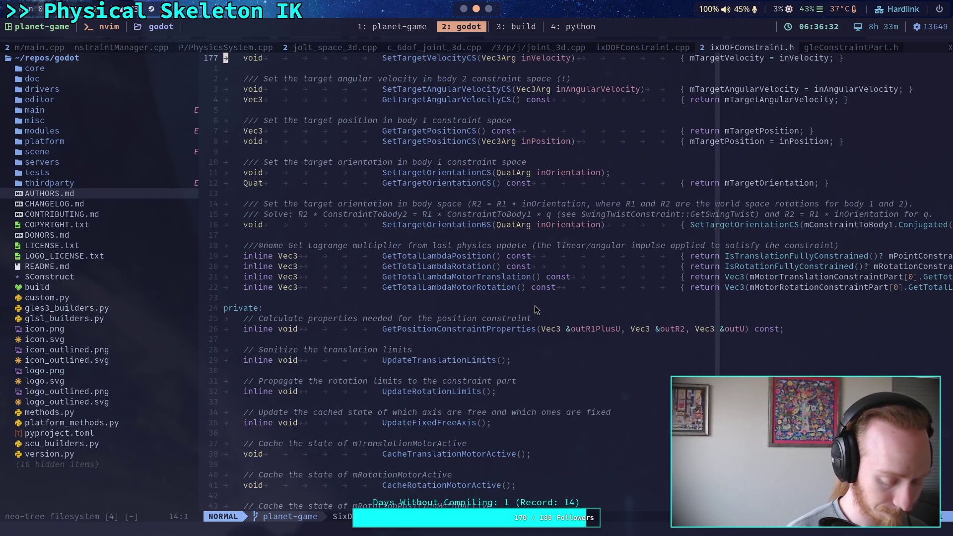
key("space")
key("f")
key("f")
type("twob")
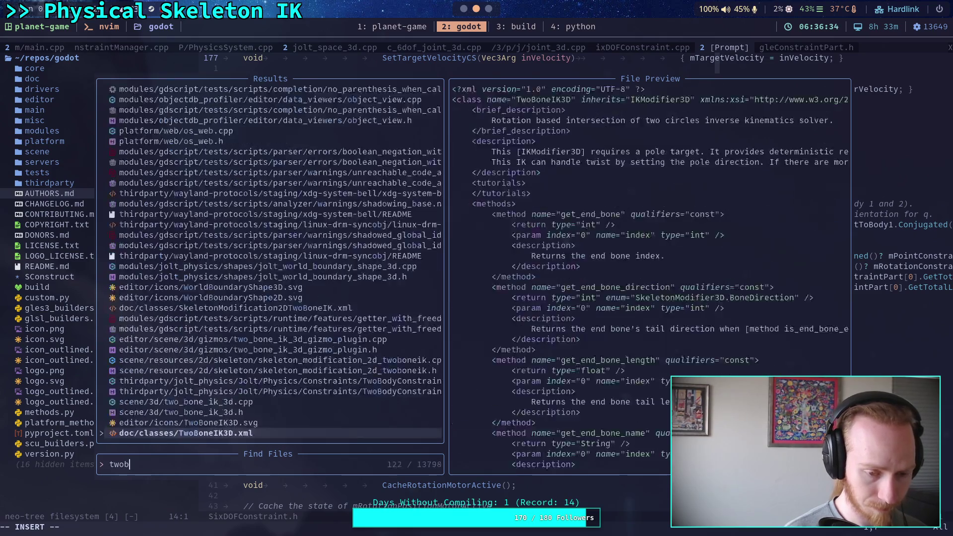
type("ody")
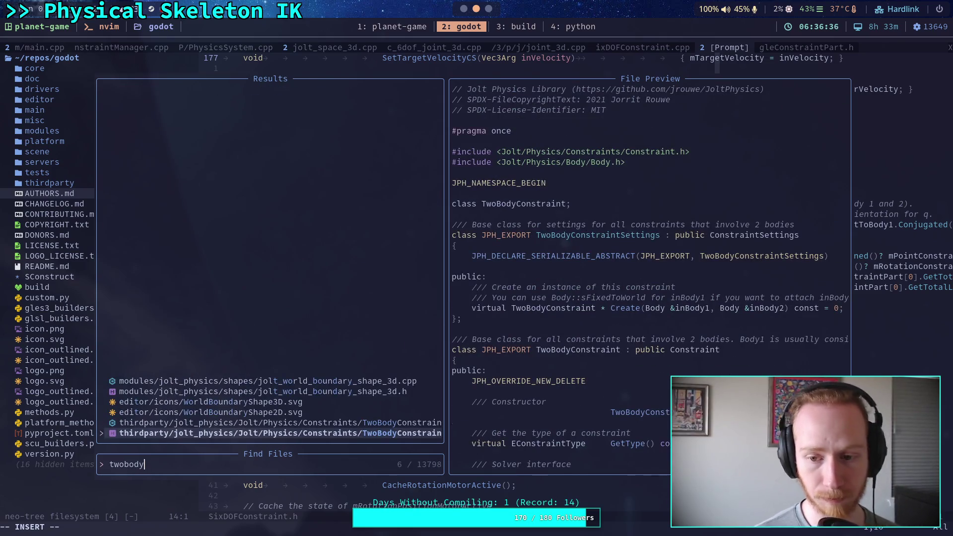
Open and skim TwoBodyConstraint.h's class declarations, then search files for 'constrai'.
key("Return")
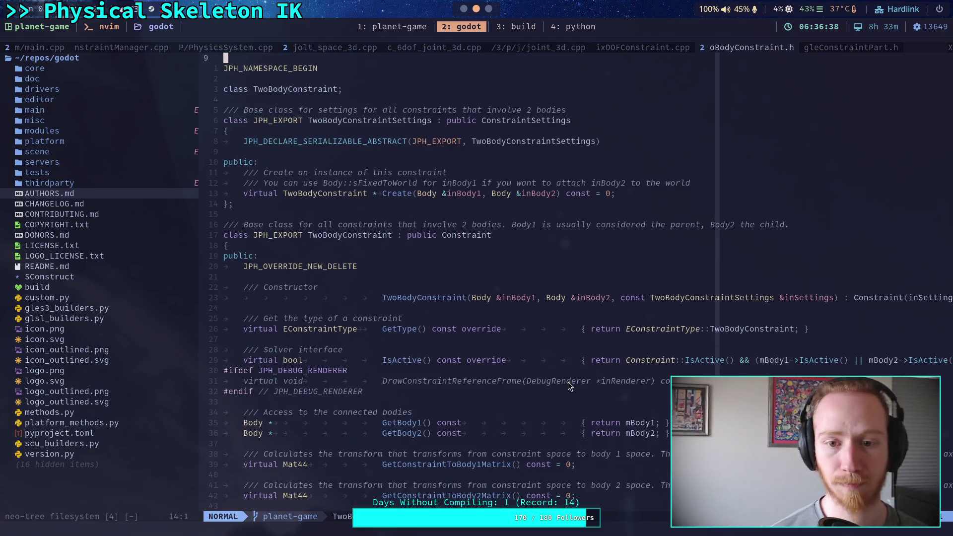
scroll(570, 387, "down", 3)
scroll(570, 386, "down", 3)
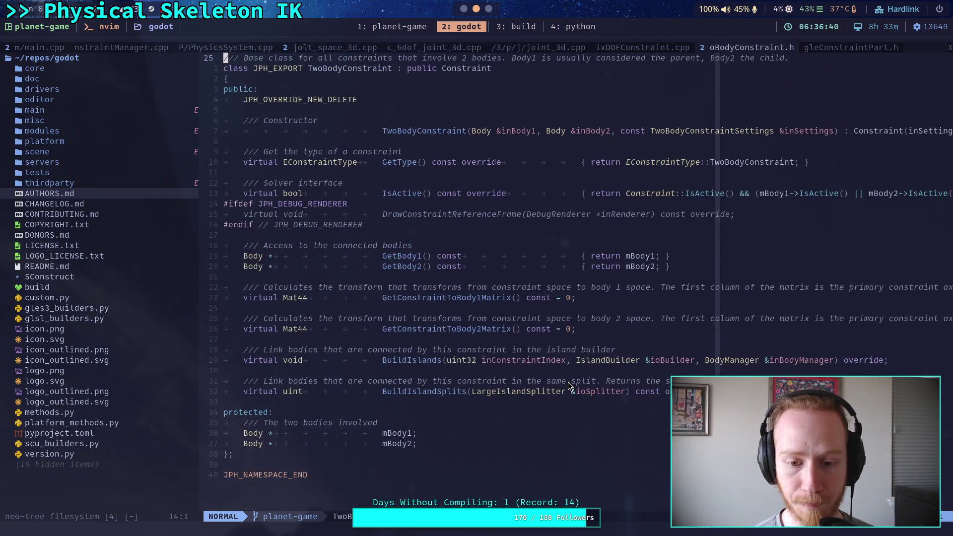
scroll(569, 386, "up", 6)
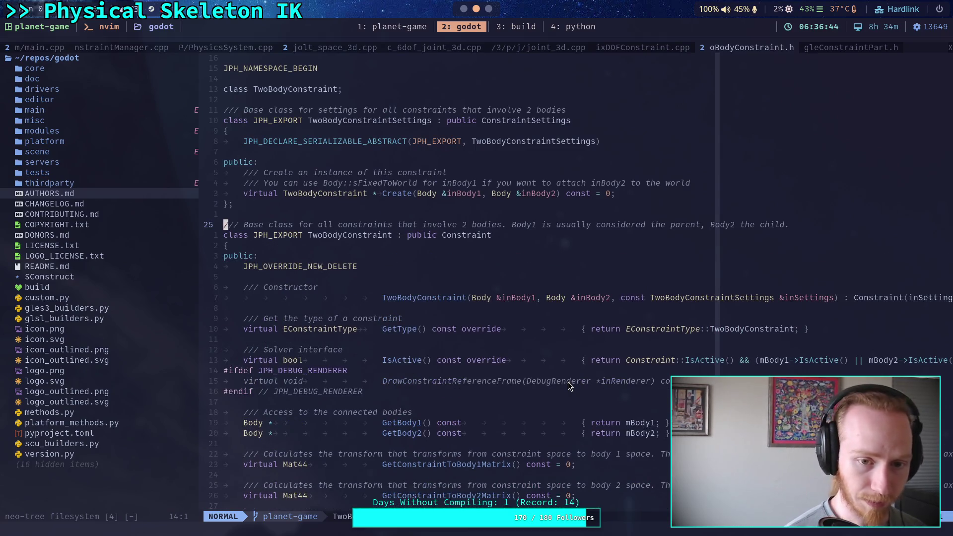
key("space")
key("f")
key("f")
type("constrai")
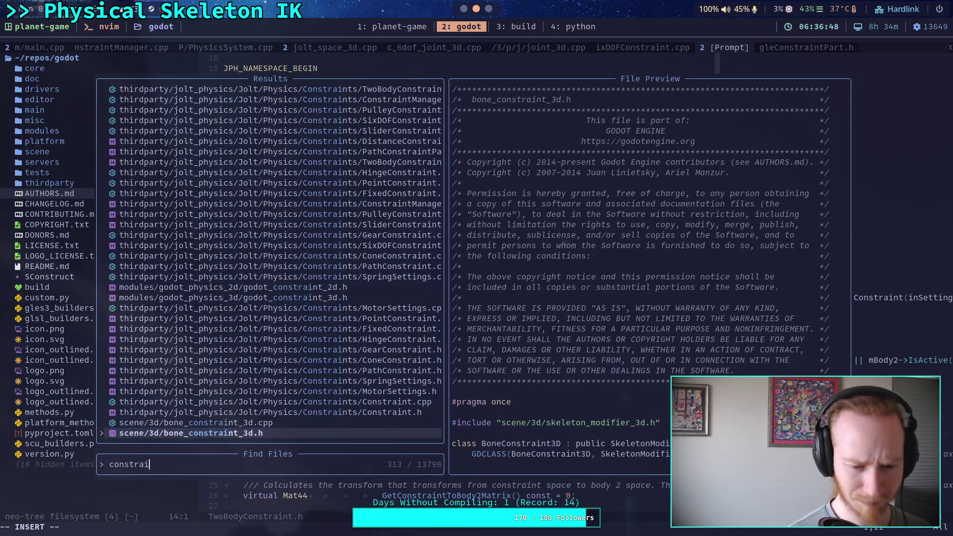
Open Jolt's Constraint.h at ConstraintSettings, with its priority and solver step overrides.
key("Up")
key("Up")
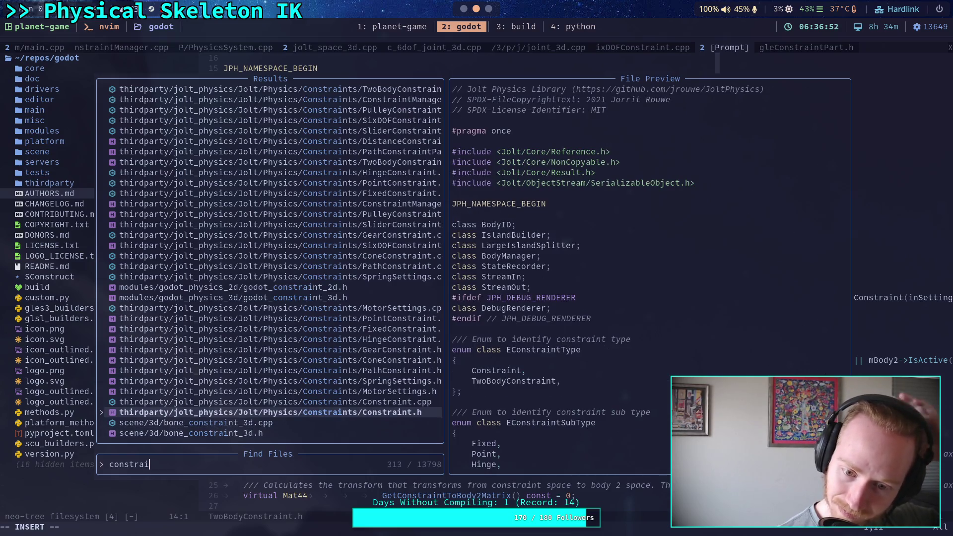
key("Return")
scroll(494, 403, "down", 8)
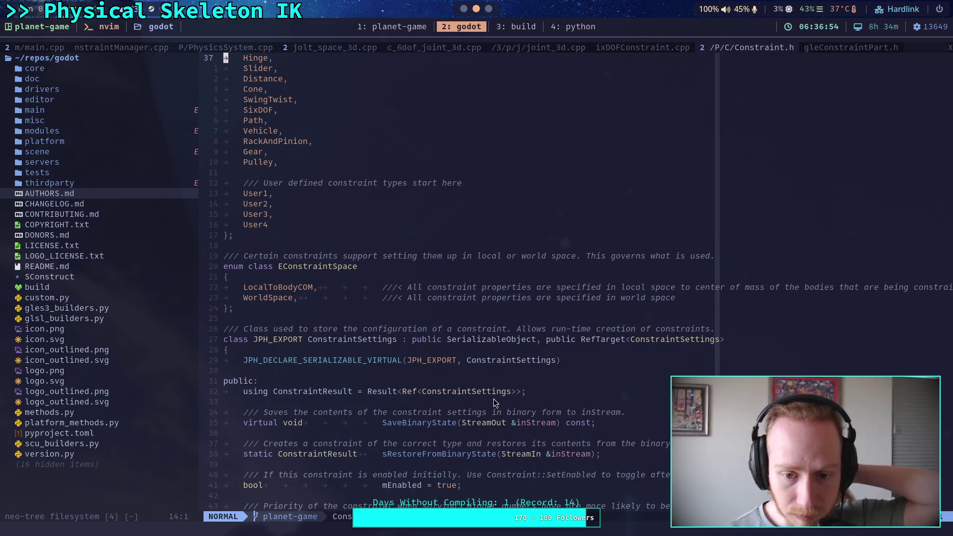
scroll(494, 403, "up", 10)
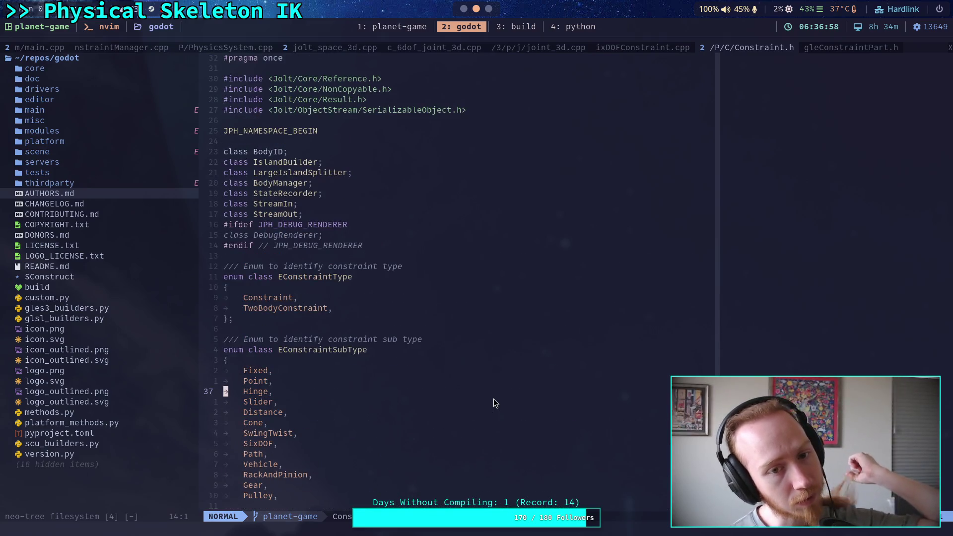
scroll(493, 399, "down", 13)
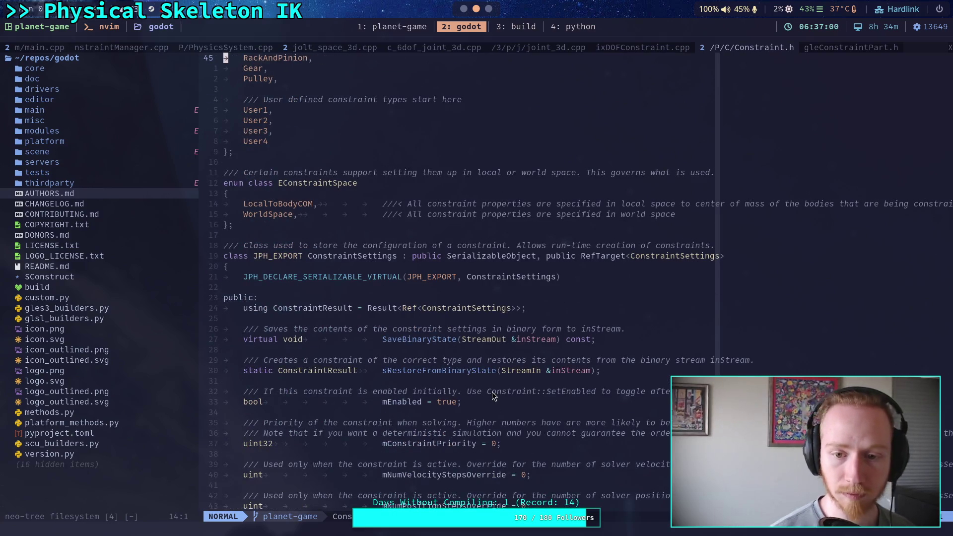
scroll(492, 392, "down", 4)
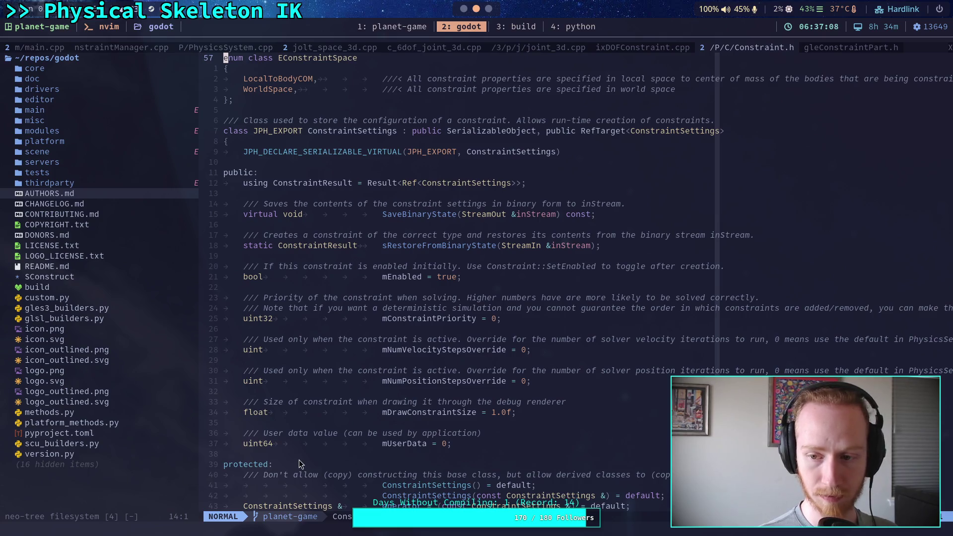
left_click(145, 475)
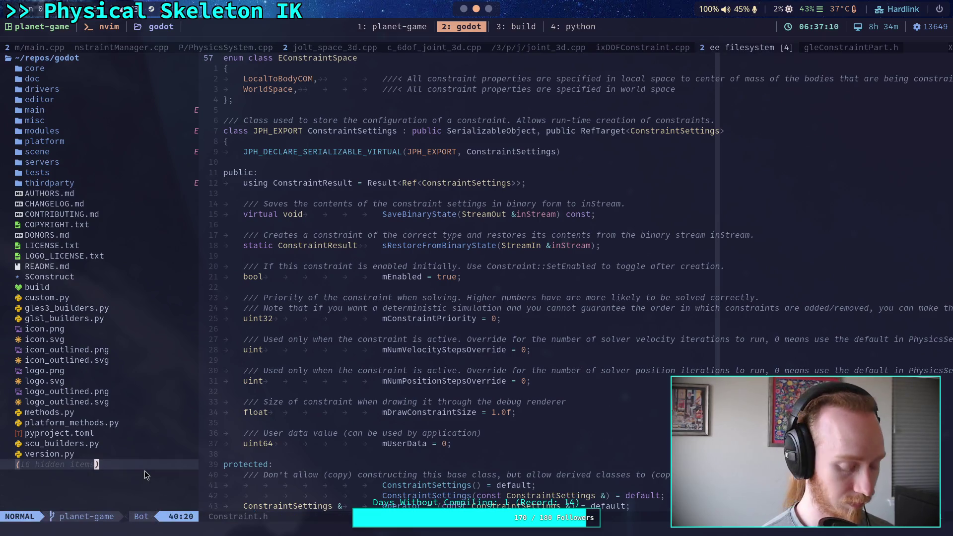
Close the file tree and read the constraint priority comment on line 81 of Constraint.h.
key("q")
left_click(728, 309)
key("dollar")
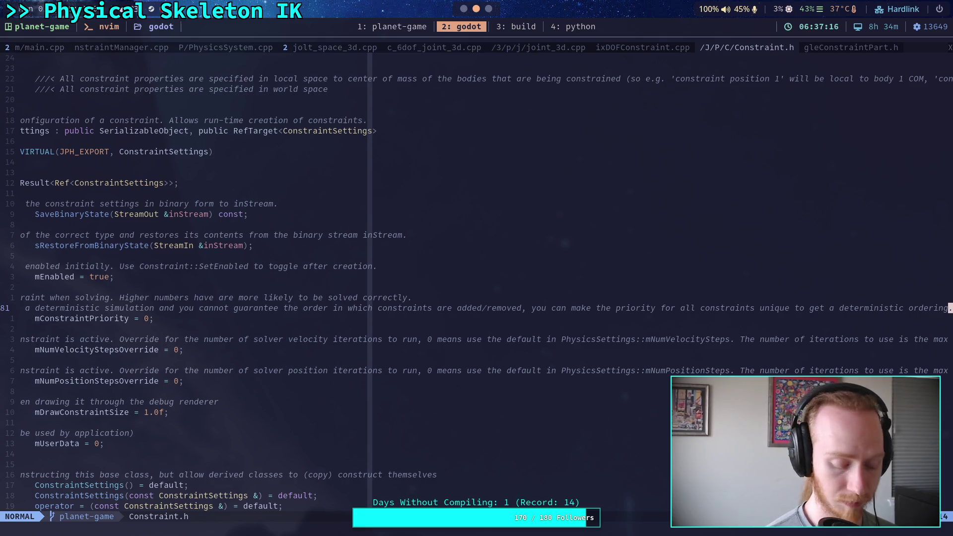
key("0")
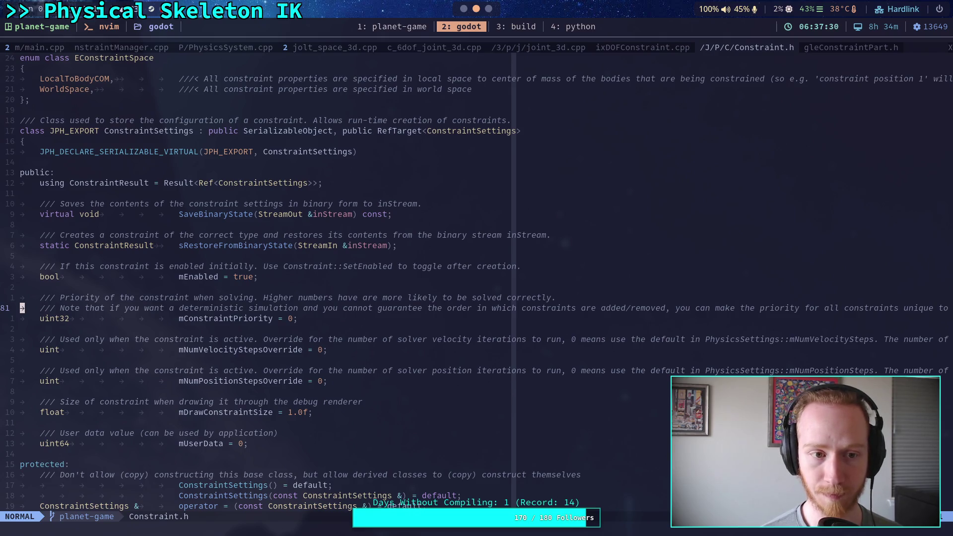
Move down through Constraint.h to the GetConstraintPriority and SetConstraintPriority accessors.
key("j")
key("j")
key("j")
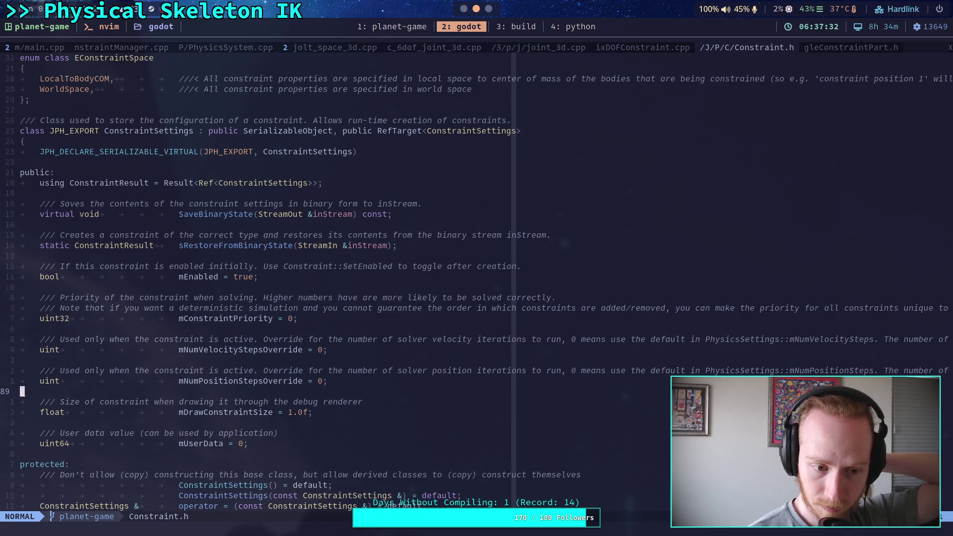
key("j")
key("j")
key("j")
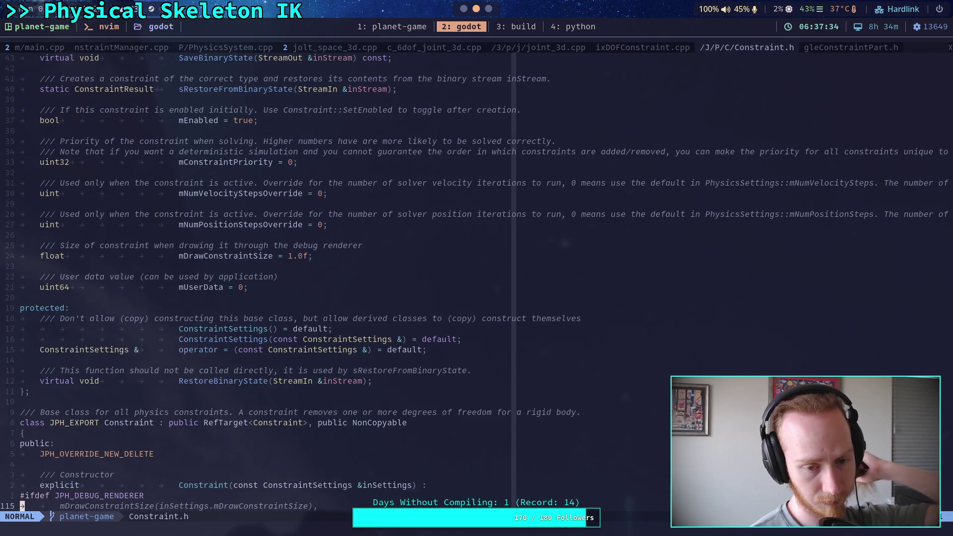
key("j")
key("j")
key("j")
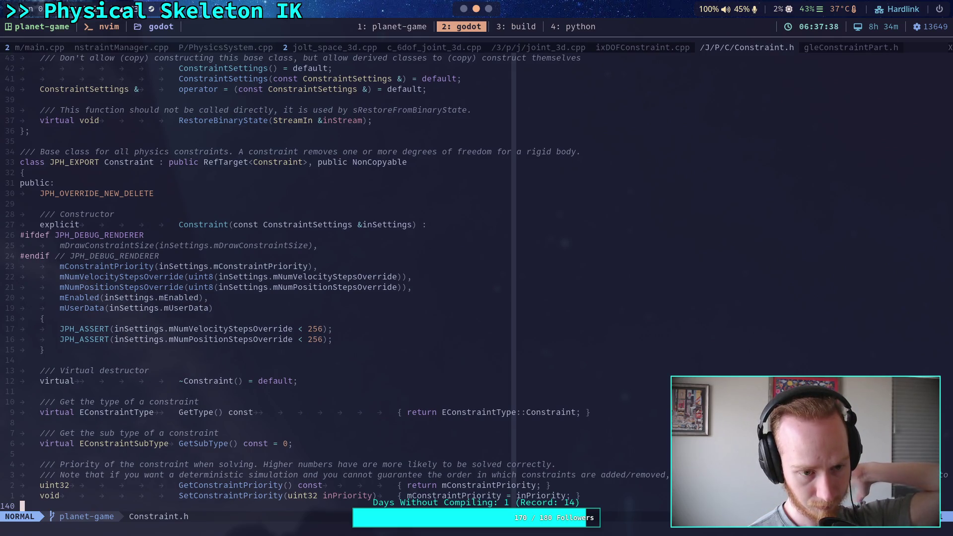
key("j")
key("j")
key("j")
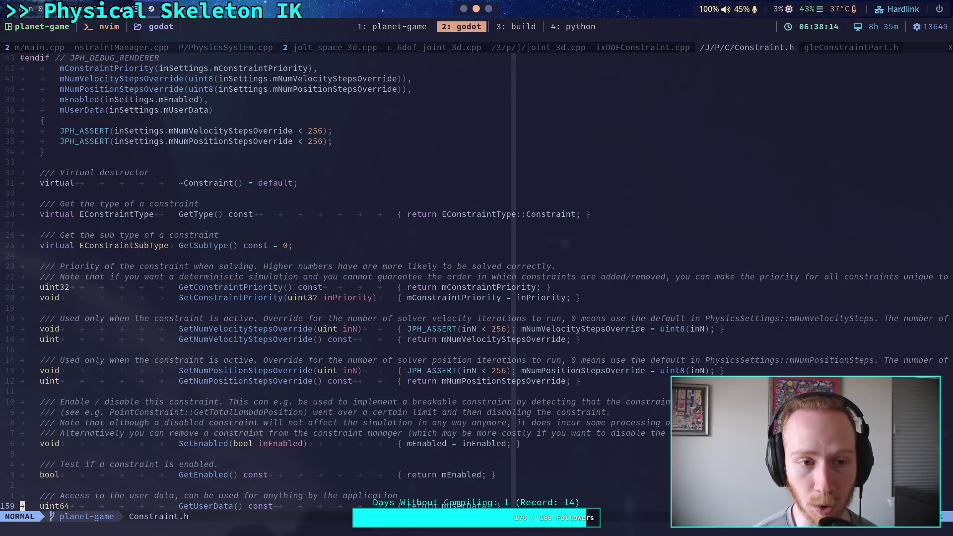
Return to the main.cpp buffer showing Godot's physics iteration code.
scroll(507, 457, "down", 3)
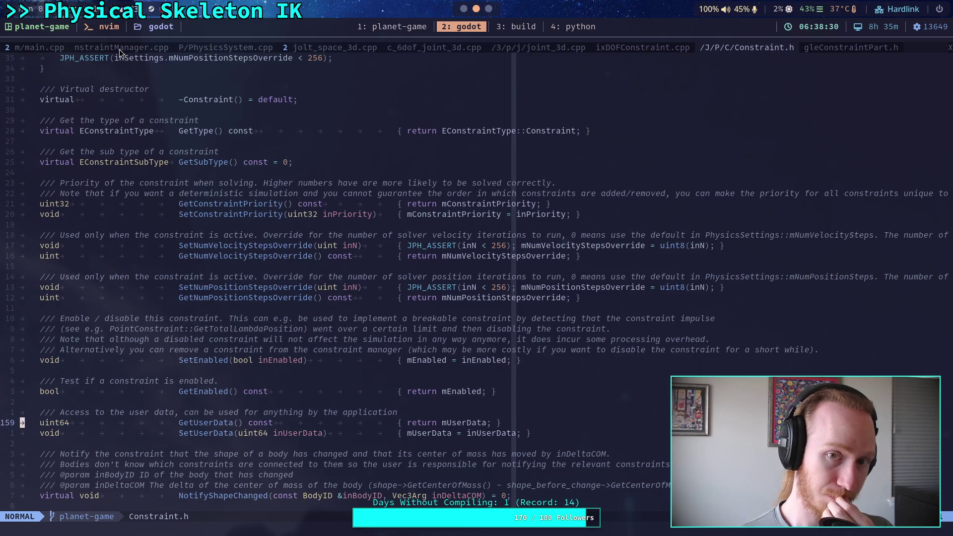
left_click(46, 50)
left_click(414, 244)
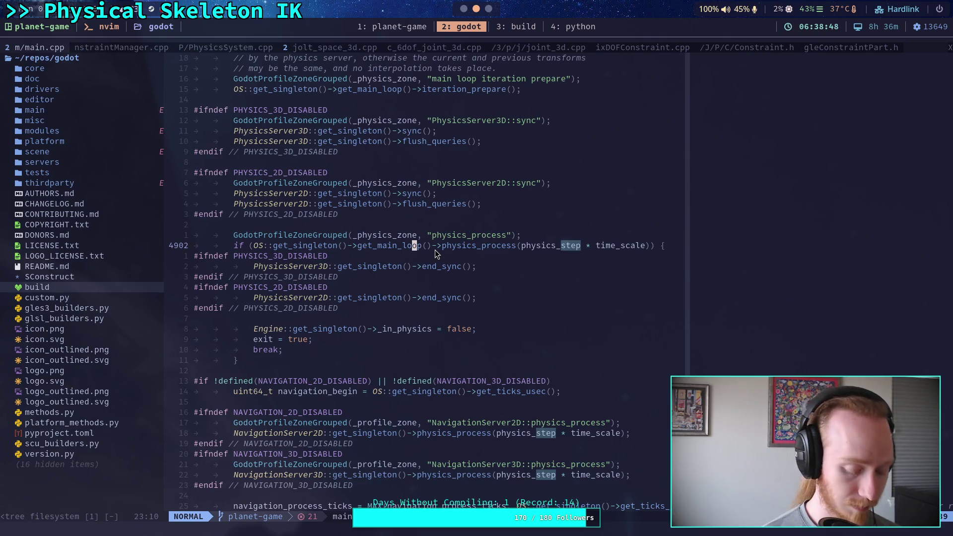
Open jolt_physics_server_3d.cpp and search 'prior' to reach joint_set_solver_priority.
key("space")
key("f")
key("f")
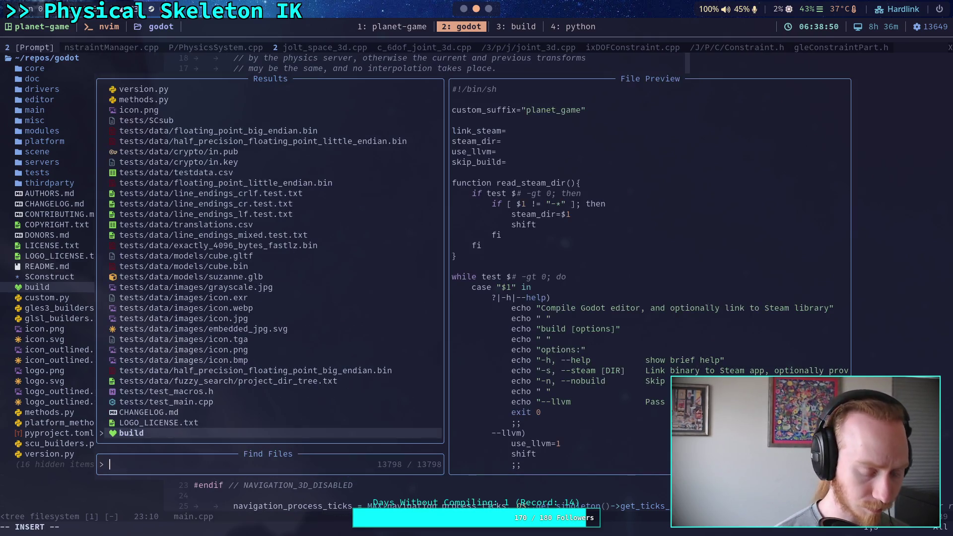
type("physics_s")
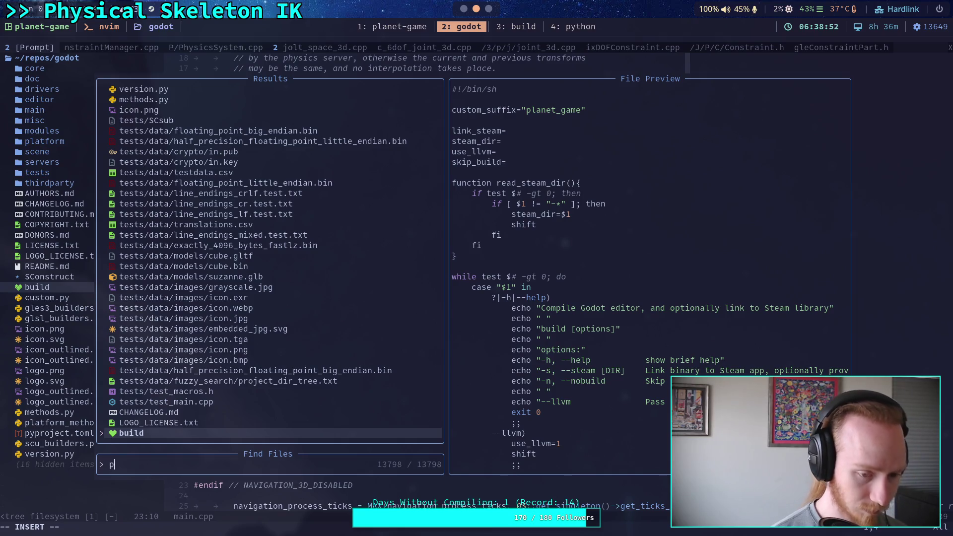
type("ev")
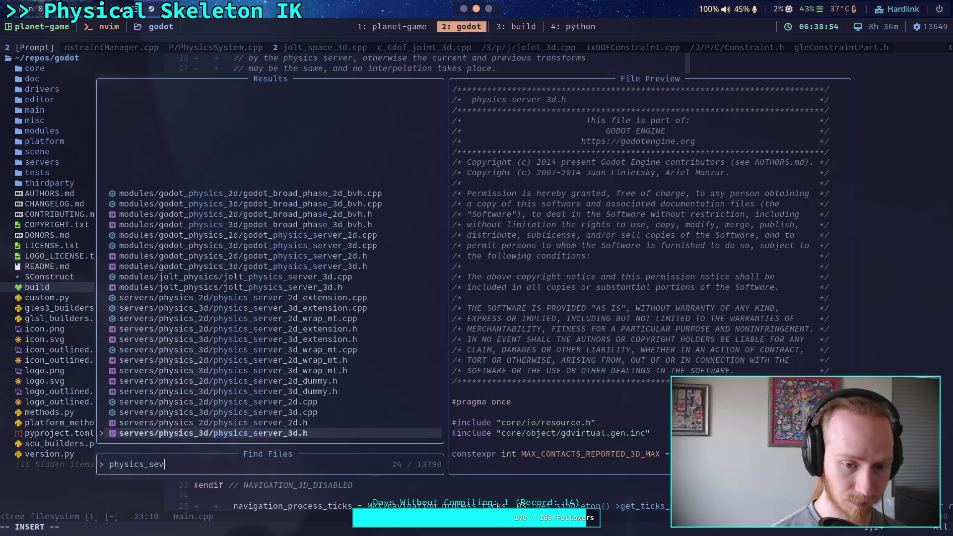
key("Up")
key("Up")
key("Up")
key("Up")
key("Return")
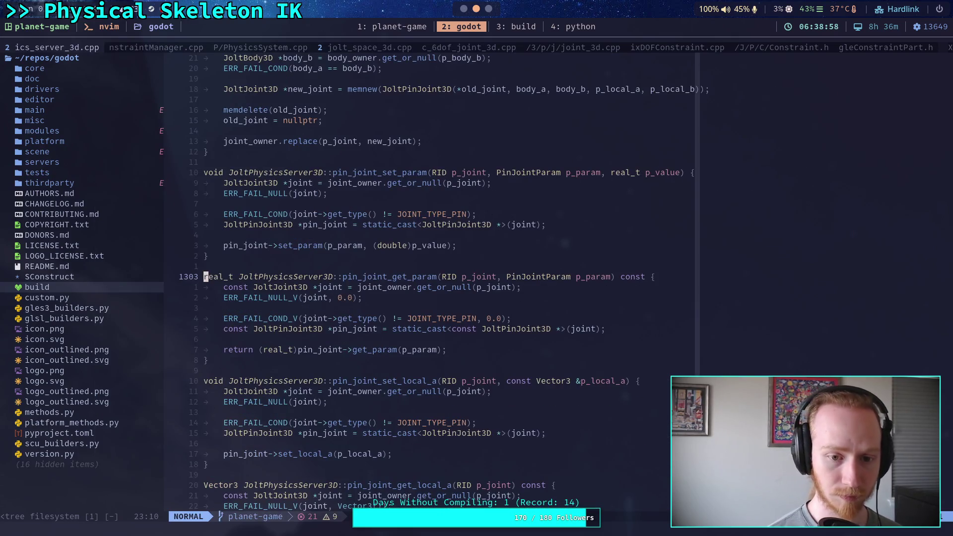
type("/prior")
key("Return")
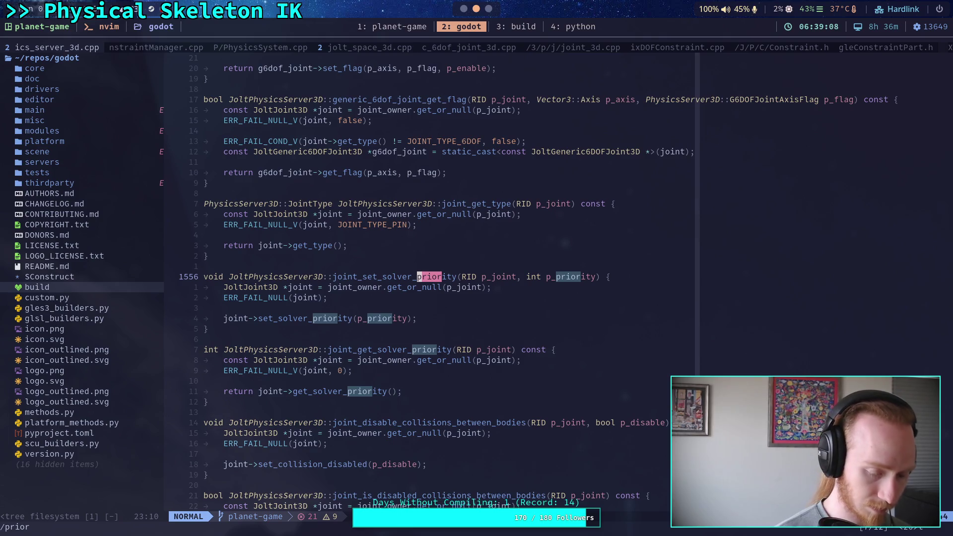
Start a file search for 'joint_get_so', then cancel it without opening anything.
key("space")
key("f")
key("f")
type("joint_get_")
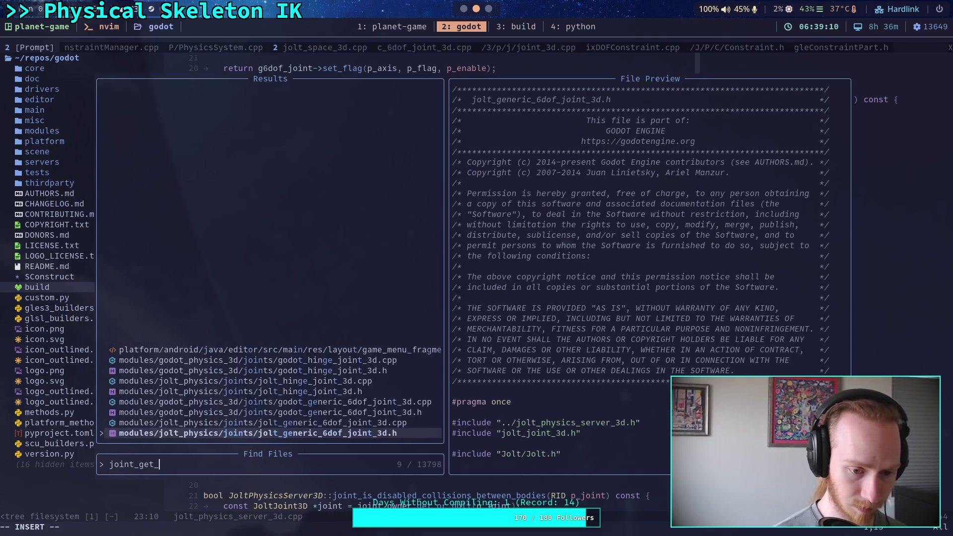
type("so")
key("Escape")
key("Escape")
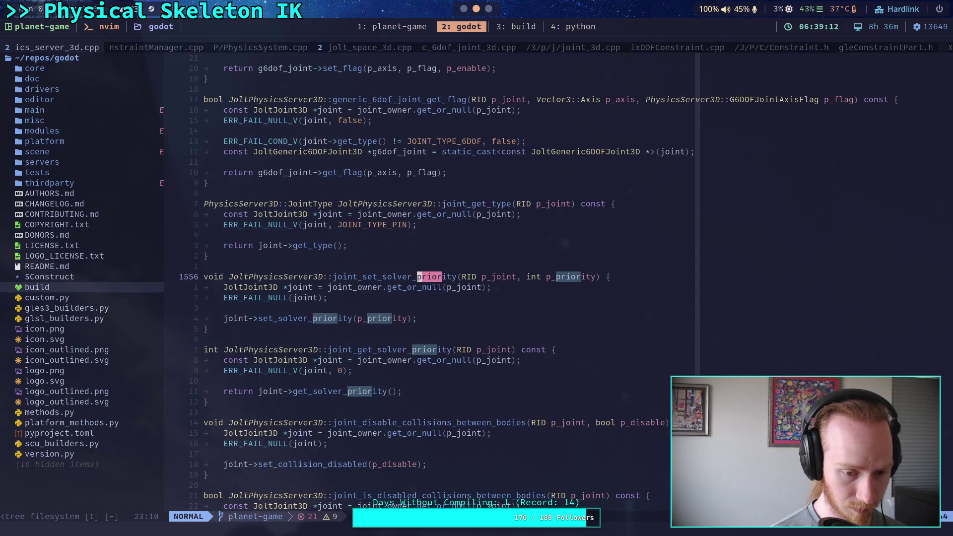
Live grep the project for joint_get_solver_priority and preview the Jolt physics server match.
key("space")
type("fgjoint_ge")
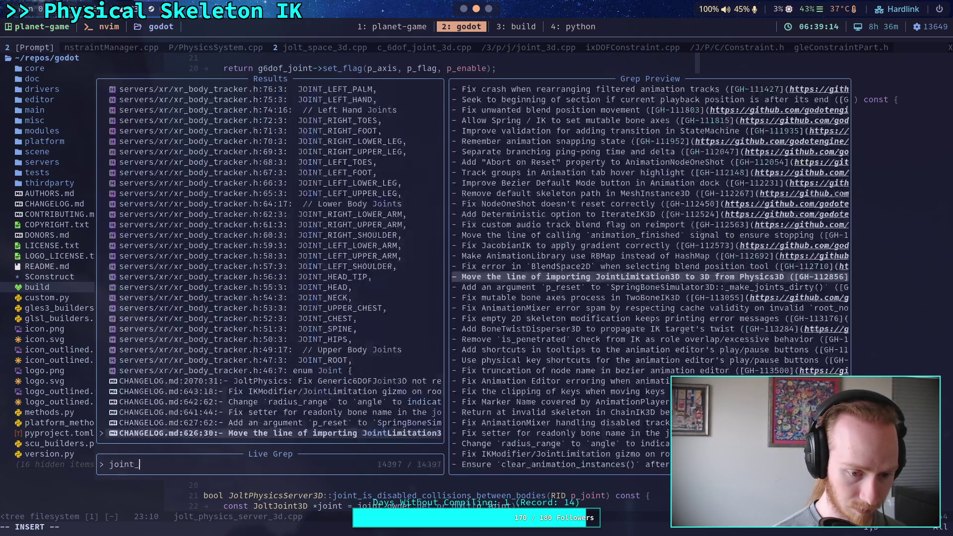
type("t_sol")
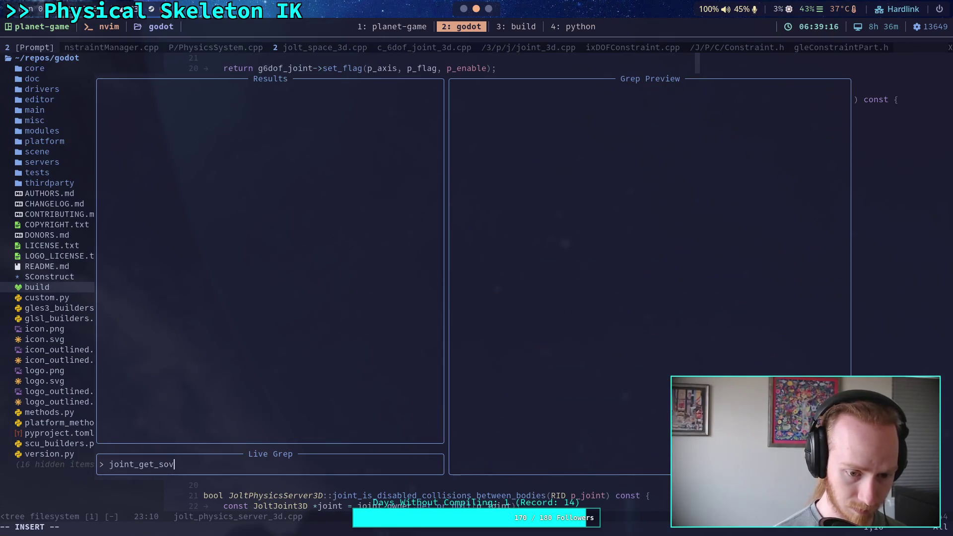
type("ver_pir")
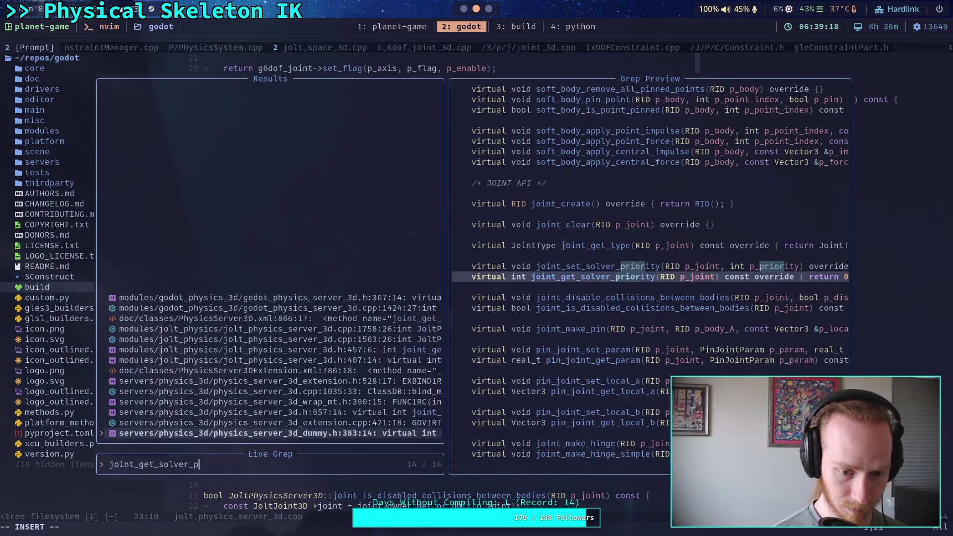
key("BackSpace")
key("BackSpace")
type("riority")
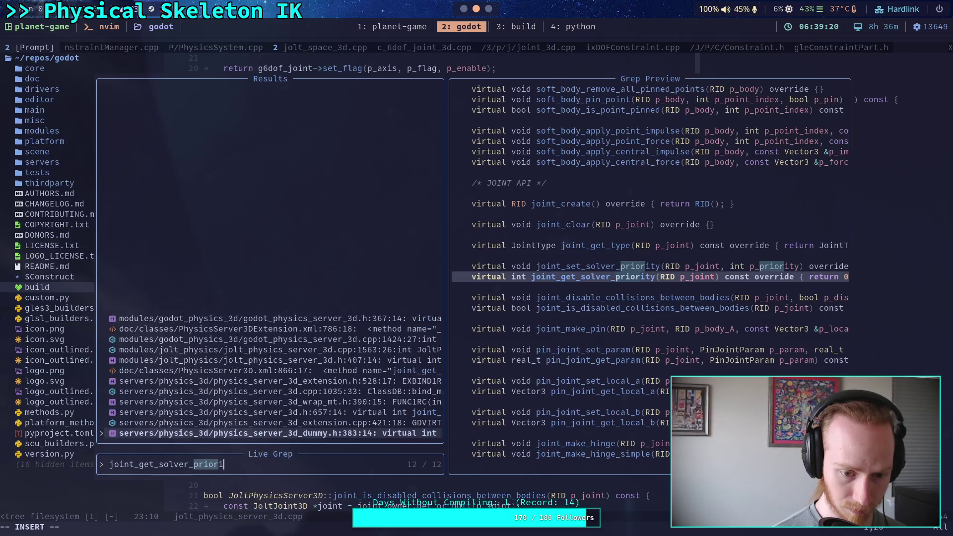
key("Up")
key("Up")
key("Up")
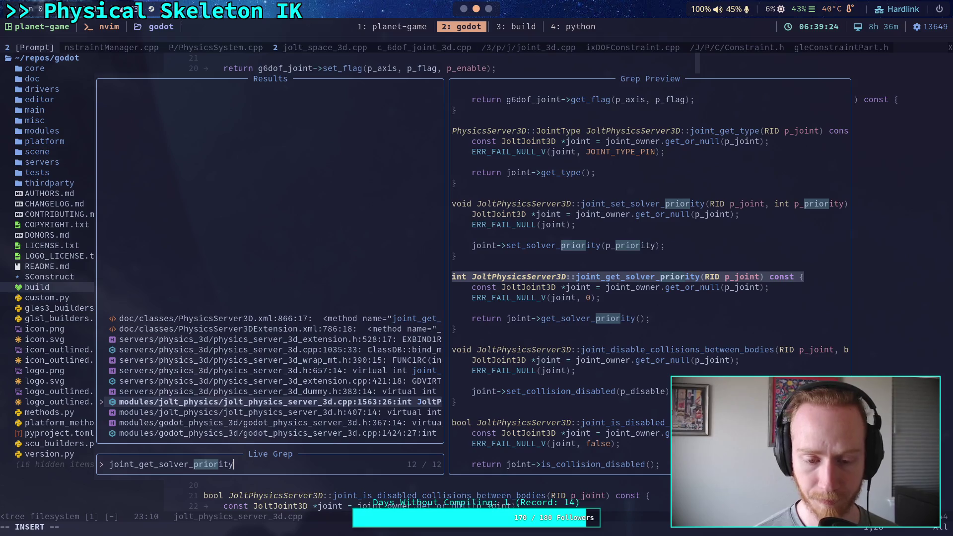
Change the query to set_solver_priority and select the jolt_joint_3d.cpp setter match.
key("Left")
key("Left")
key("Left")
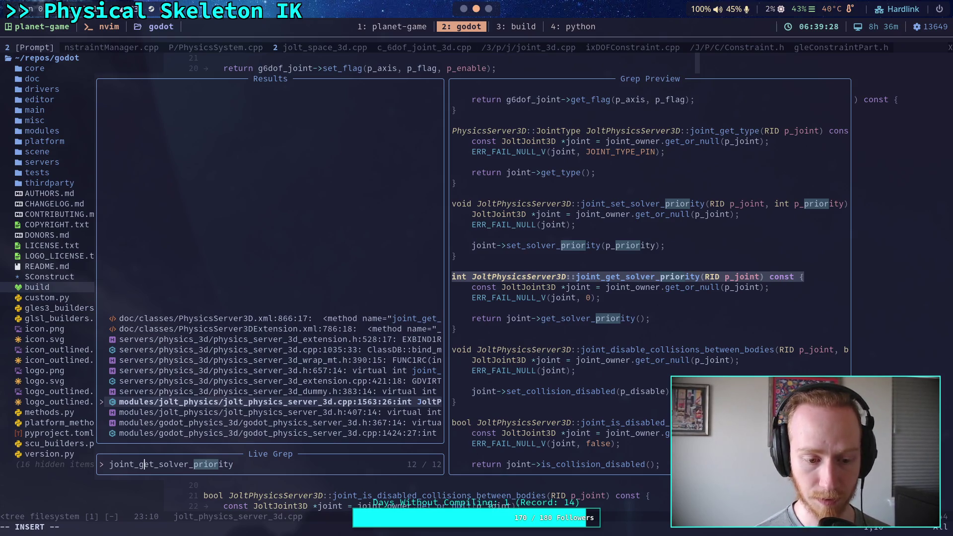
key("BackSpace")
key("BackSpace")
key("BackSpace")
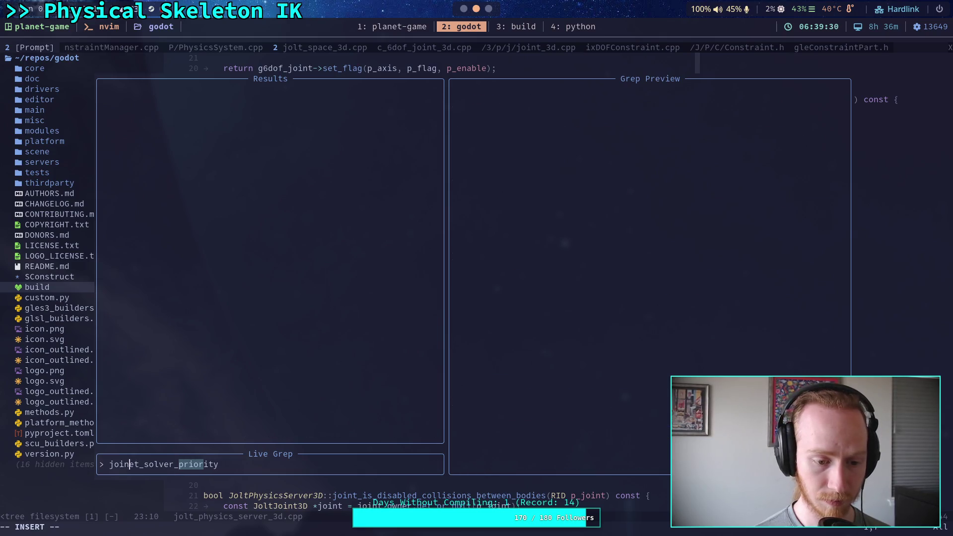
key("BackSpace")
key("BackSpace")
key("BackSpace")
type("s")
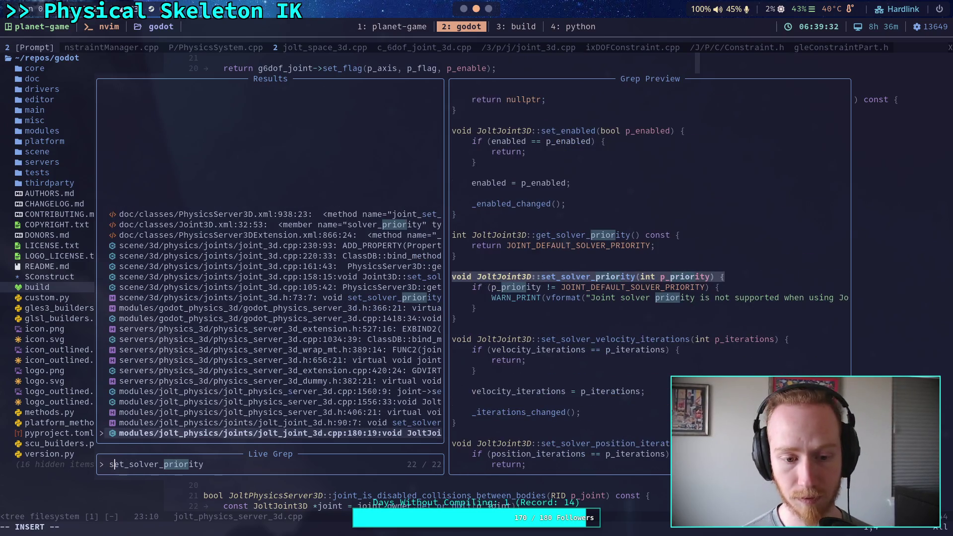
key("Up")
key("Down")
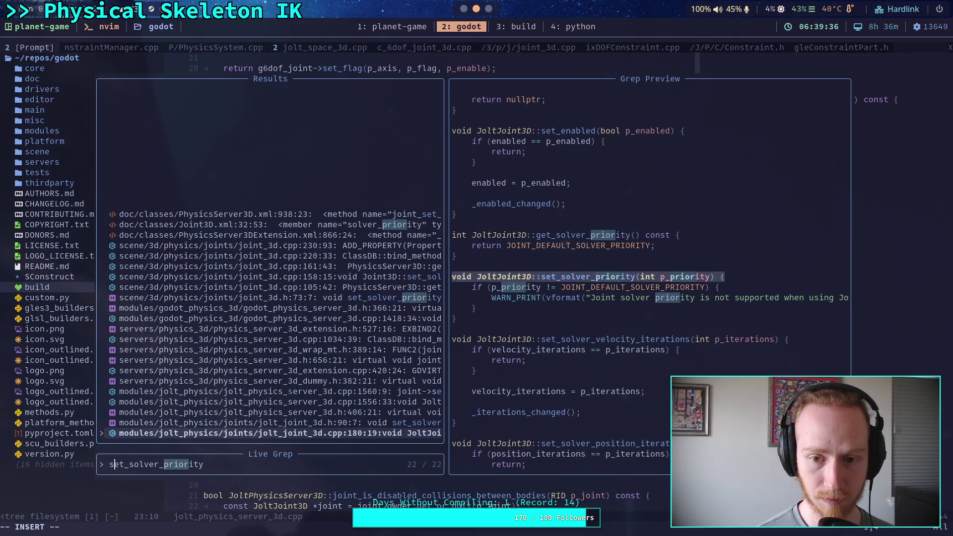
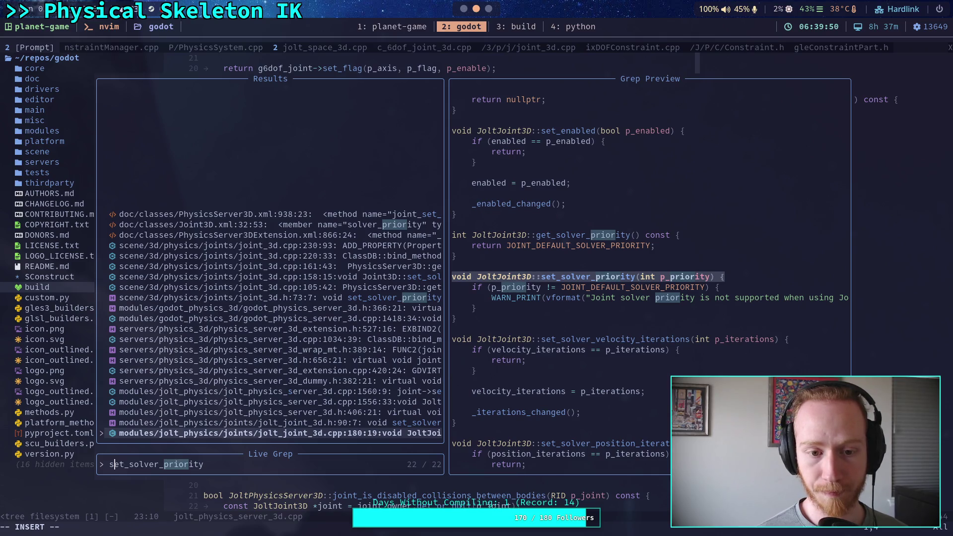
Open jolt_joint_3d.cpp at set_solver_priority and place the caret at get_solver_priority's opening brace.
key("Return")
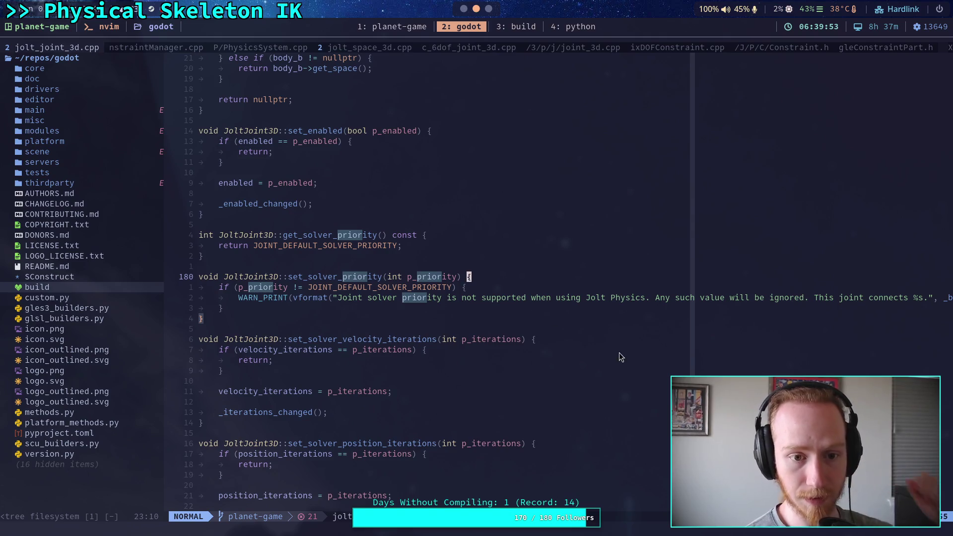
scroll(630, 351, "down", 4)
scroll(636, 352, "down", 5)
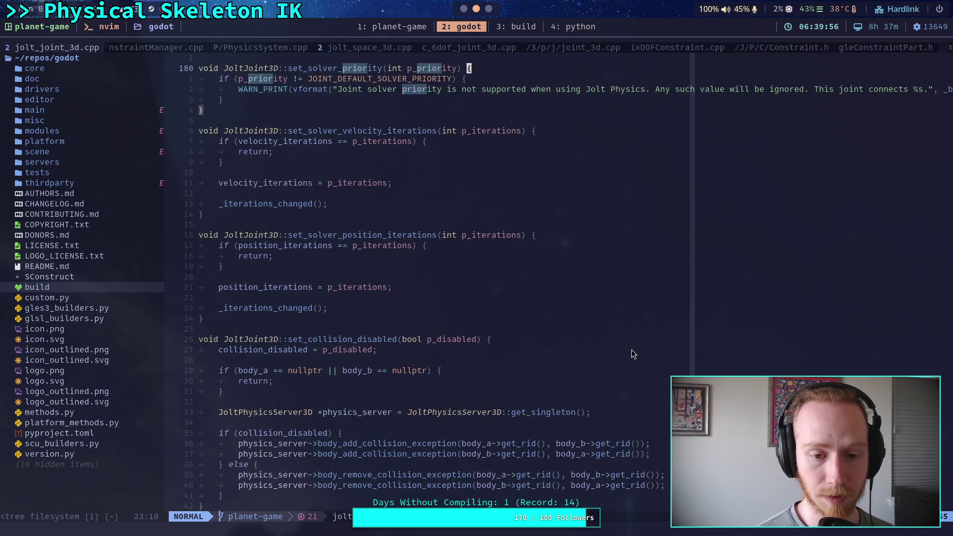
scroll(632, 350, "up", 6)
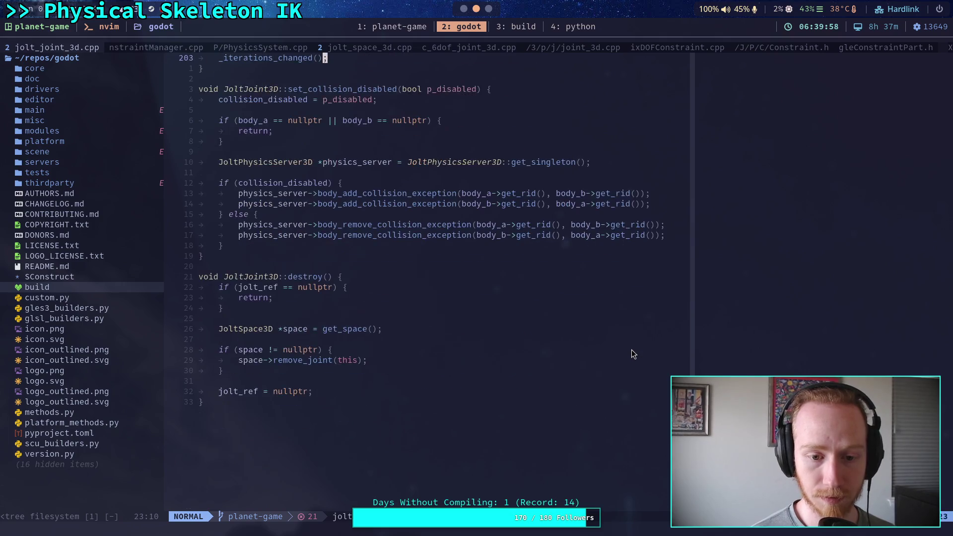
scroll(632, 350, "down", 4)
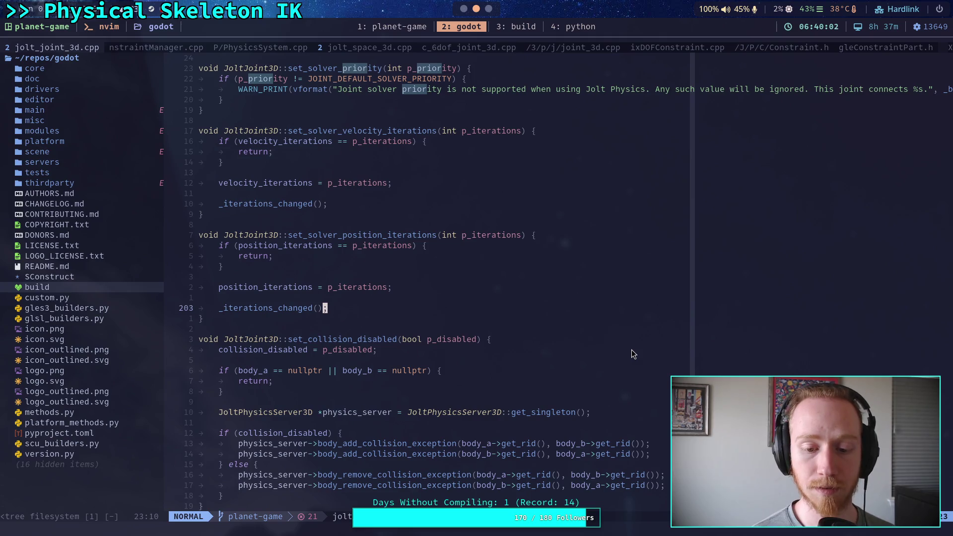
scroll(632, 350, "up", 17)
scroll(632, 350, "up", 9)
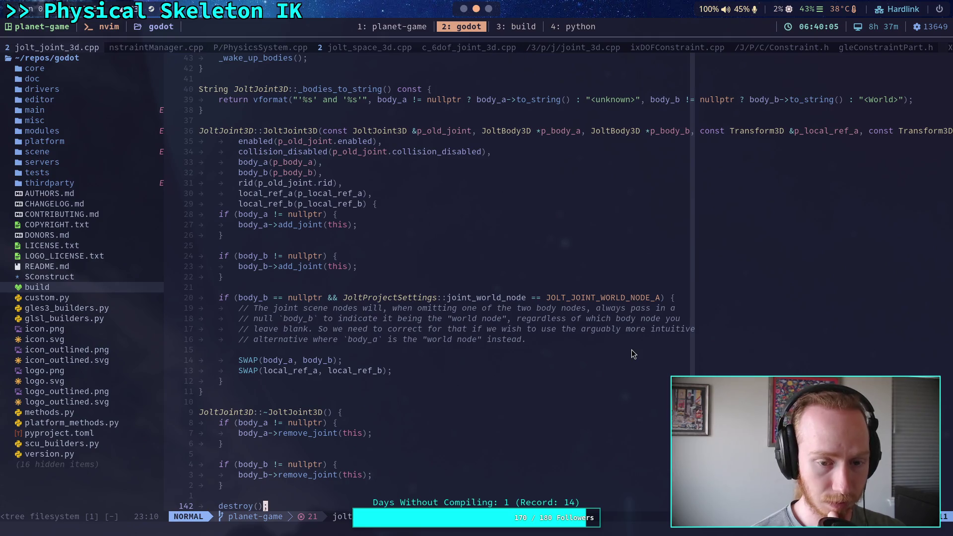
scroll(632, 349, "up", 9)
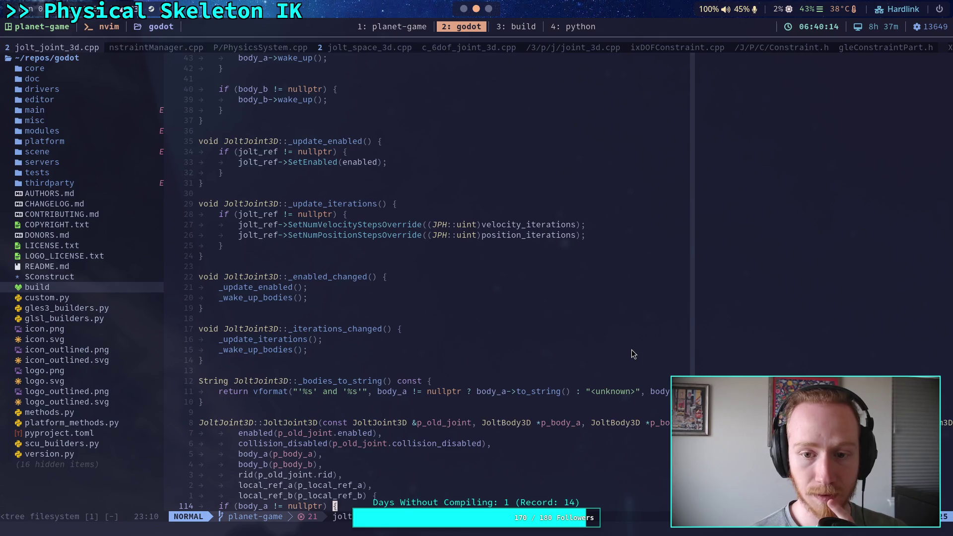
scroll(632, 350, "up", 7)
scroll(632, 350, "up", 15)
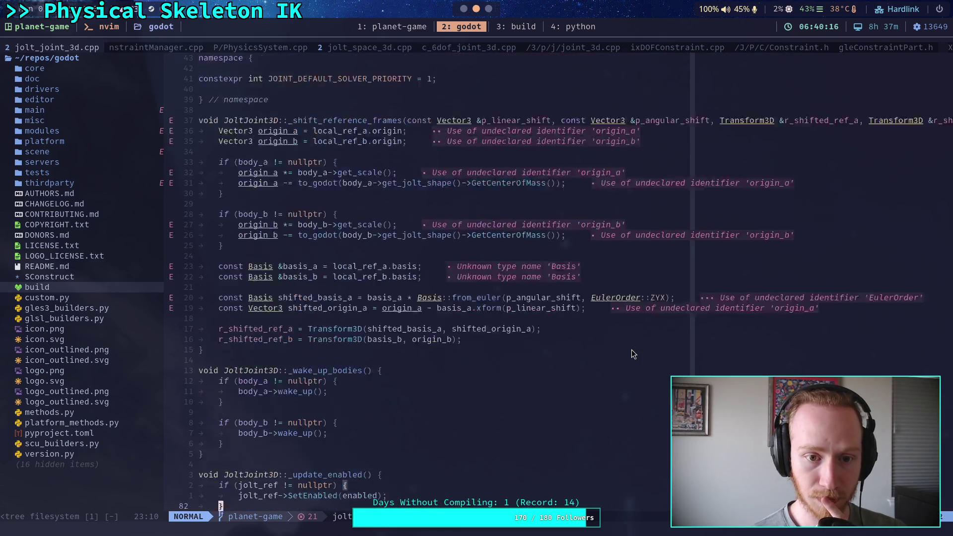
scroll(632, 350, "down", 18)
scroll(632, 350, "down", 15)
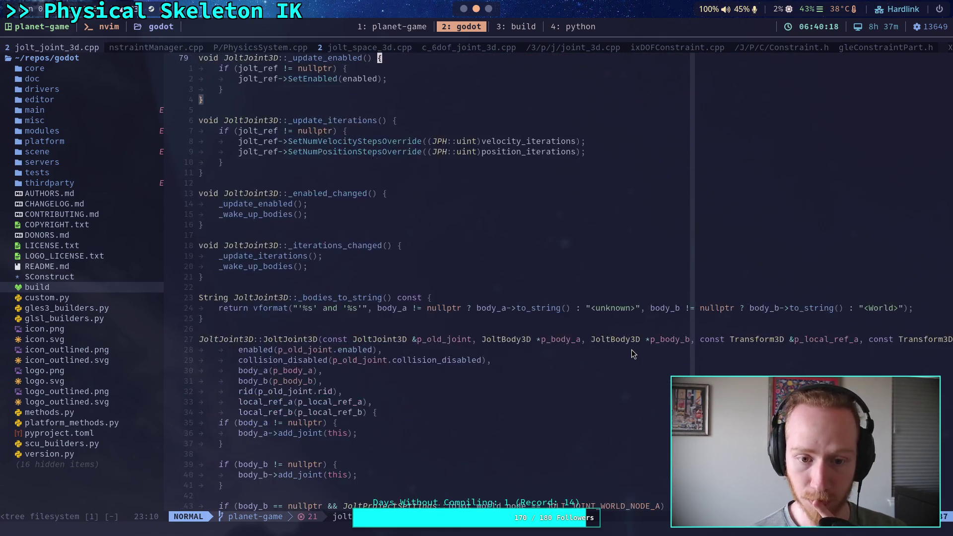
scroll(634, 351, "down", 9)
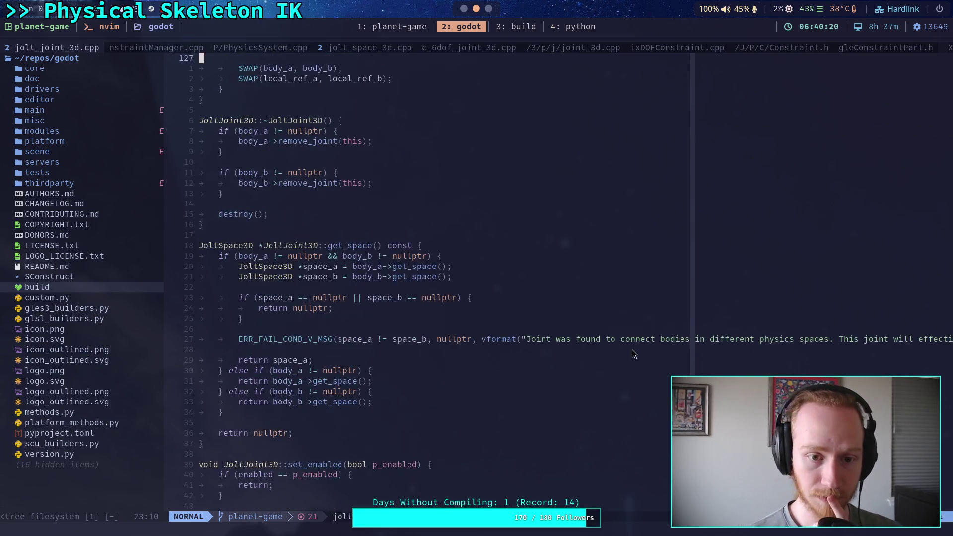
scroll(474, 322, "down", 3)
scroll(473, 321, "down", 7)
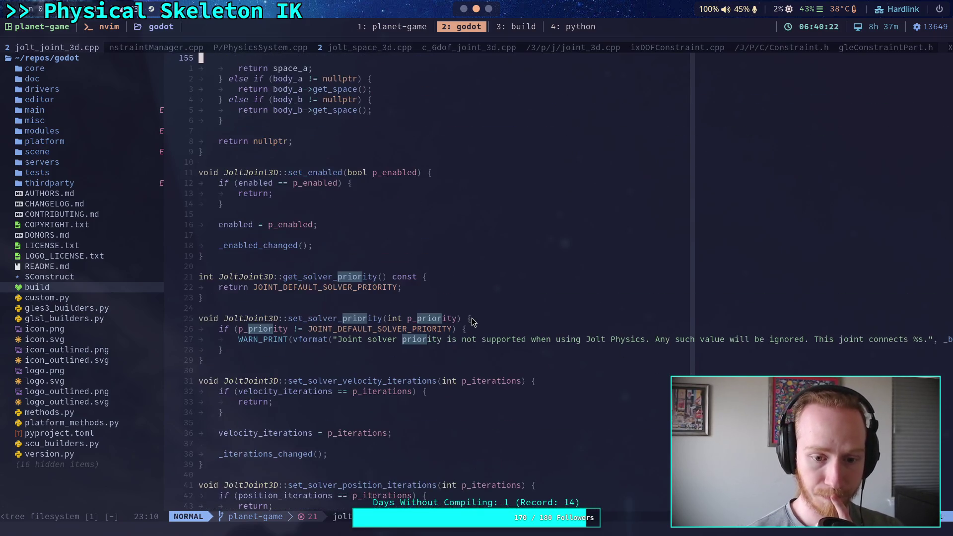
left_click(490, 276)
Add an unfinished 'return jolt_ref->' line at the start of get_solver_priority.
type("o")
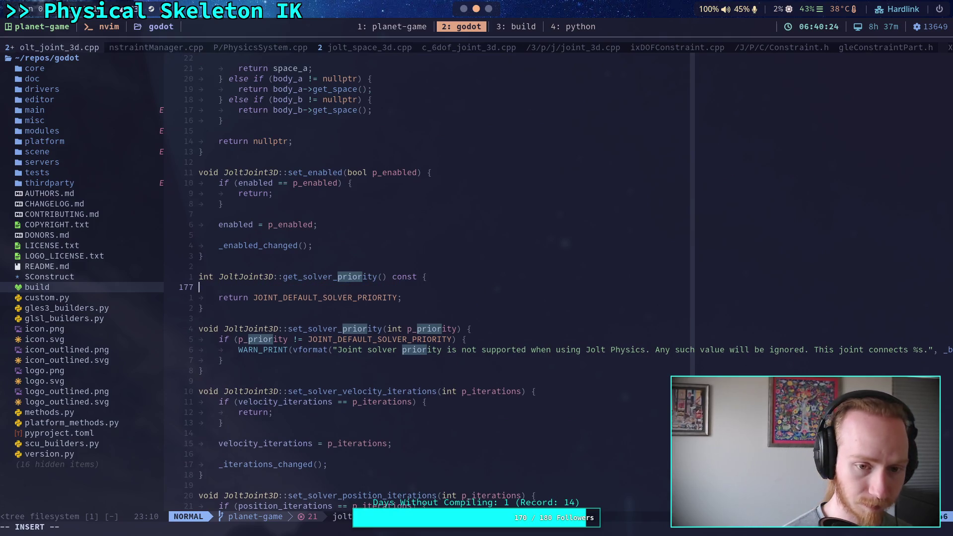
type("return jolt_r")
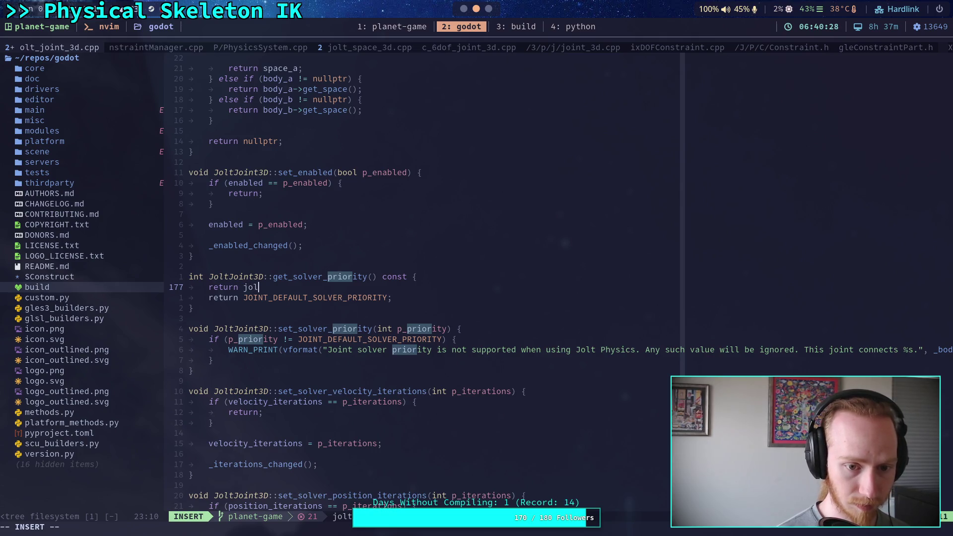
type("ef")
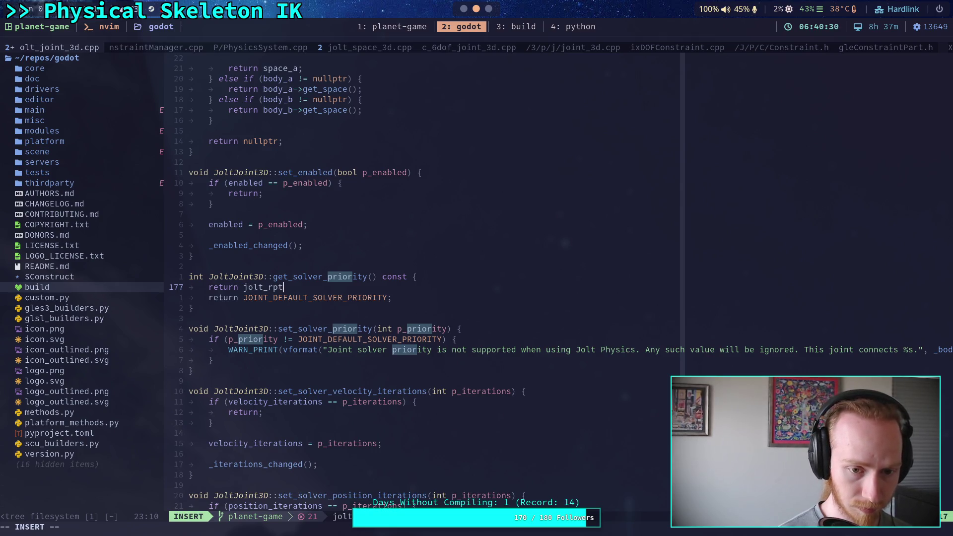
type("->")
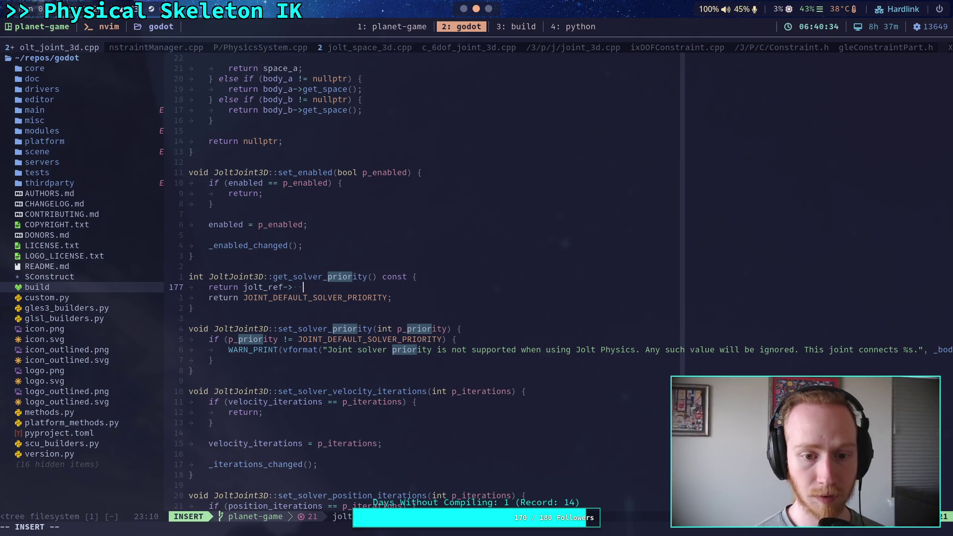
key("BackSpace")
key("BackSpace")
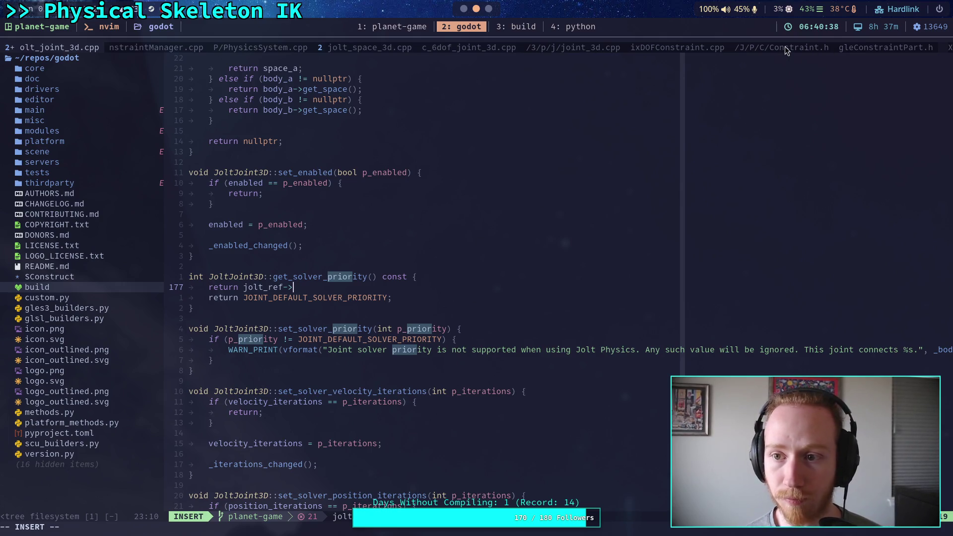
scroll(606, 251, "up", 16)
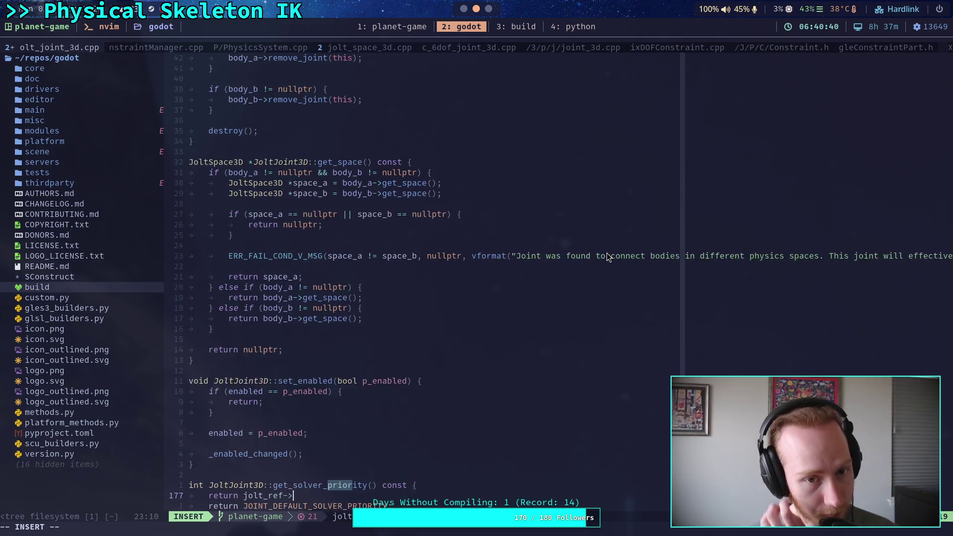
scroll(609, 256, "up", 9)
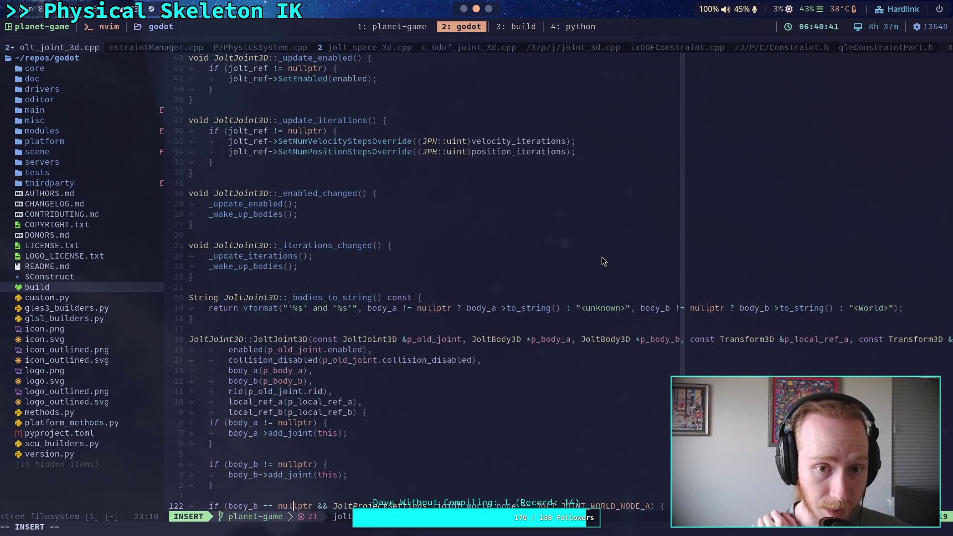
scroll(603, 257, "down", 12)
scroll(602, 257, "up", 12)
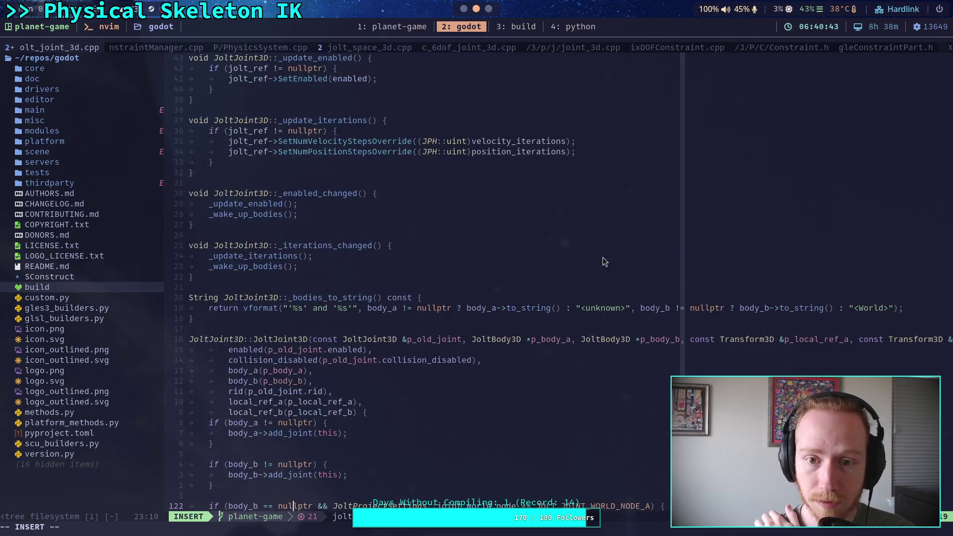
scroll(603, 258, "up", 4)
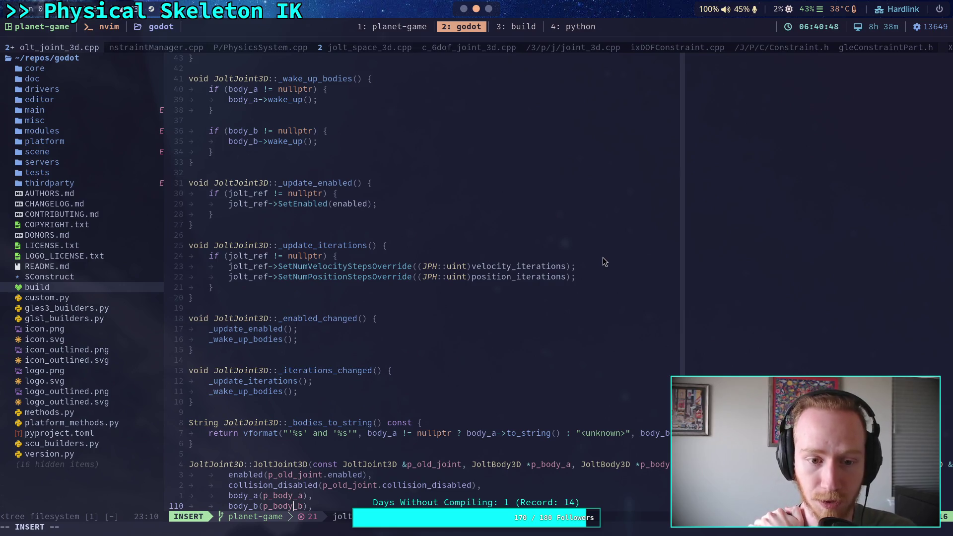
scroll(604, 258, "up", 12)
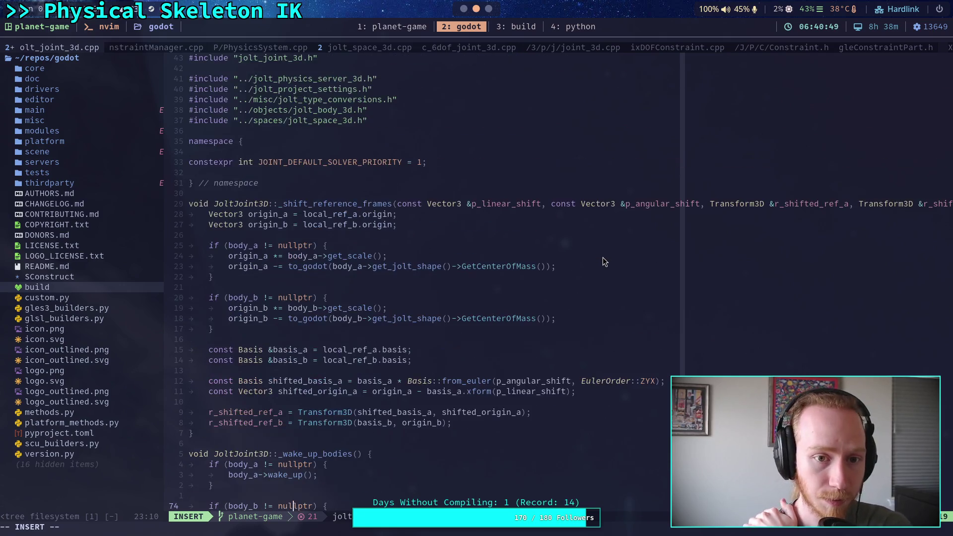
scroll(603, 258, "down", 3)
scroll(602, 257, "down", 5)
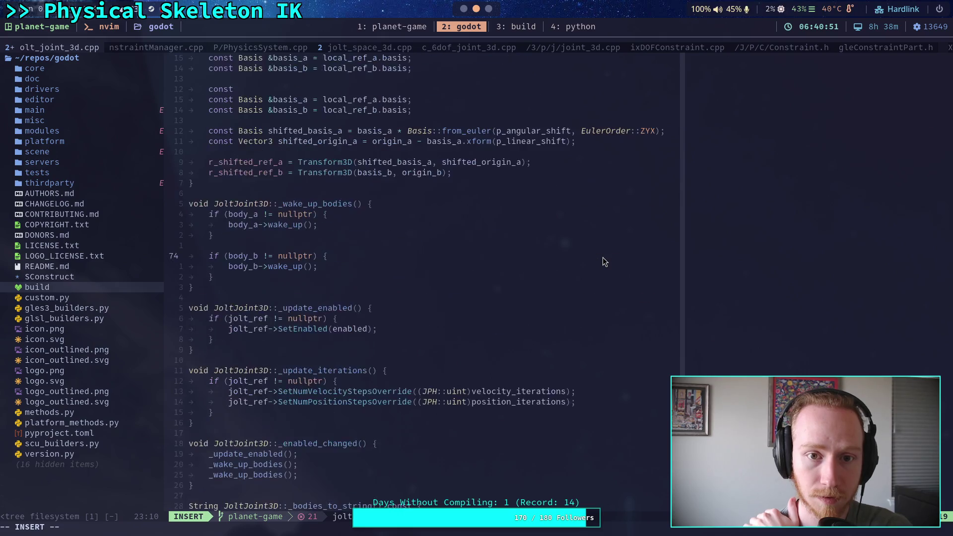
scroll(603, 258, "down", 9)
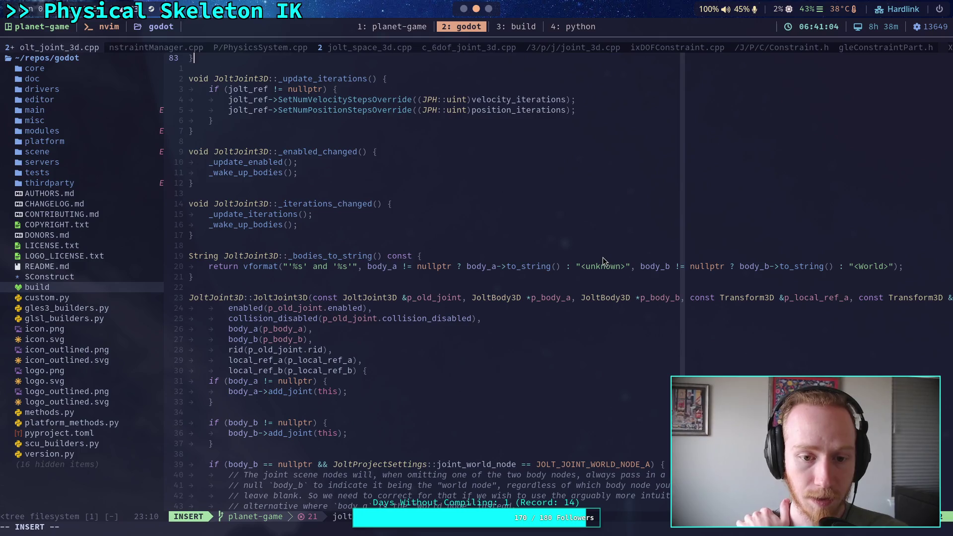
scroll(603, 257, "down", 10)
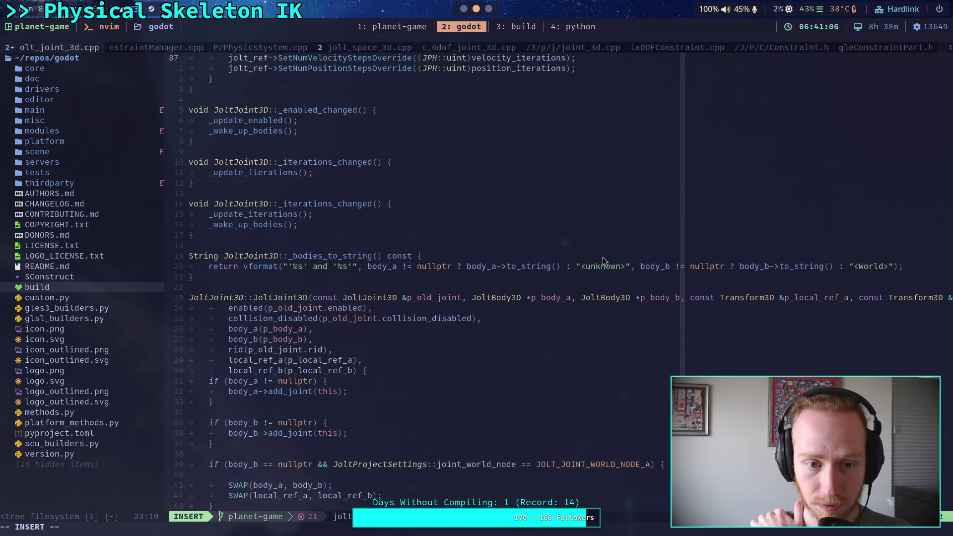
scroll(602, 258, "down", 13)
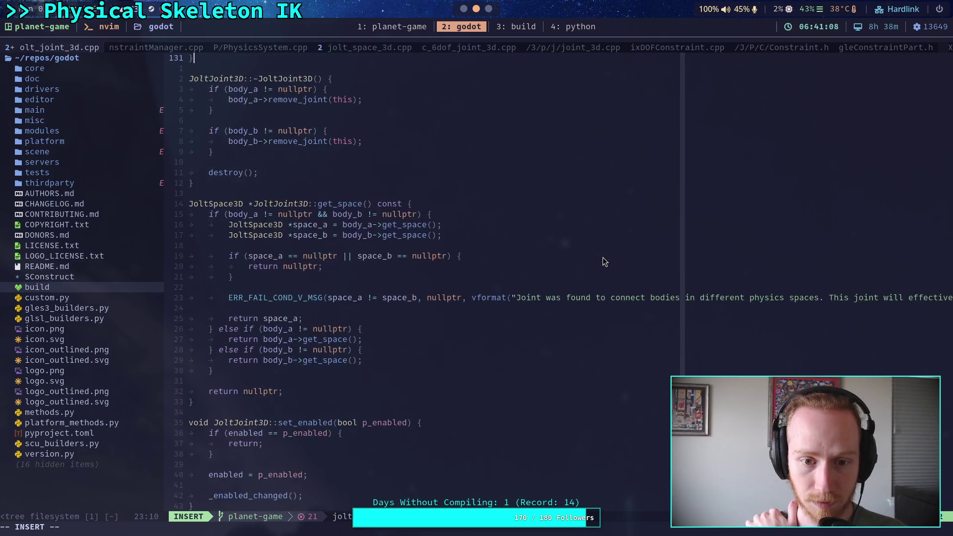
scroll(605, 259, "down", 7)
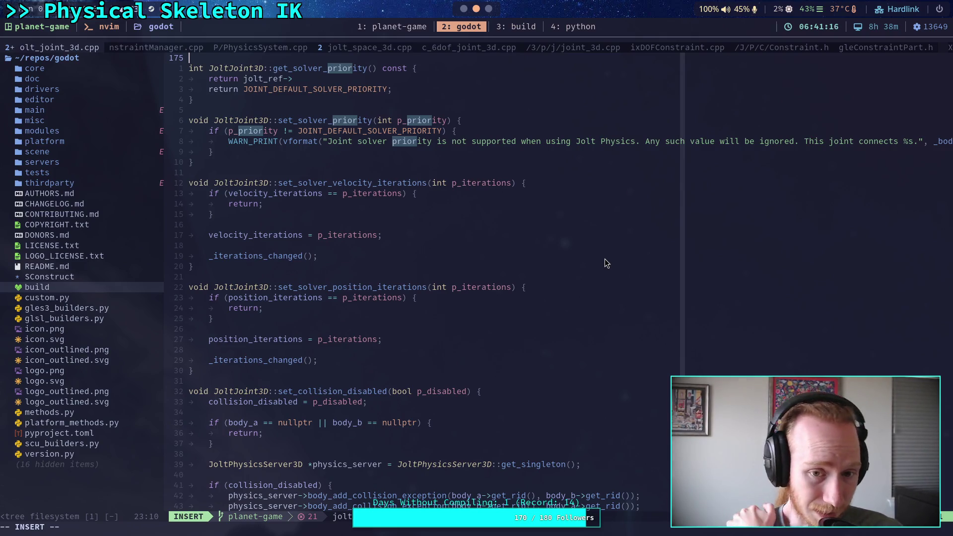
Leave insert mode and live-grep the project for 'set_solver_velocity'.
left_click(572, 305)
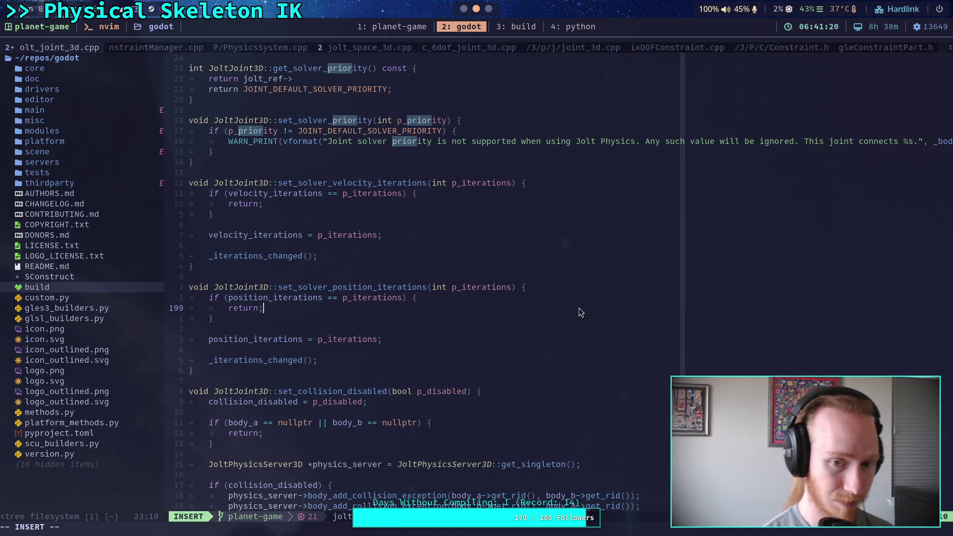
key("Escape")
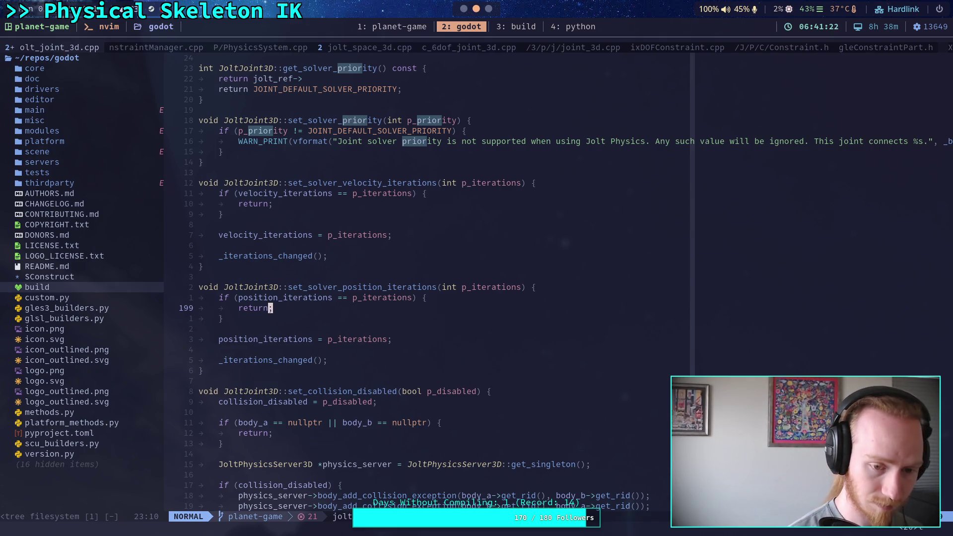
key("space")
key("f")
key("f")
key("Escape")
key("space")
type("fgset")
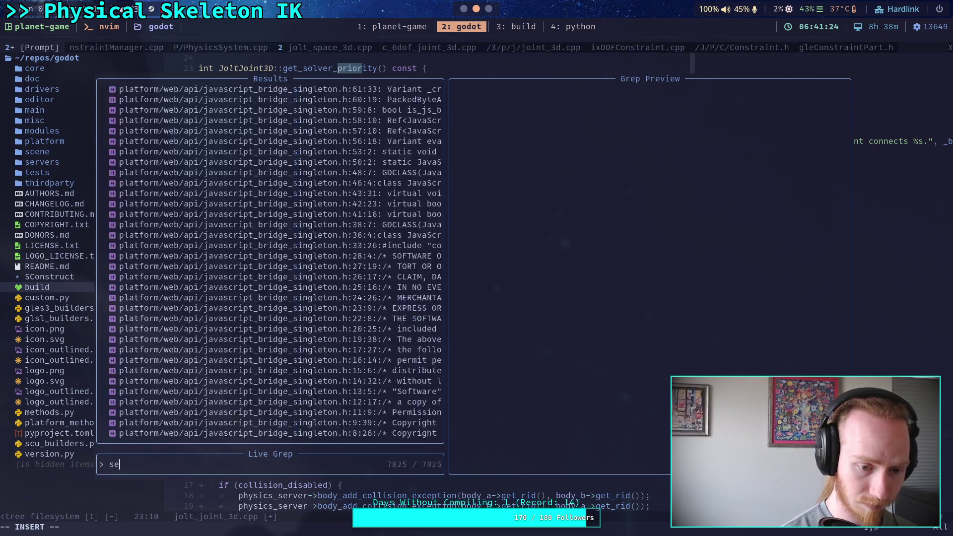
type("_solver")
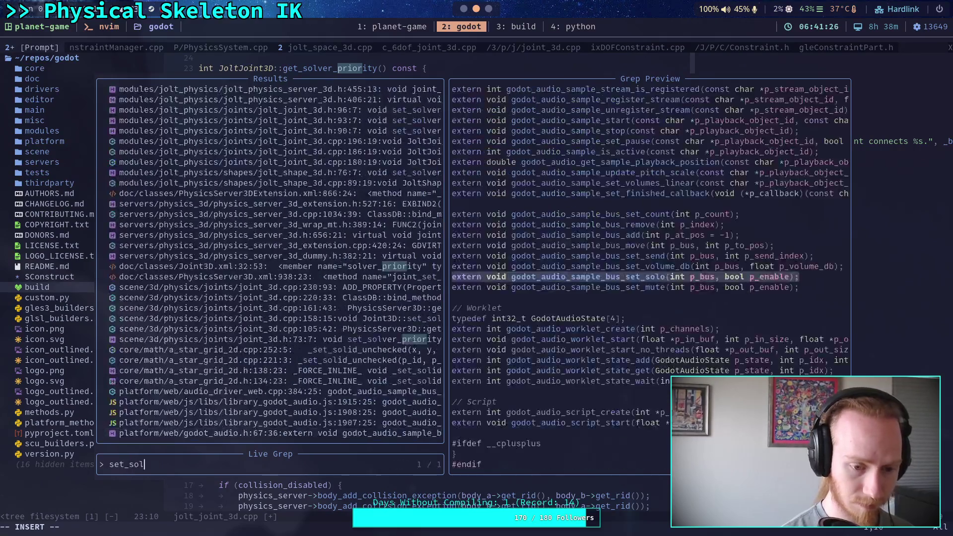
type("_velocity")
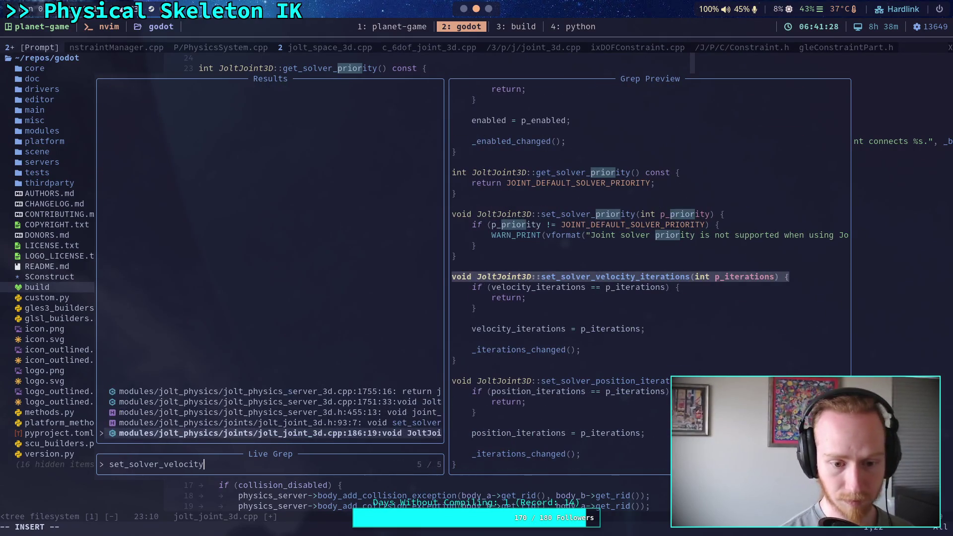
key("Up")
key("Up")
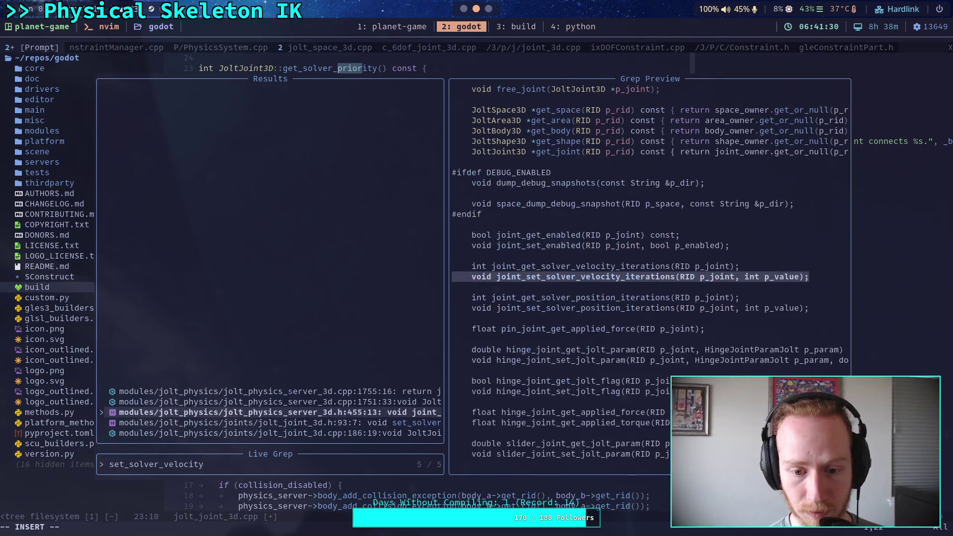
key("Up")
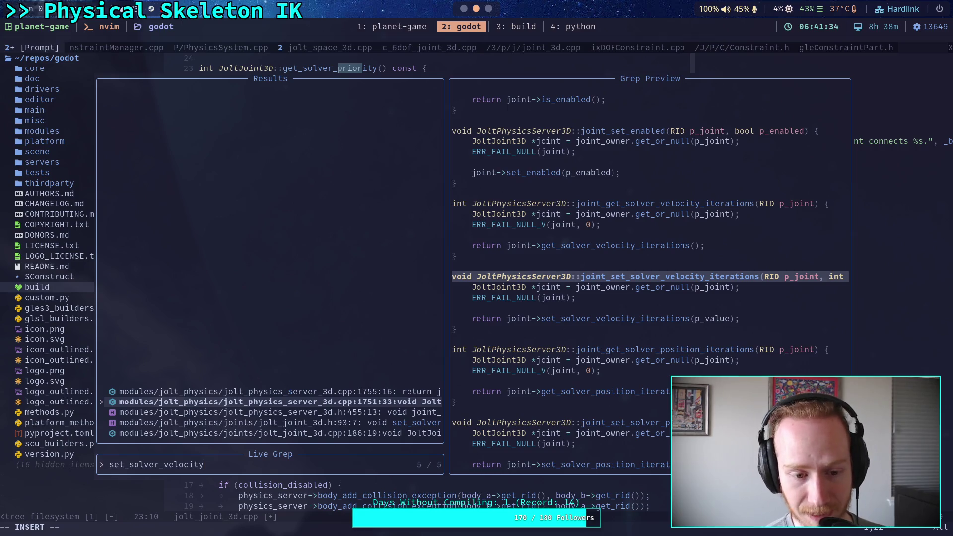
key("Up")
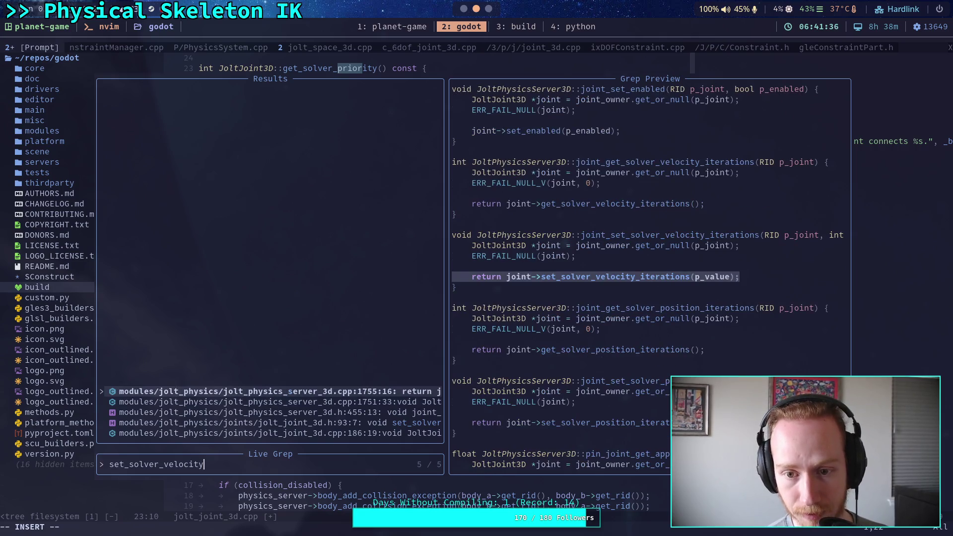
key("Down")
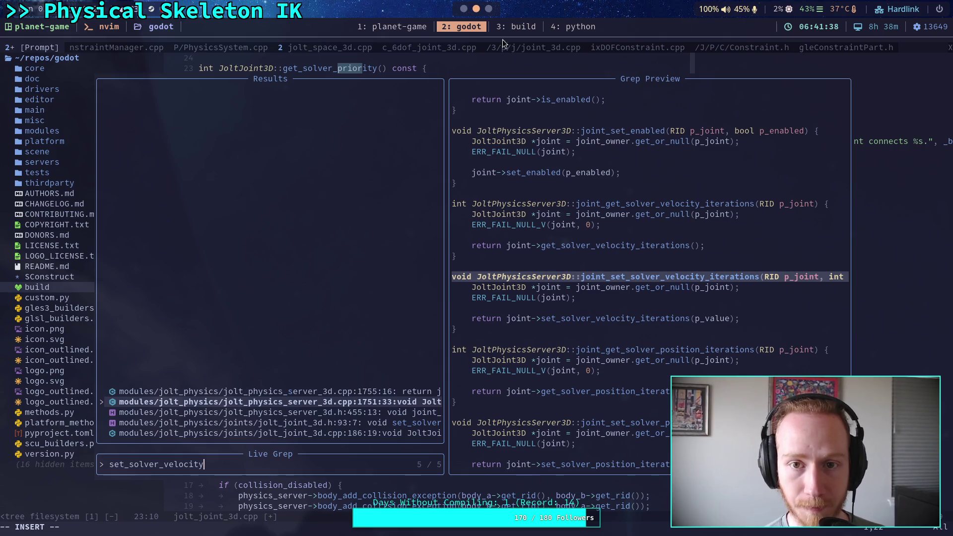
key("super+1")
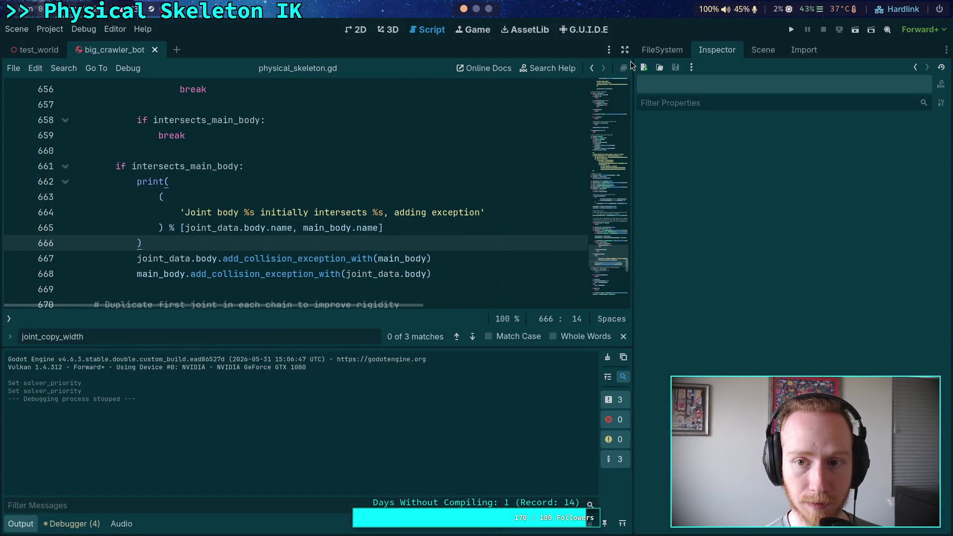
Preview the .h:455 setter declaration in the Neovim grep results, then return to Godot.
key("super+2")
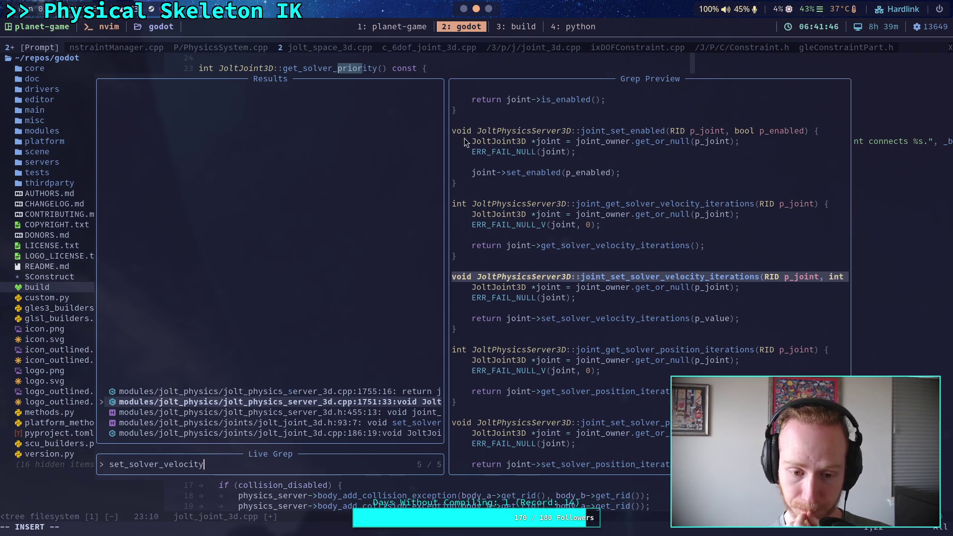
key("Down")
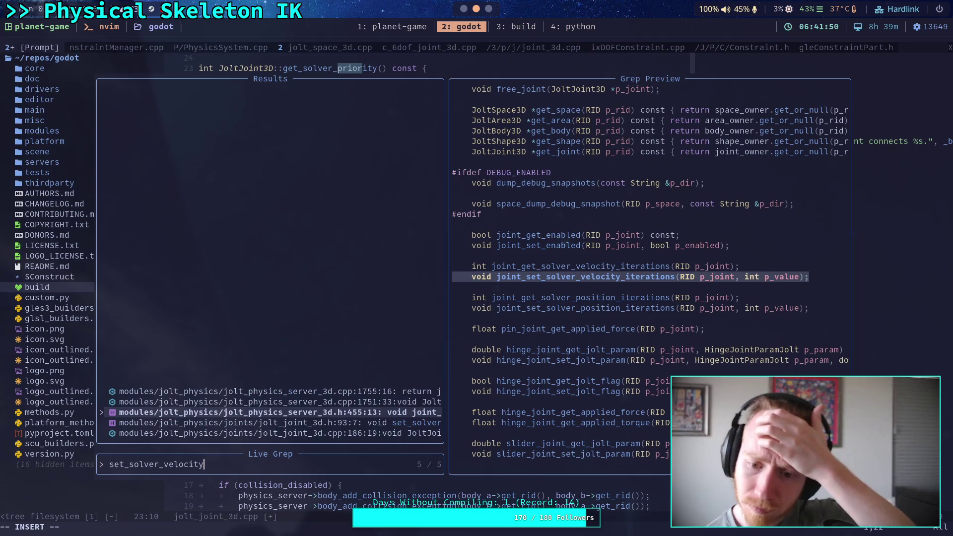
key("Up")
key("Down")
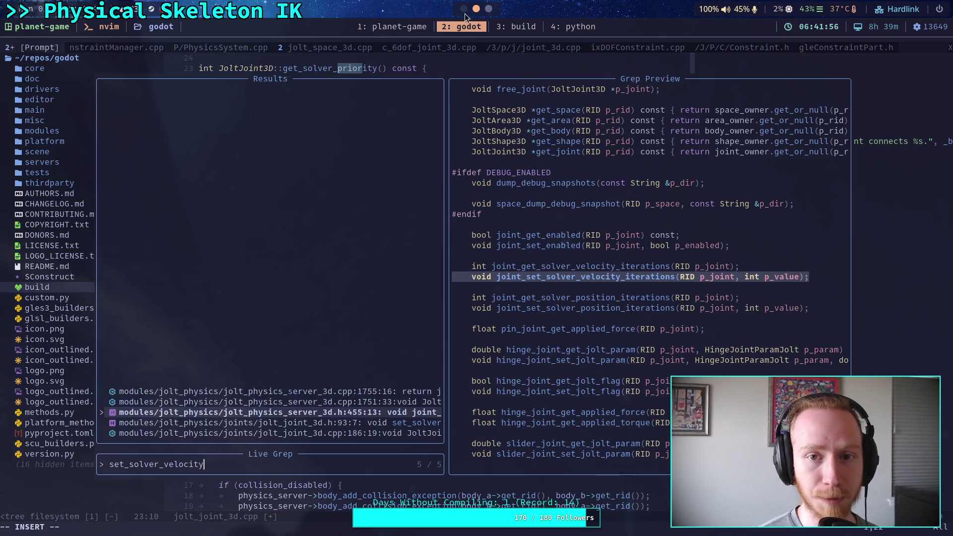
key("super+1")
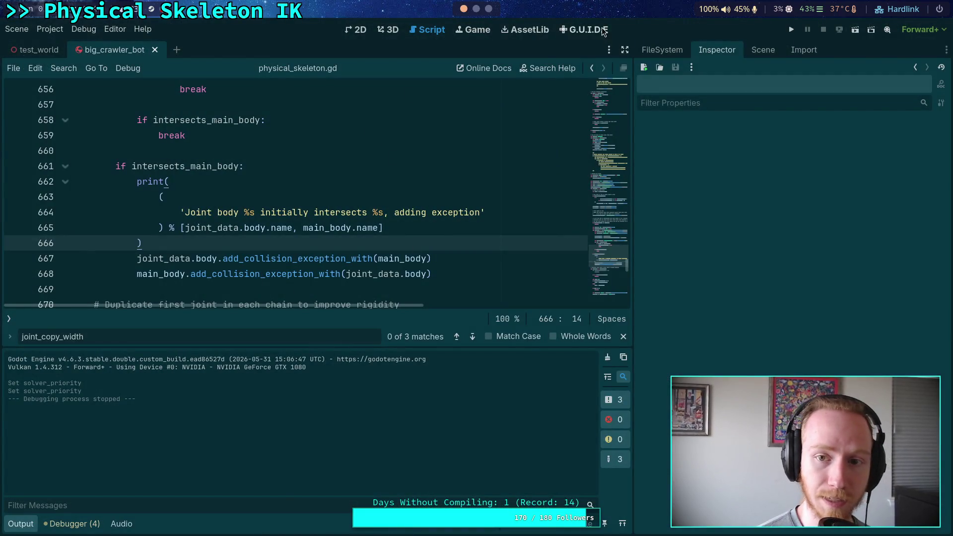
Search Godot's help for 'Jolt', cancel it, and preview joint_set_solver_velocity_iterations in the grep.
left_click(544, 69)
type("Jolt")
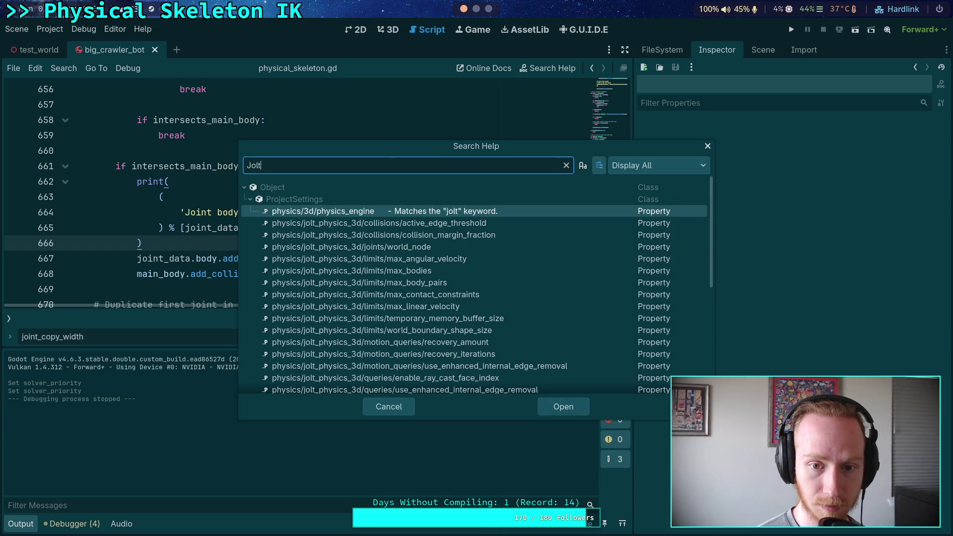
scroll(407, 250, "down", 5)
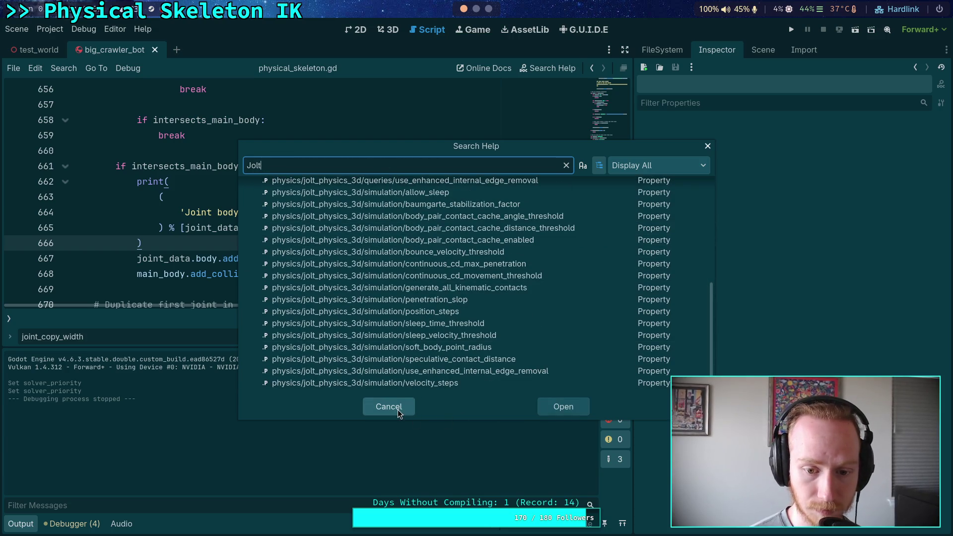
left_click(389, 407)
left_click(476, 15)
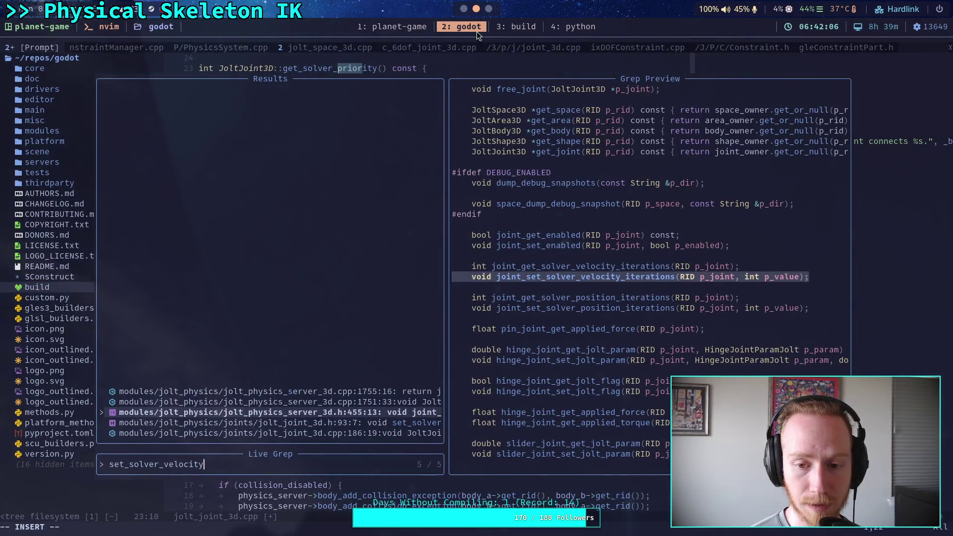
key("Up")
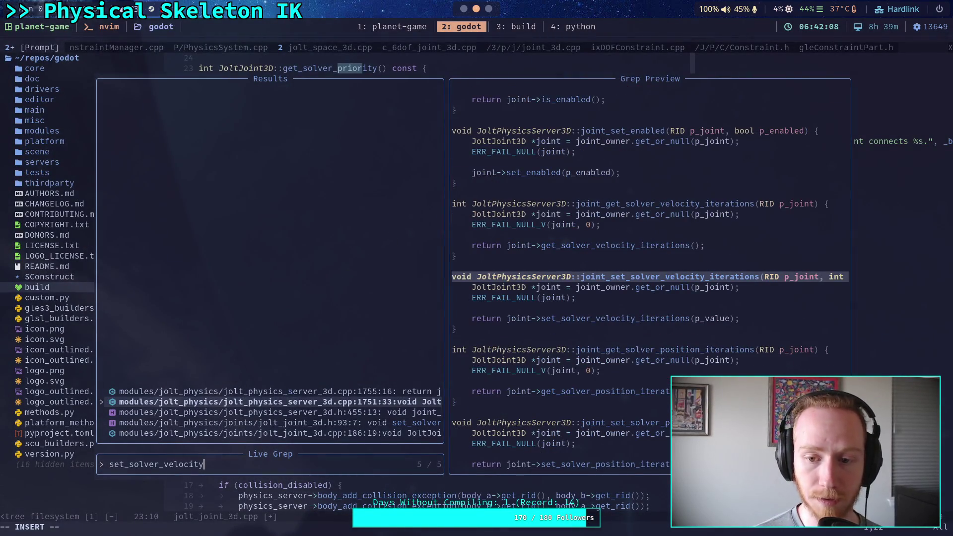
Step through the grep previews and open jolt_joint_3d.cpp at line 186.
key("Up")
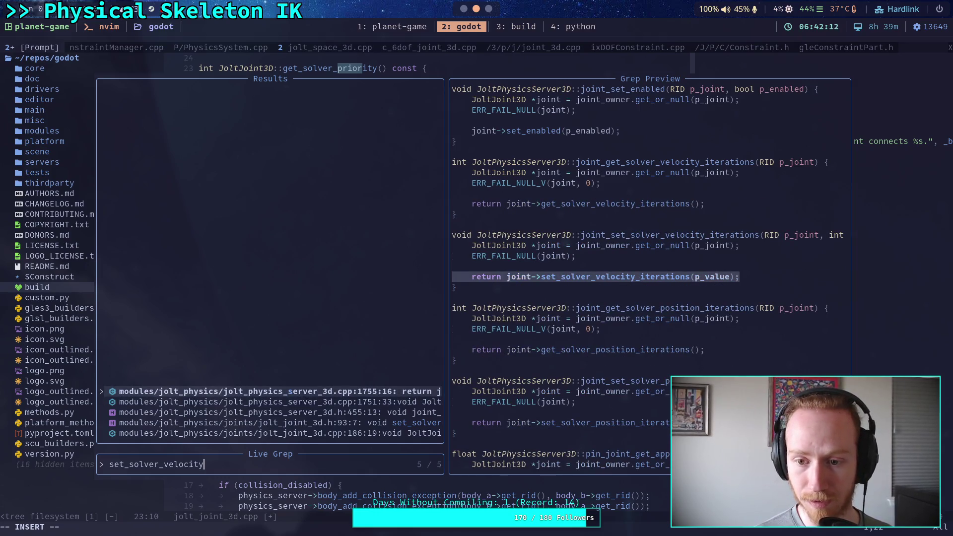
key("Down")
key("Down")
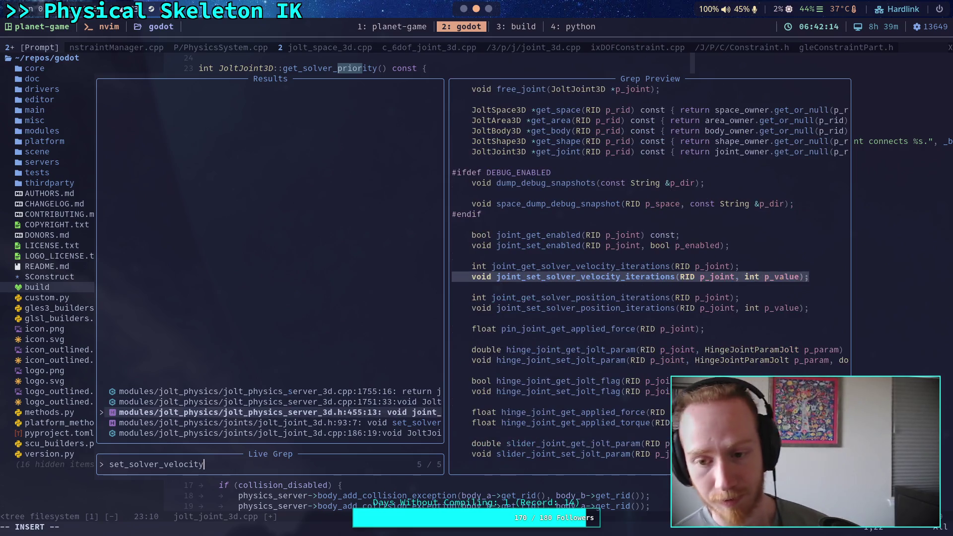
key("Down")
key("Down")
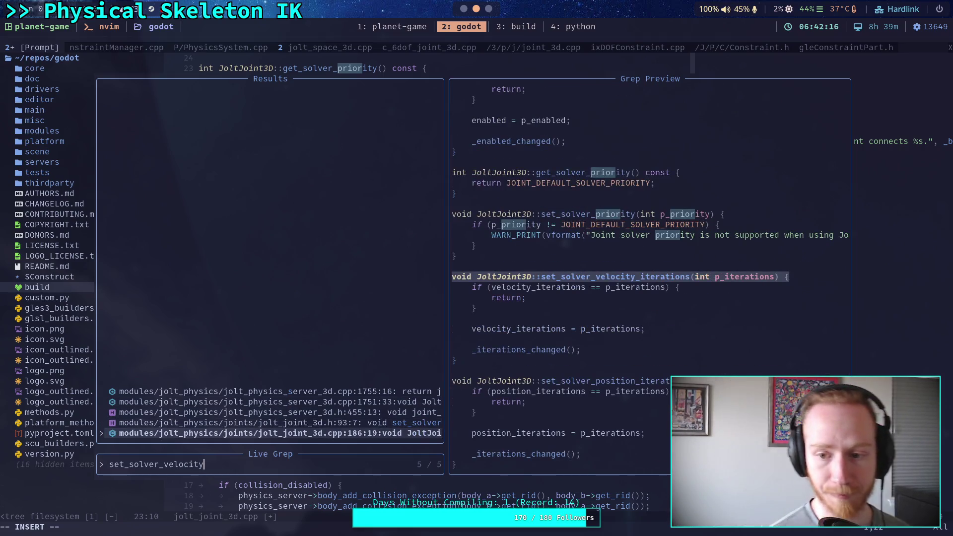
key("Up")
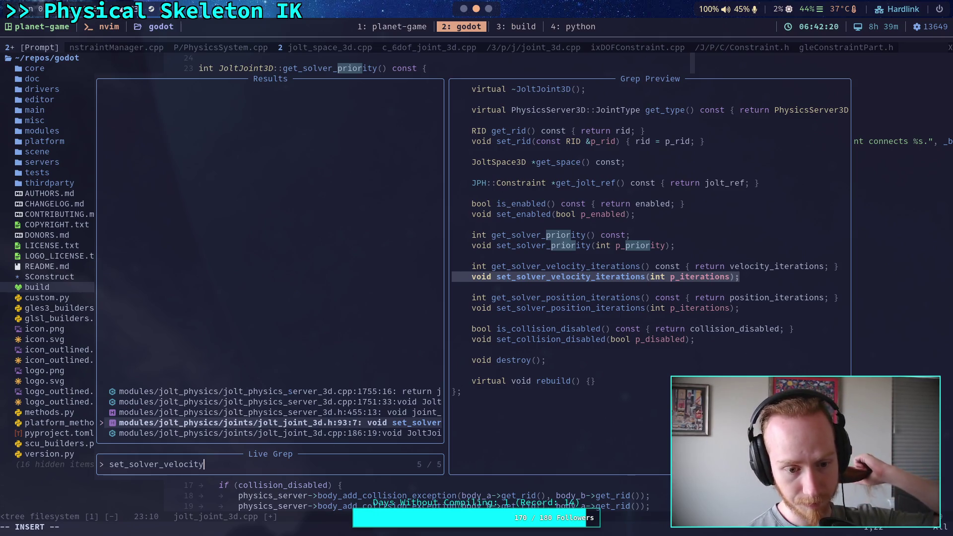
key("Down")
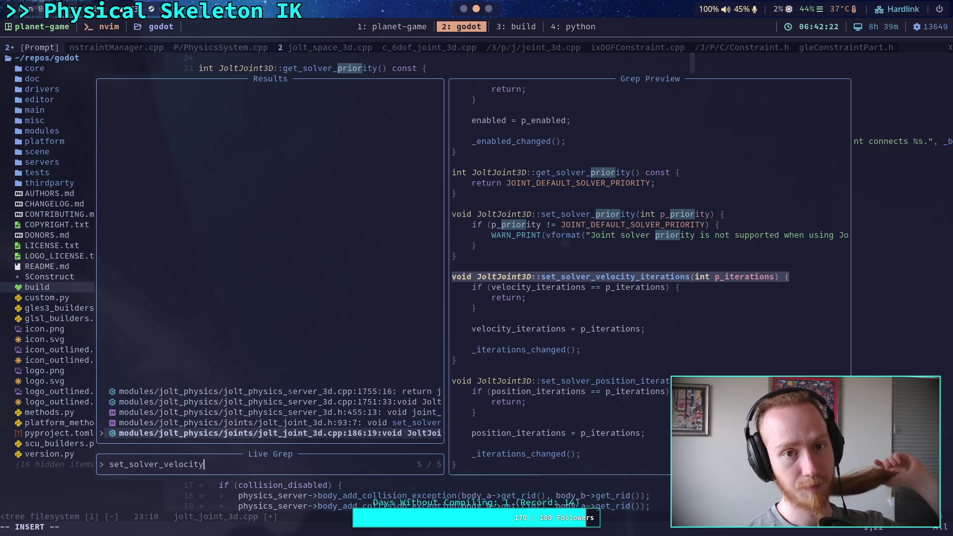
key("Return")
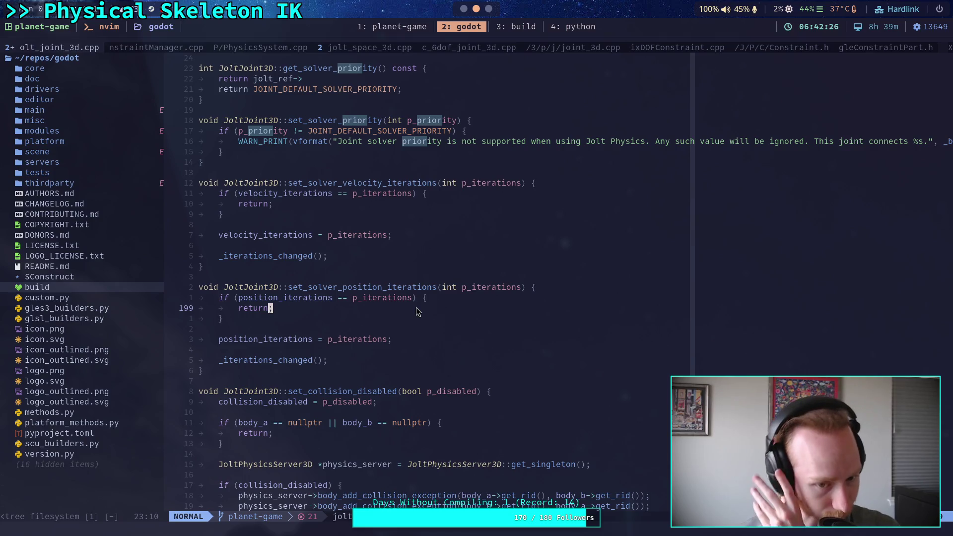
Insert an empty 'if (jolt_ref != nullptr) {' block above get_solver_priority's return line.
scroll(416, 308, "up", 4)
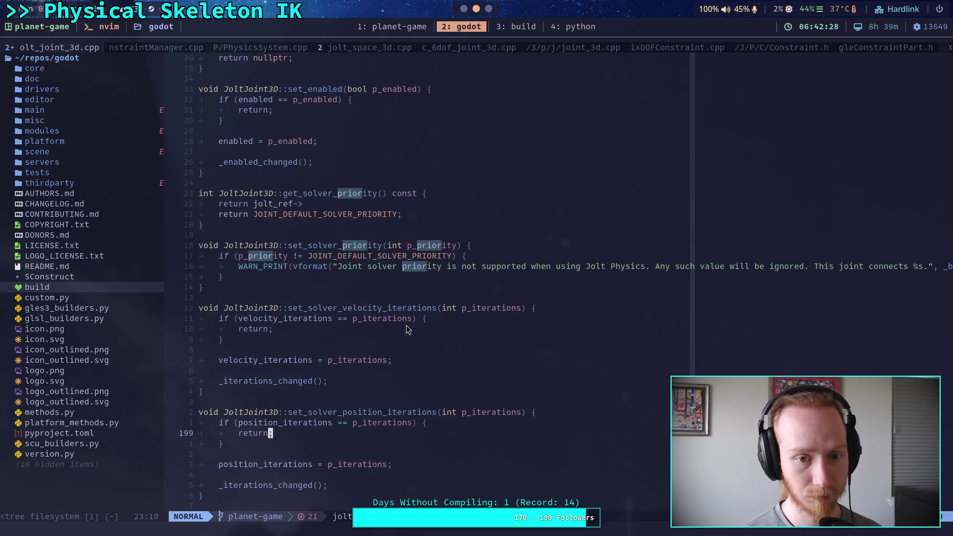
scroll(406, 314, "up", 6)
scroll(403, 314, "up", 8)
scroll(403, 314, "down", 7)
scroll(404, 313, "down", 3)
left_click(378, 331)
type("O")
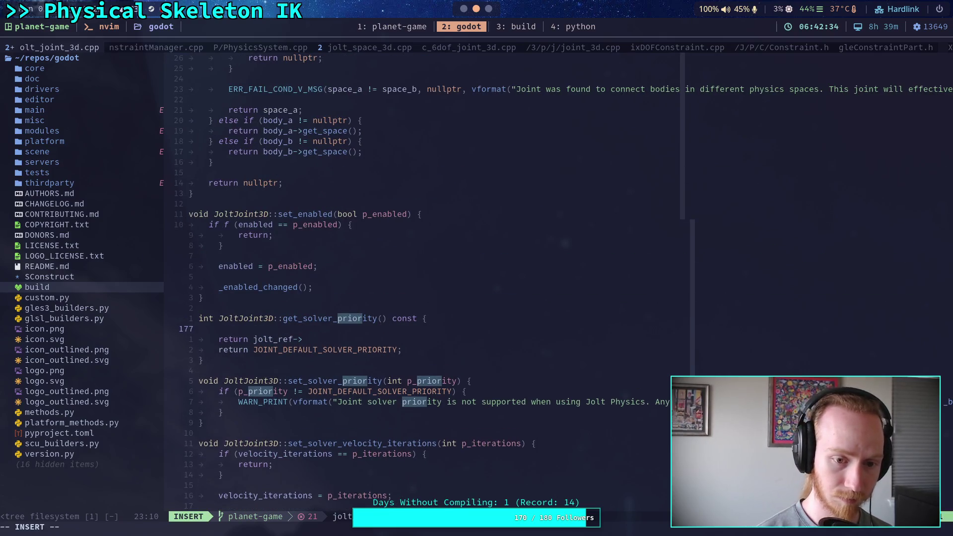
type("if (jlt")
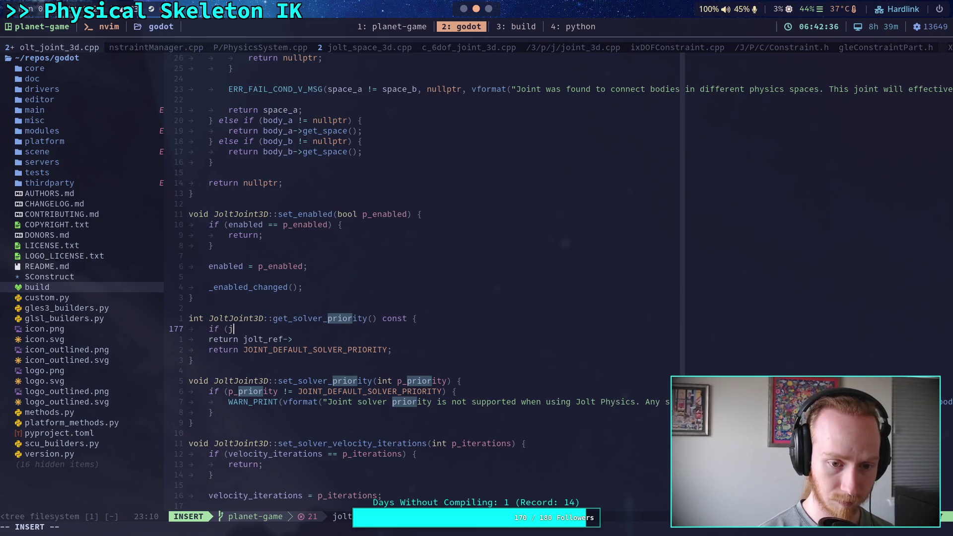
type("lt_ref-")
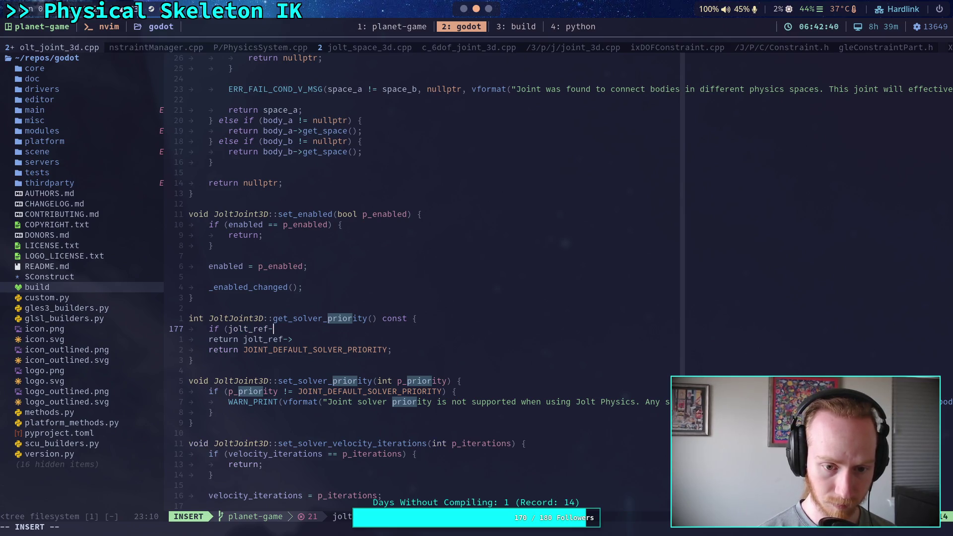
key("BackSpace")
type("!= ")
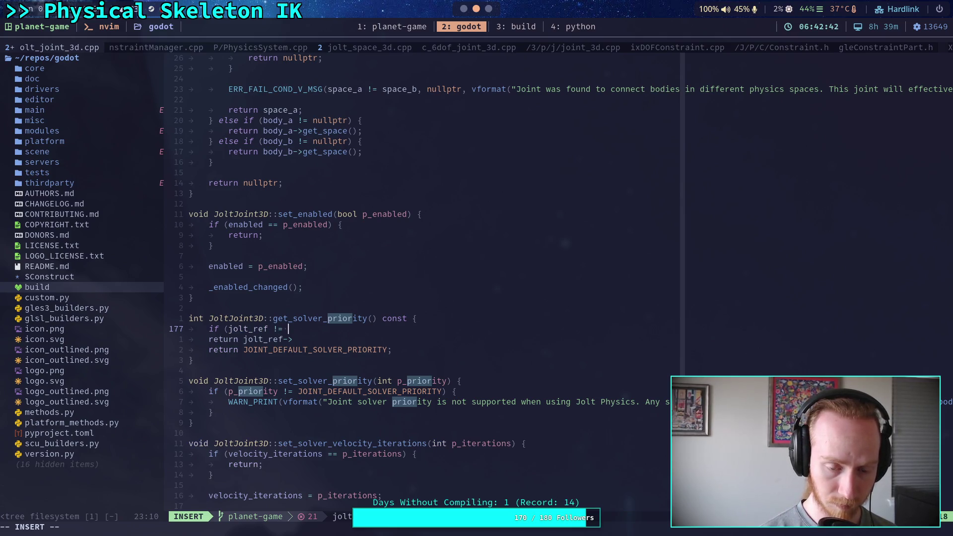
type("nullptr) {")
key("Return")
key("Return")
key("Tab")
key("Down")
key("End")
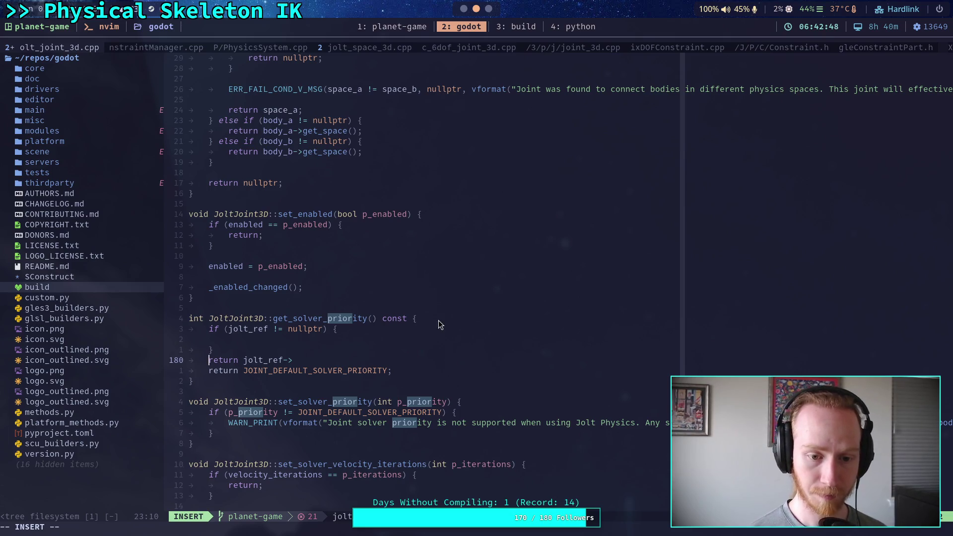
key("Escape")
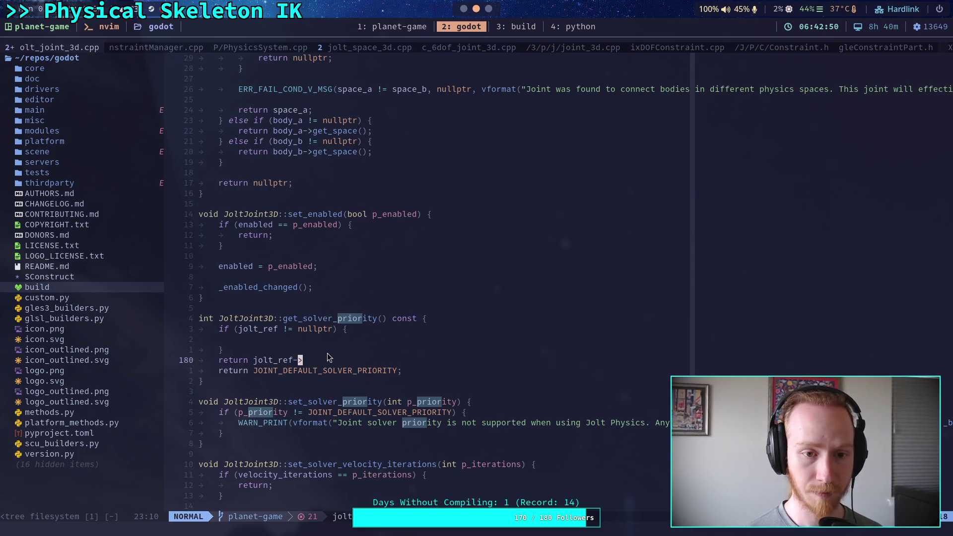
Search project files by name for 'jolt_joint'.
scroll(335, 350, "up", 5)
scroll(346, 348, "down", 9)
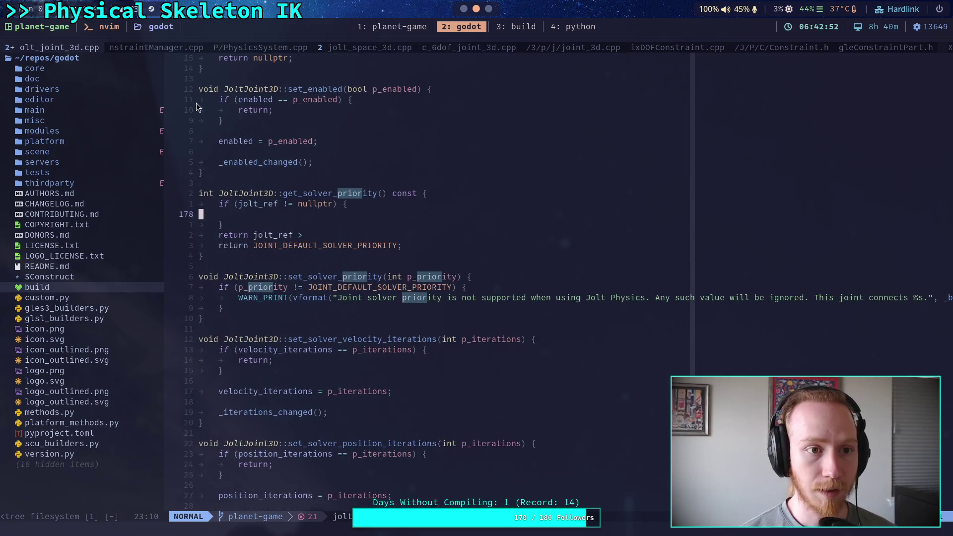
left_click(384, 287)
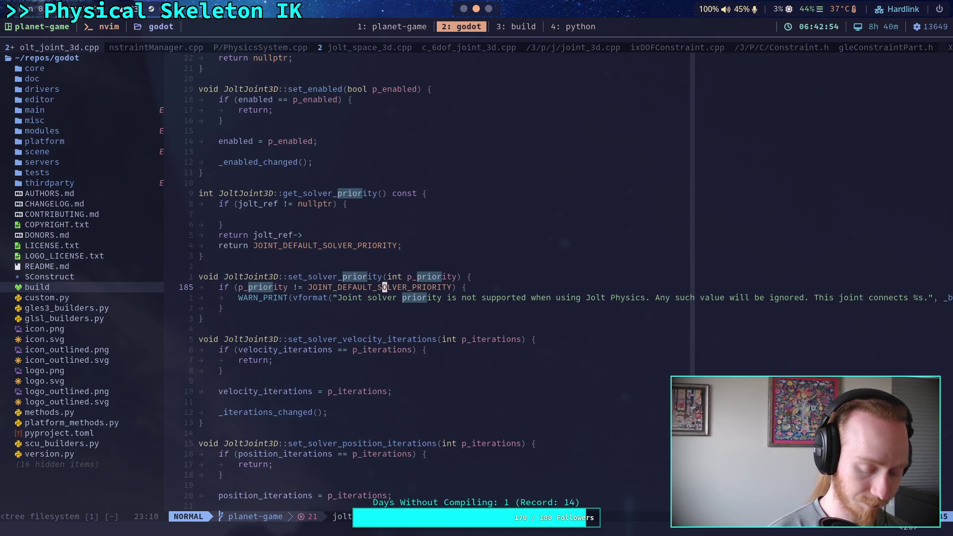
key("space")
key("f")
key("g")
key("Escape")
key("space")
key("e")
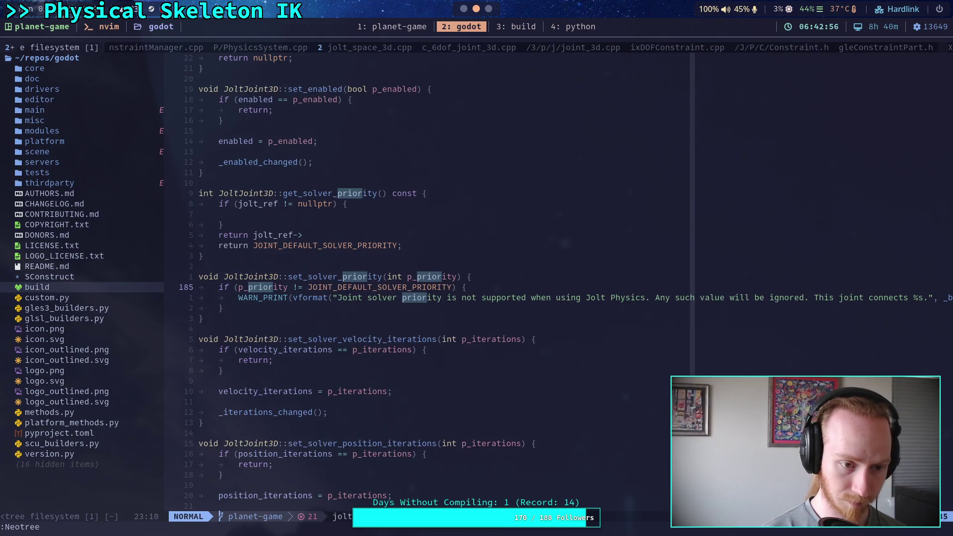
key("Return")
key("space")
key("f")
key("f")
type("jolt_joint")
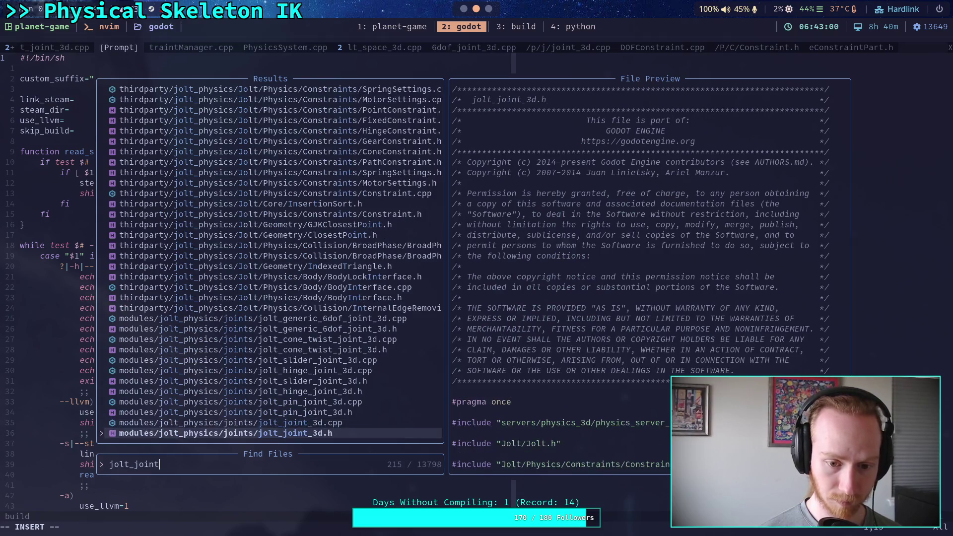
Add 'int solver_priority = 1;' to jolt_joint_3d.h and save it.
key("Return")
scroll(383, 302, "down", 14)
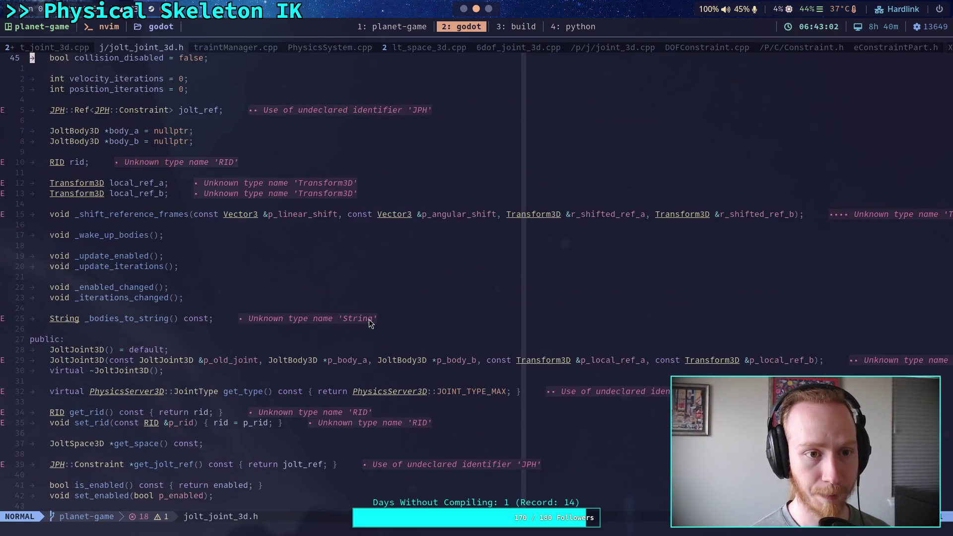
scroll(369, 324, "up", 4)
left_click(231, 216)
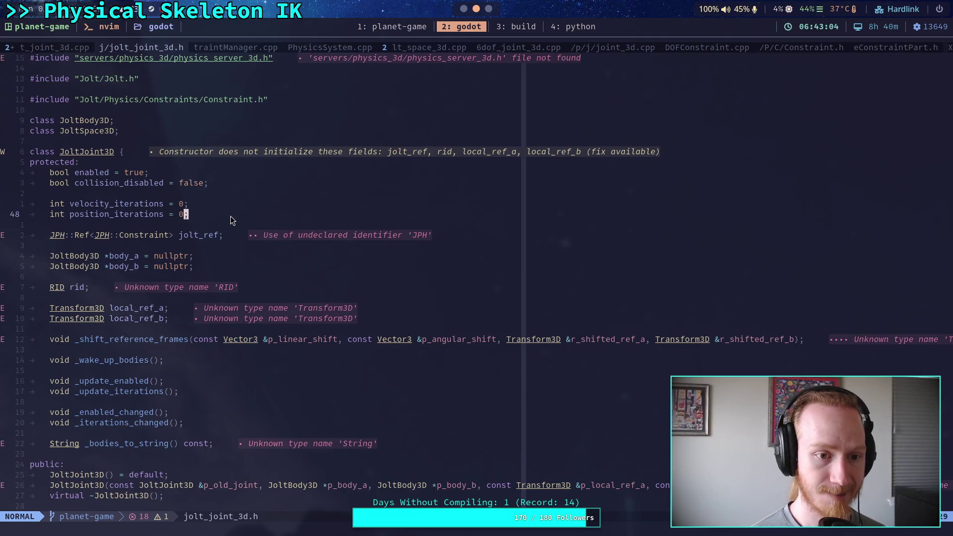
type("oint solver_priority = 0")
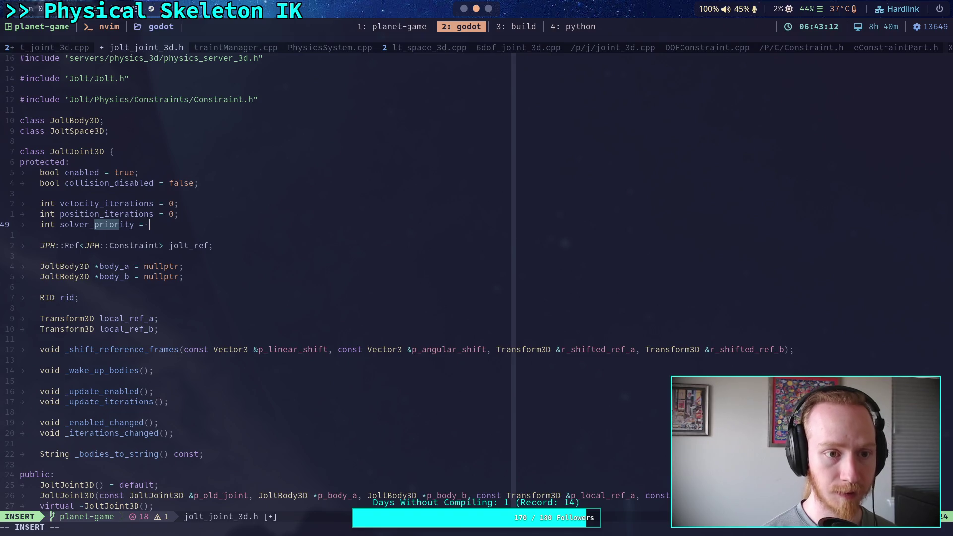
scroll(255, 266, "down", 7)
scroll(305, 309, "up", 6)
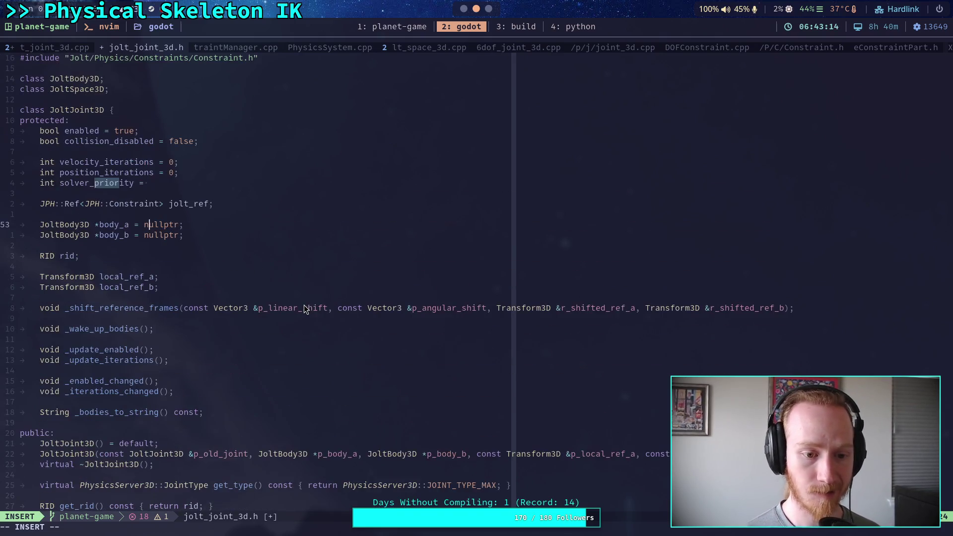
left_click(210, 182)
type("1;")
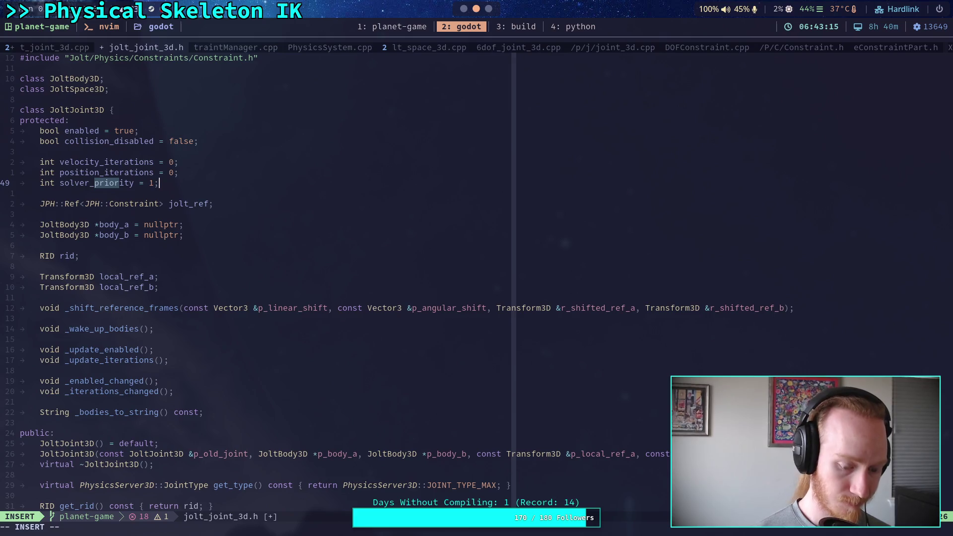
key("Escape")
type(":w")
key("Return")
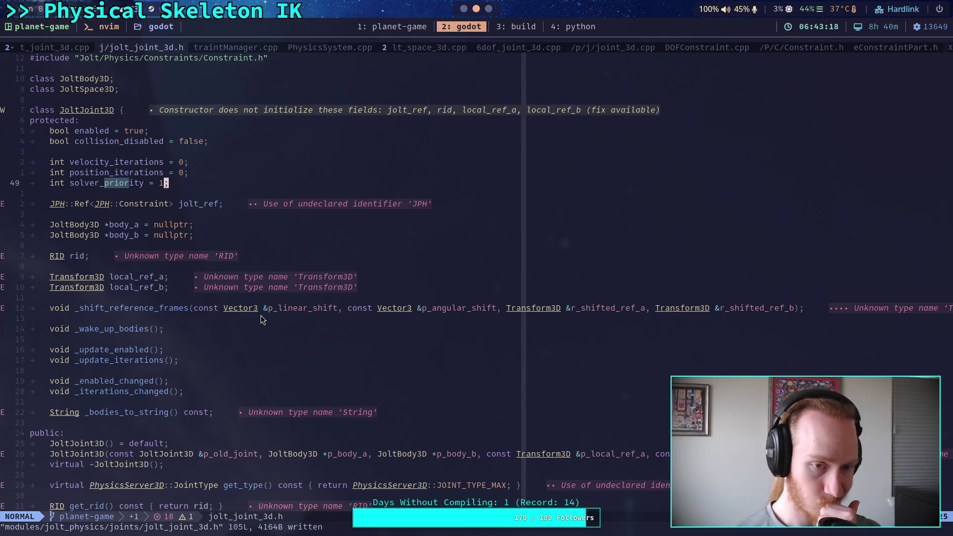
Make get_solver_priority() inline, returning solver_priority, and save the header.
scroll(261, 315, "down", 8)
scroll(261, 311, "down", 2)
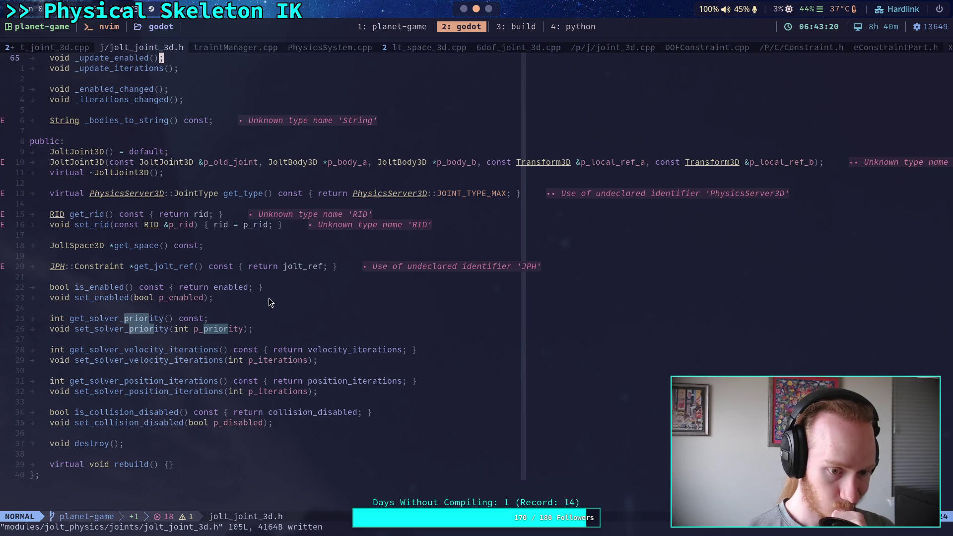
left_click(284, 317)
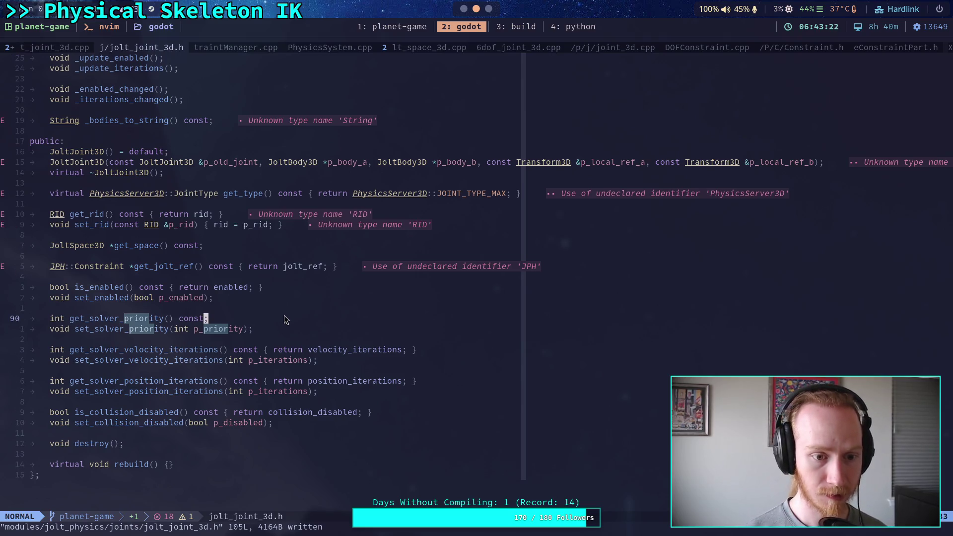
type("st { return solver_")
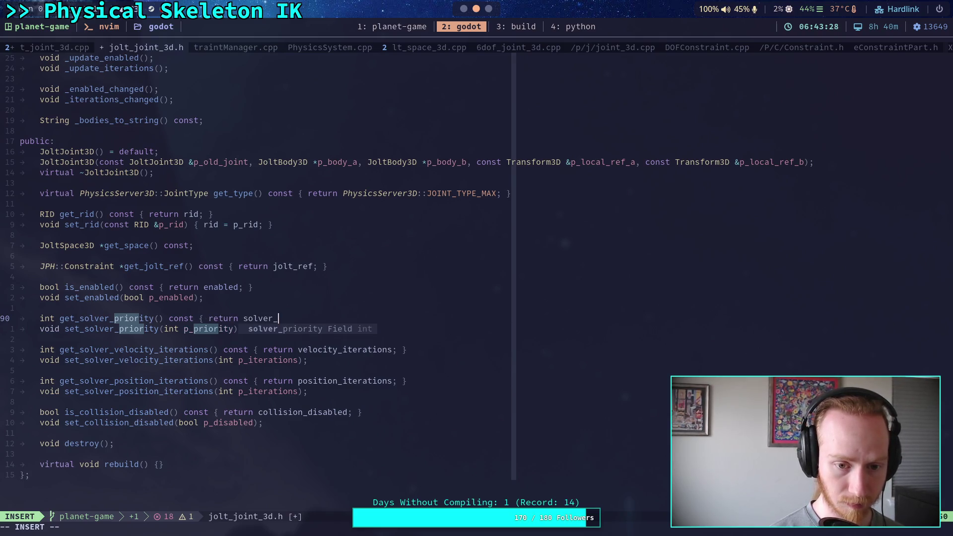
type("priority; }")
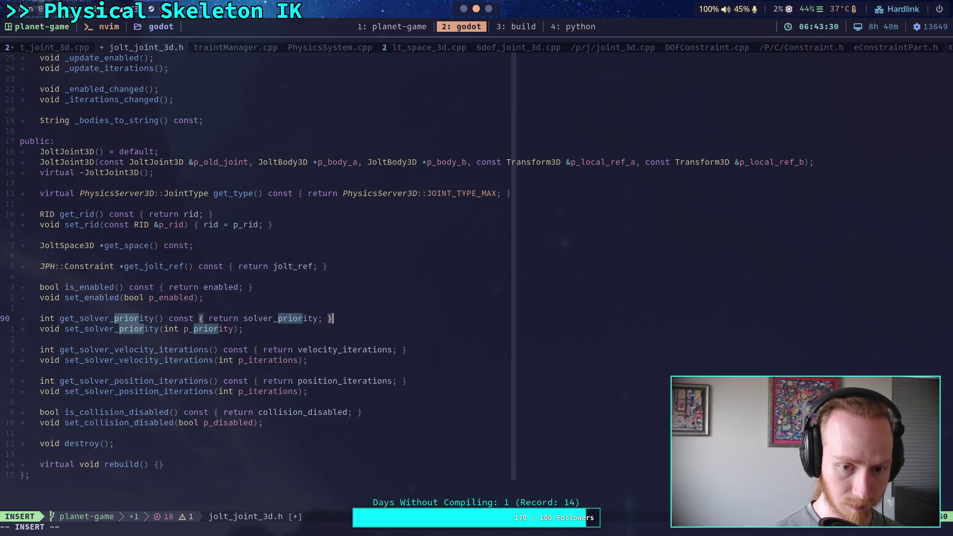
key("Escape")
type(":w")
key("Return")
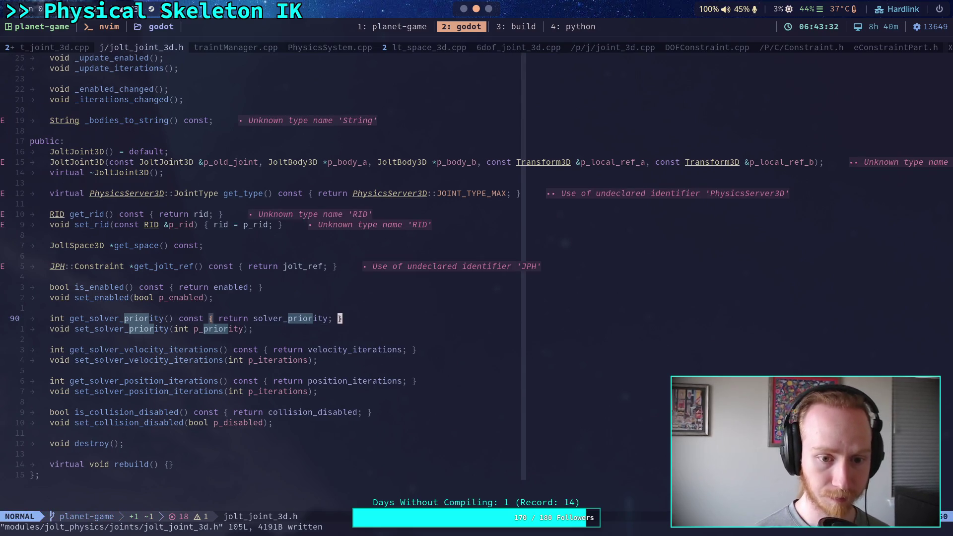
Switch to the jolt_joint_3d.cpp buffer.
scroll(230, 309, "up", 4)
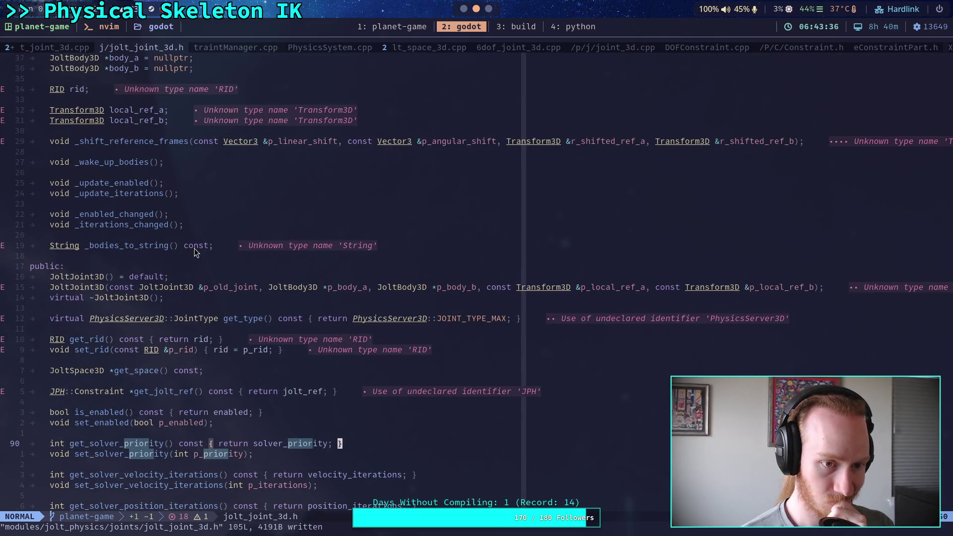
scroll(194, 246, "up", 1)
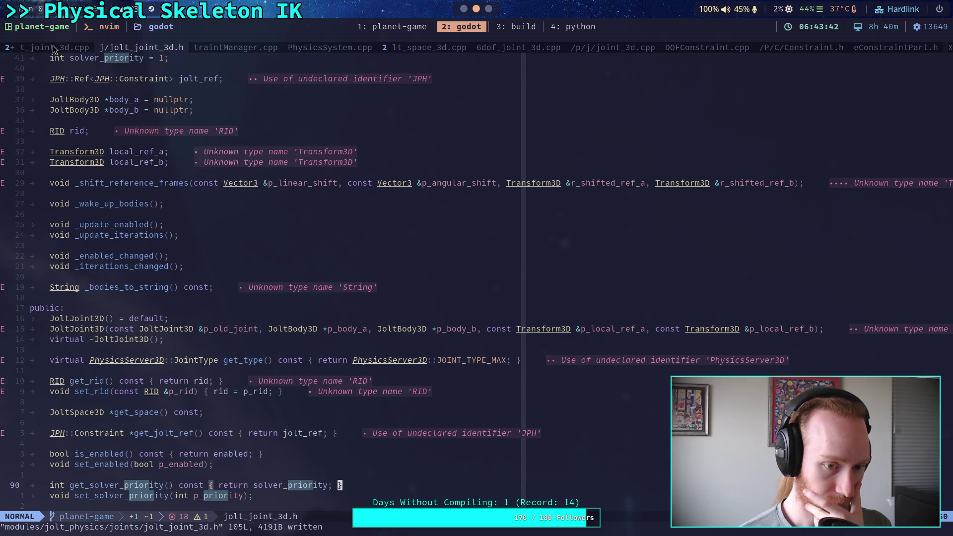
left_click(52, 46)
left_click(115, 270)
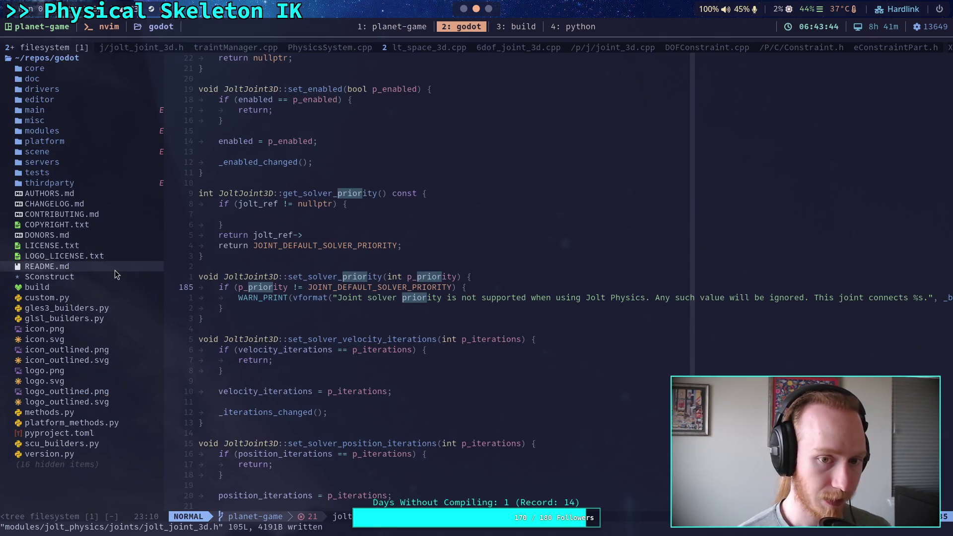
Hide the file tree and locate the unfinished jolt_ref return in jolt_joint_3d.cpp.
key("ctrl+n")
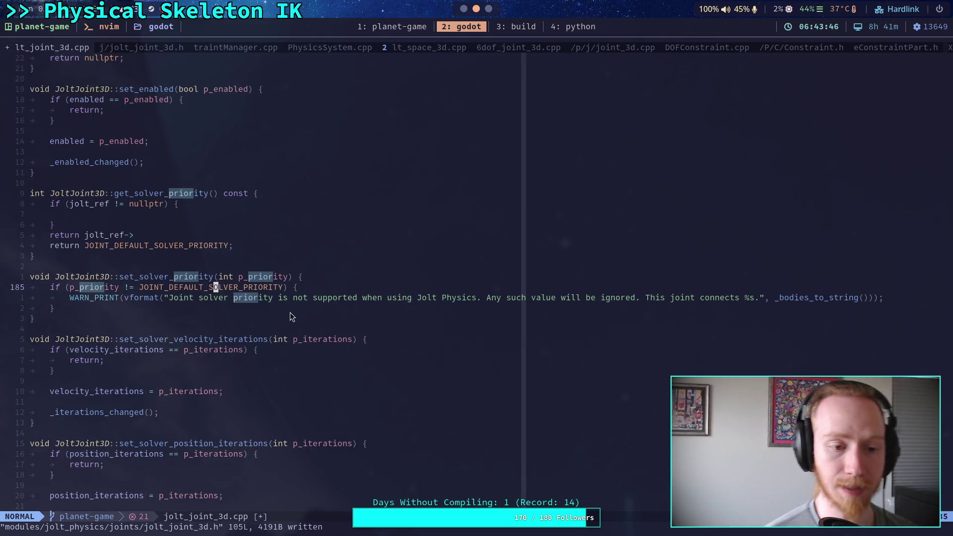
scroll(288, 306, "up", 5)
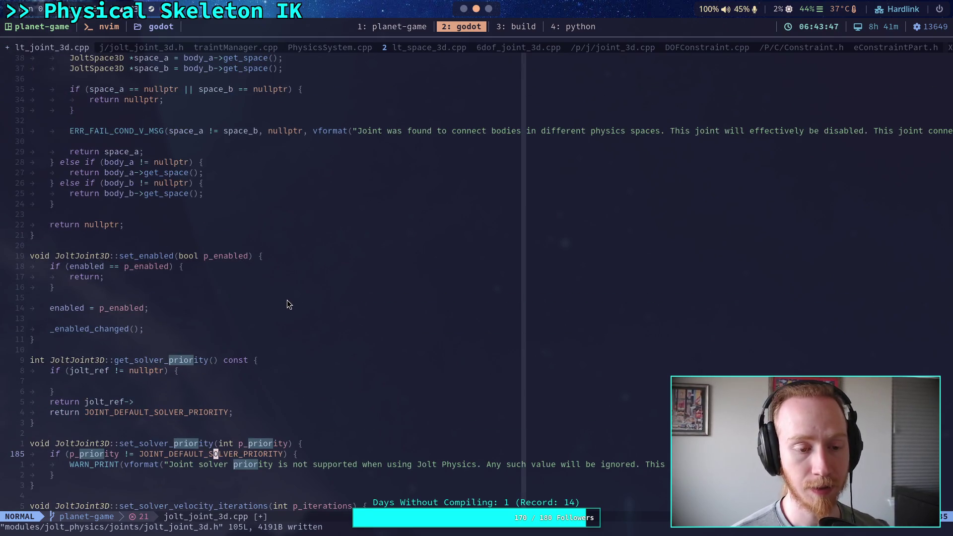
scroll(287, 304, "up", 10)
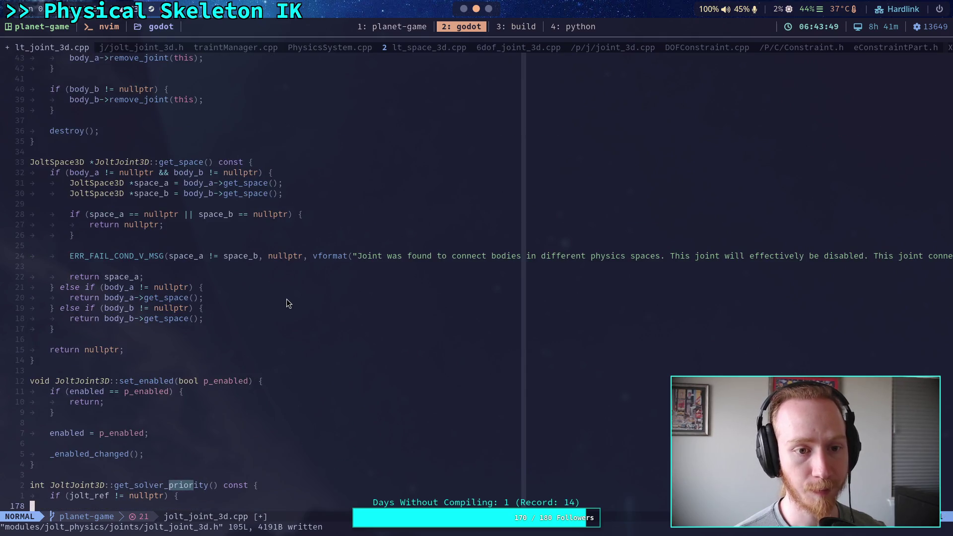
scroll(288, 302, "up", 10)
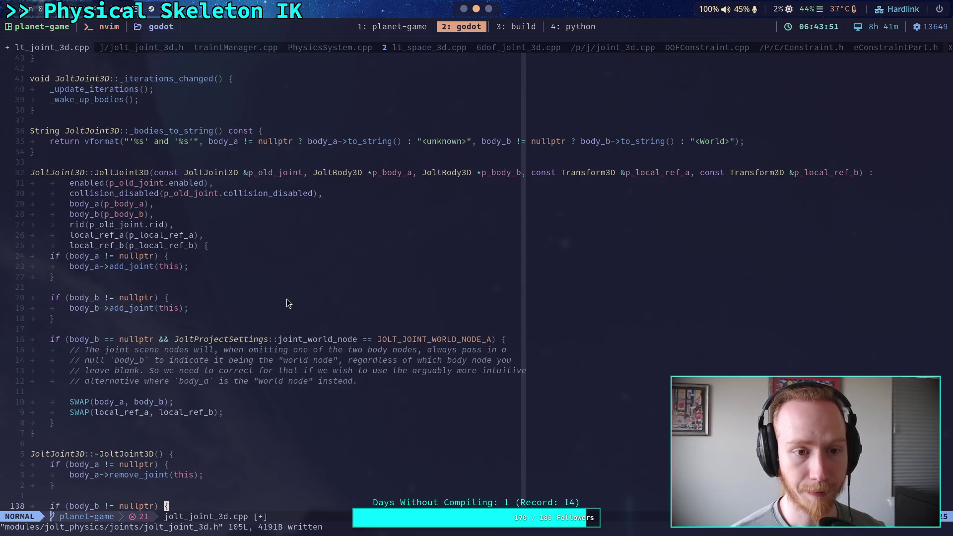
scroll(288, 303, "up", 4)
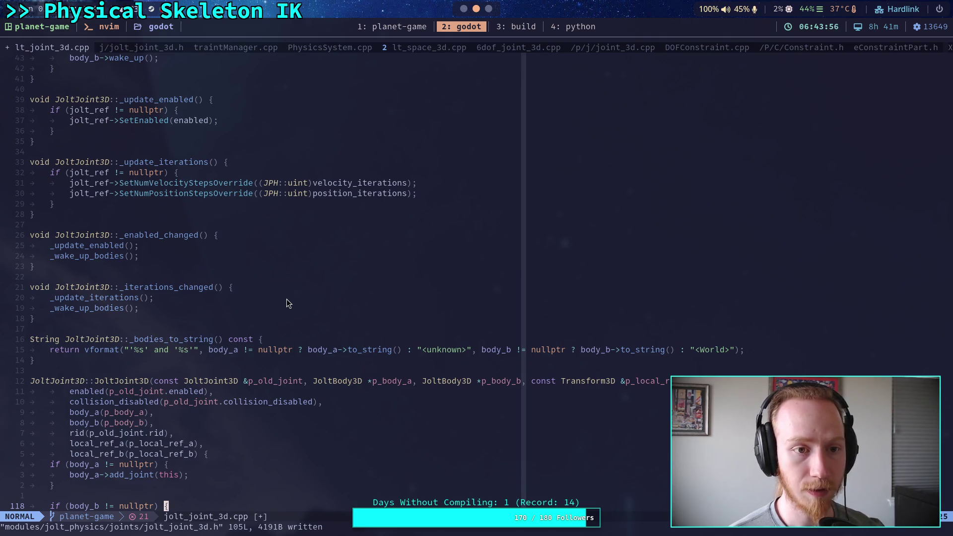
scroll(287, 299, "up", 4)
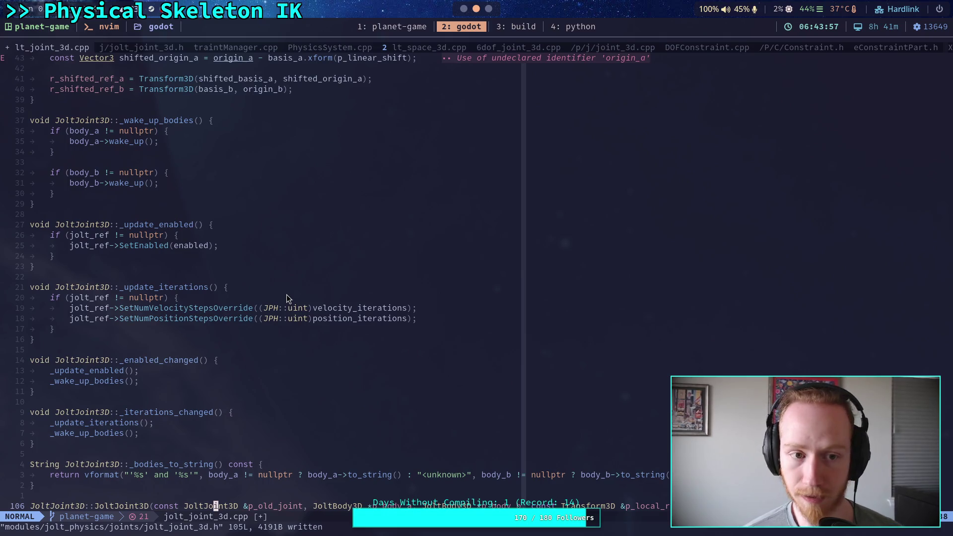
scroll(287, 295, "up", 9)
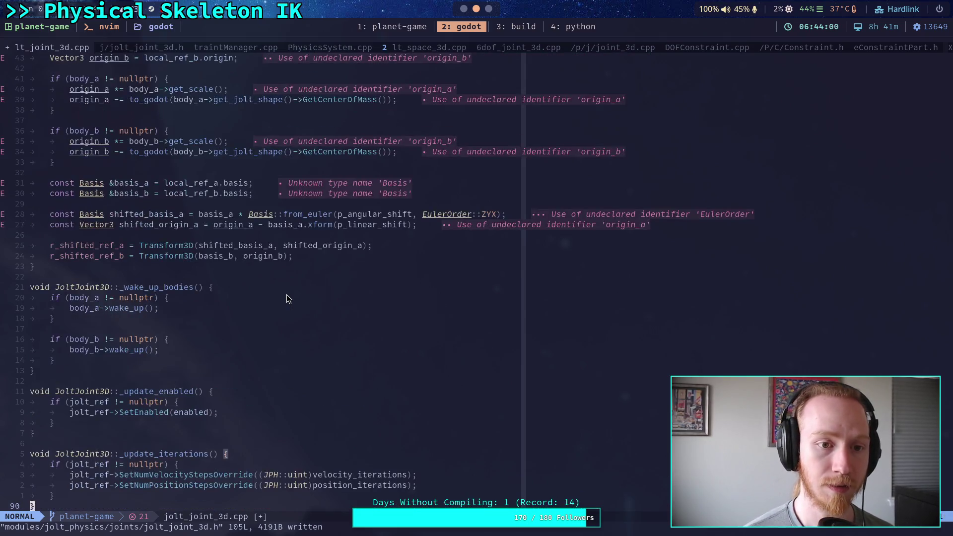
scroll(288, 292, "down", 10)
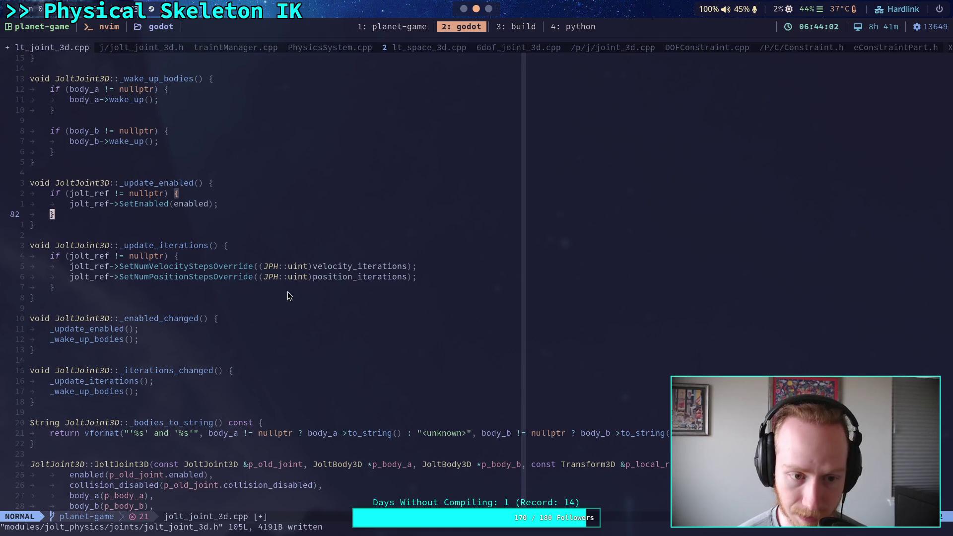
scroll(288, 293, "down", 7)
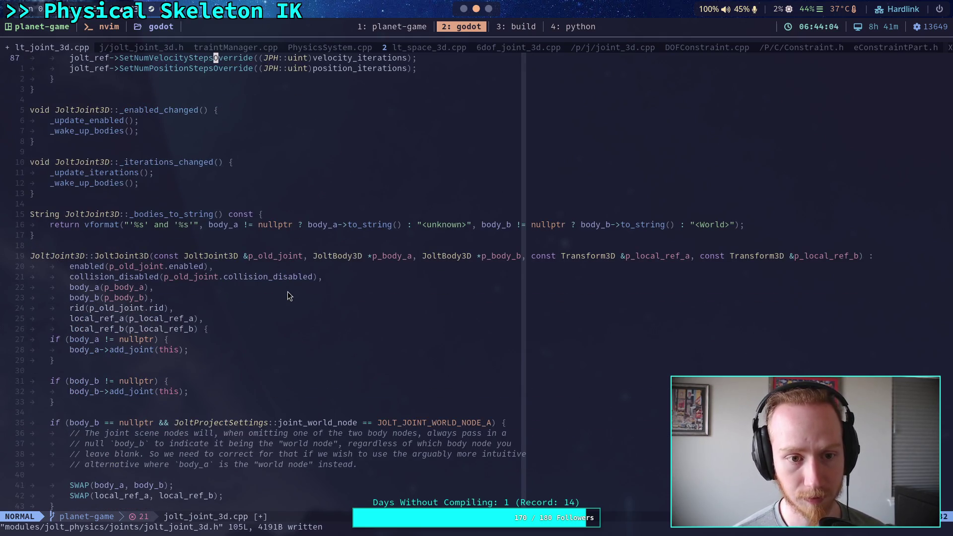
scroll(289, 296, "down", 7)
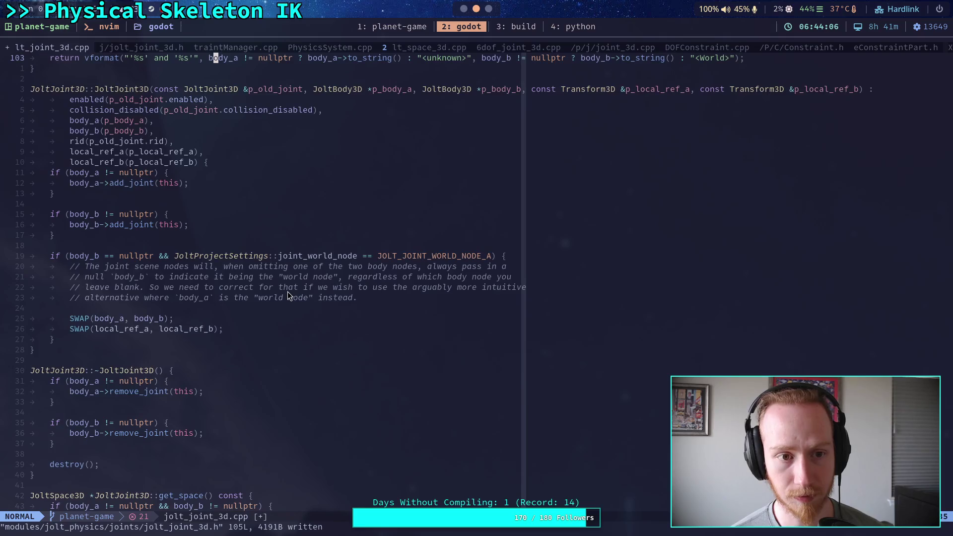
scroll(289, 296, "down", 15)
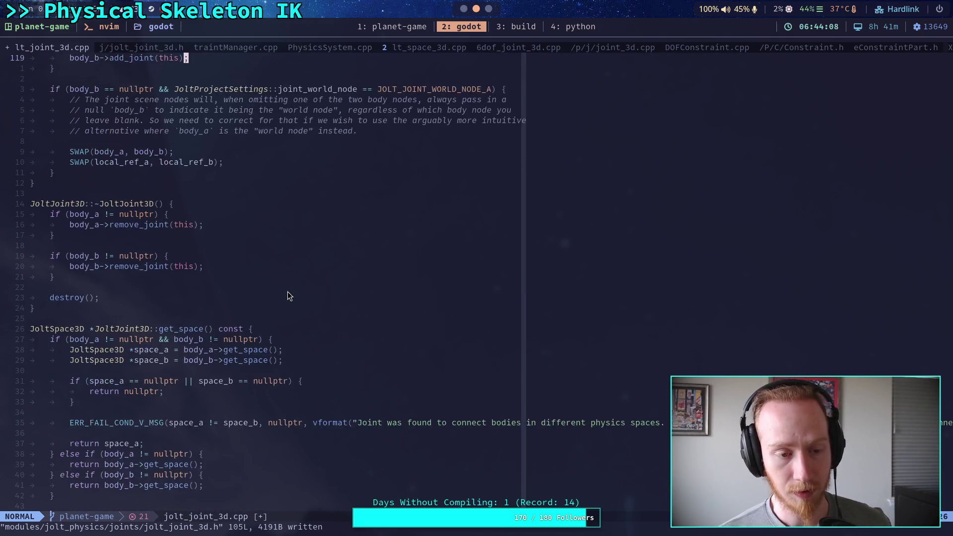
scroll(289, 293, "down", 7)
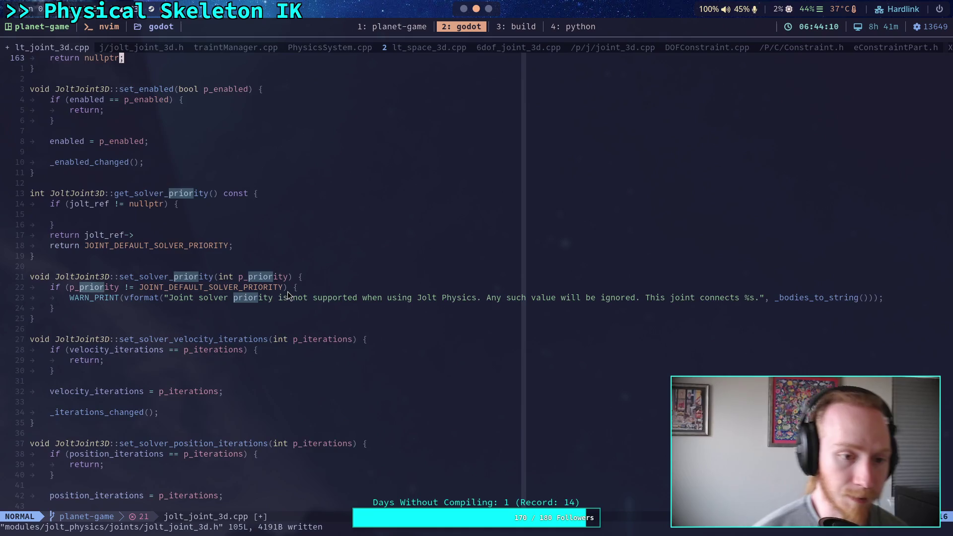
scroll(278, 272, "up", 3)
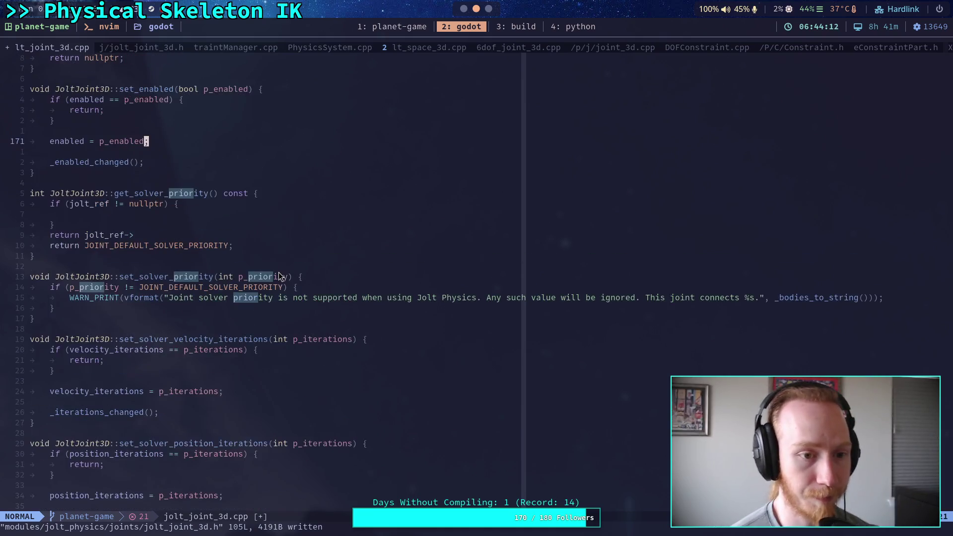
left_click(287, 235)
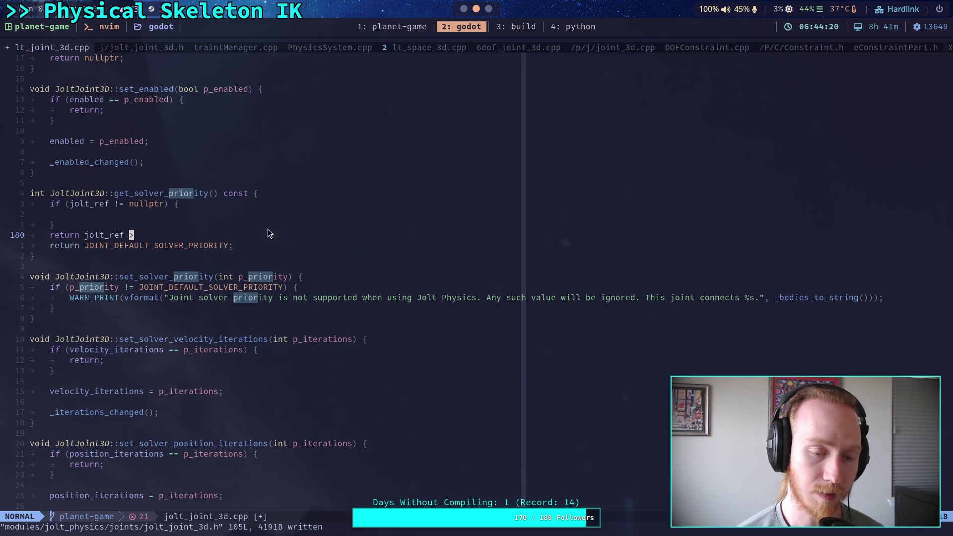
Review the constructor's body_a setup, then jump back to Jolt's ConstraintManager.cpp.
scroll(278, 258, "up", 9)
scroll(285, 283, "up", 3)
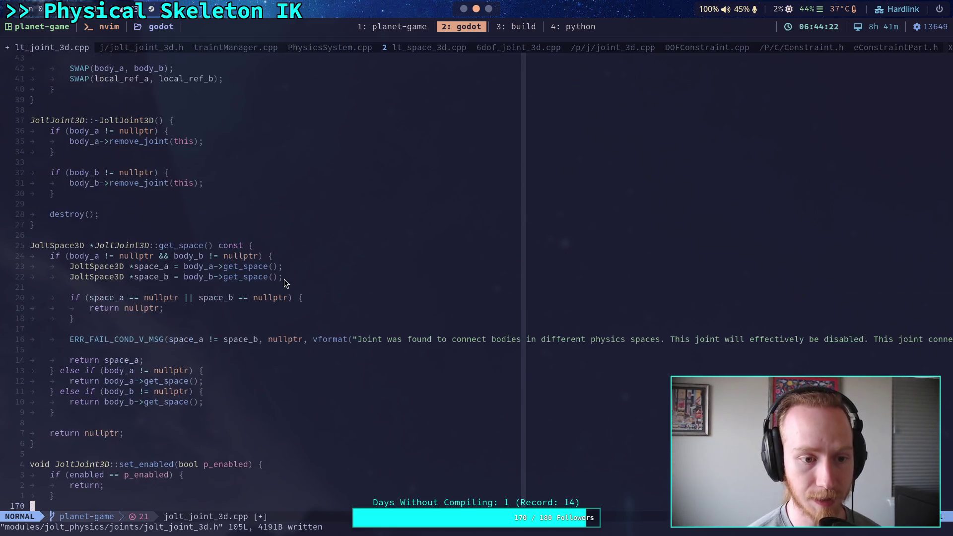
scroll(288, 268, "up", 8)
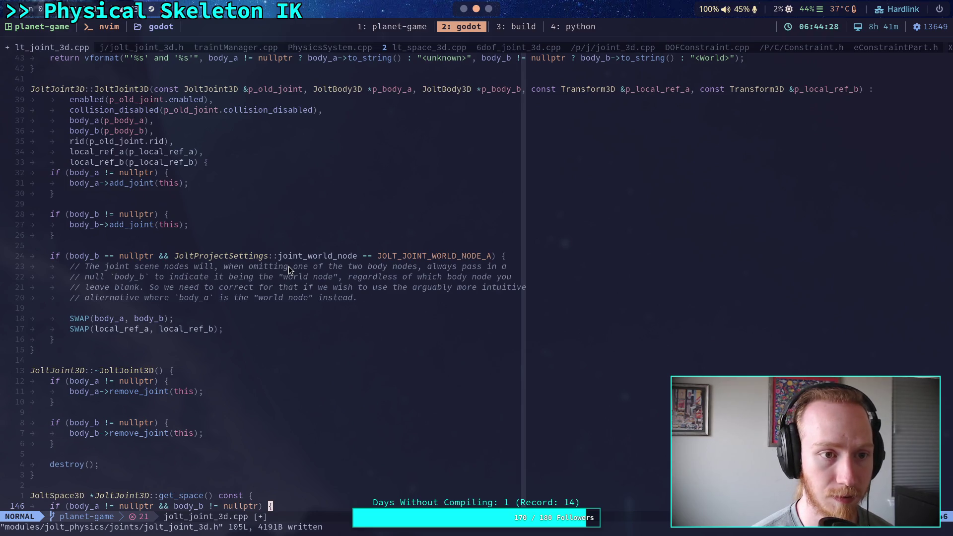
scroll(289, 269, "down", 3)
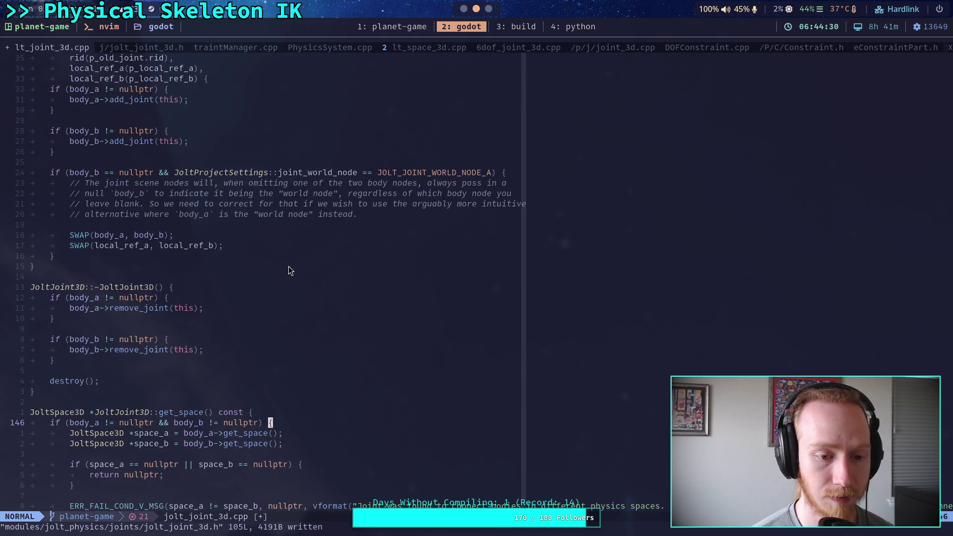
scroll(290, 271, "down", 4)
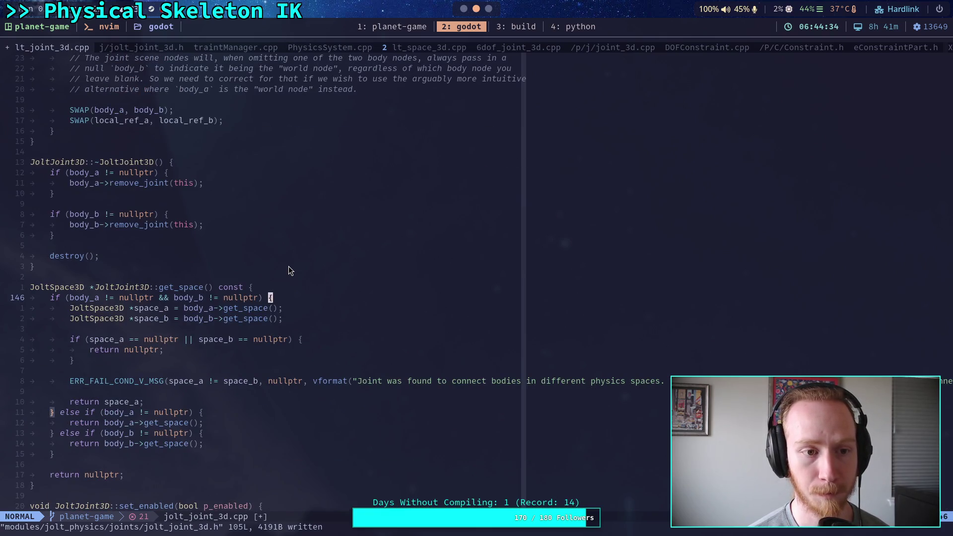
scroll(290, 270, "down", 7)
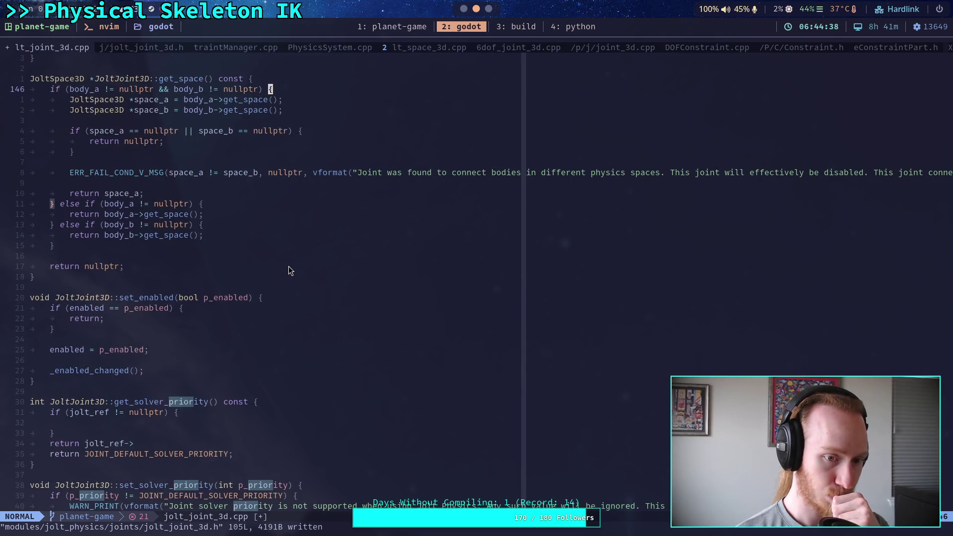
scroll(288, 266, "up", 16)
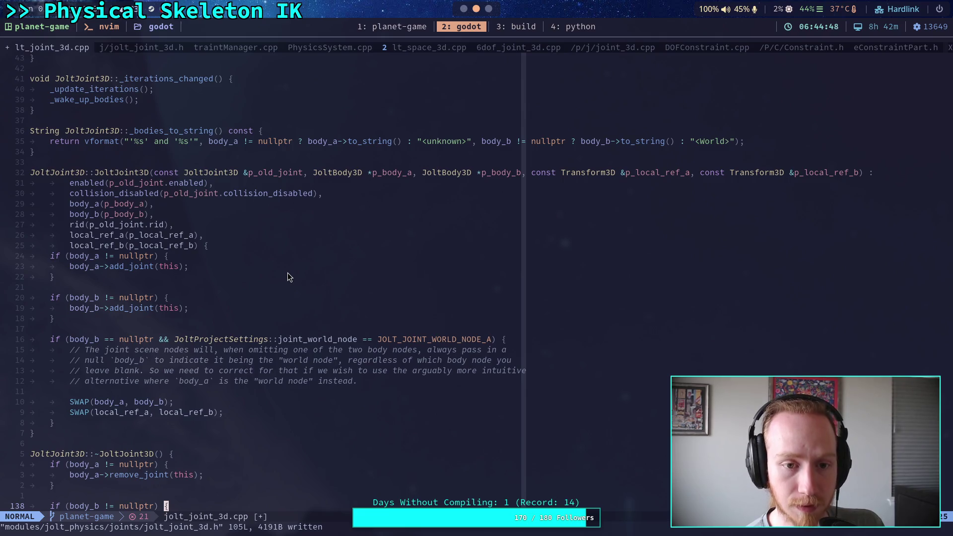
left_click(288, 277)
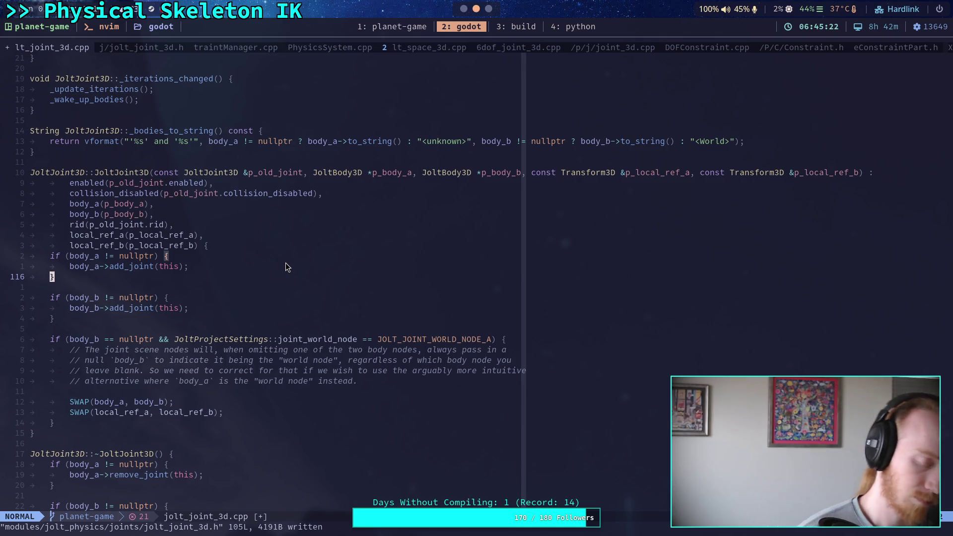
scroll(285, 264, "down", 8)
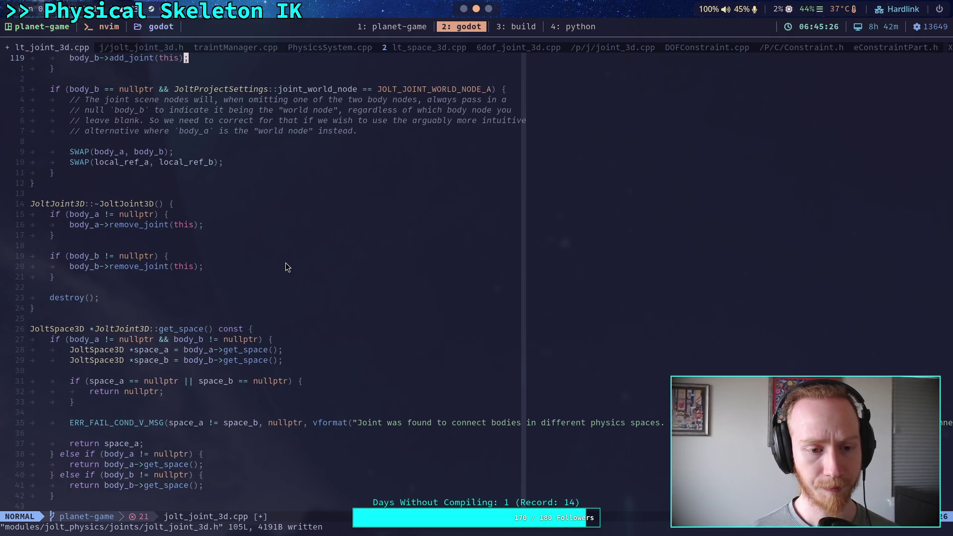
scroll(285, 263, "down", 3)
key("ctrl+o")
Open jolt_body_3d.h through the project file finder.
key("6")
key("k")
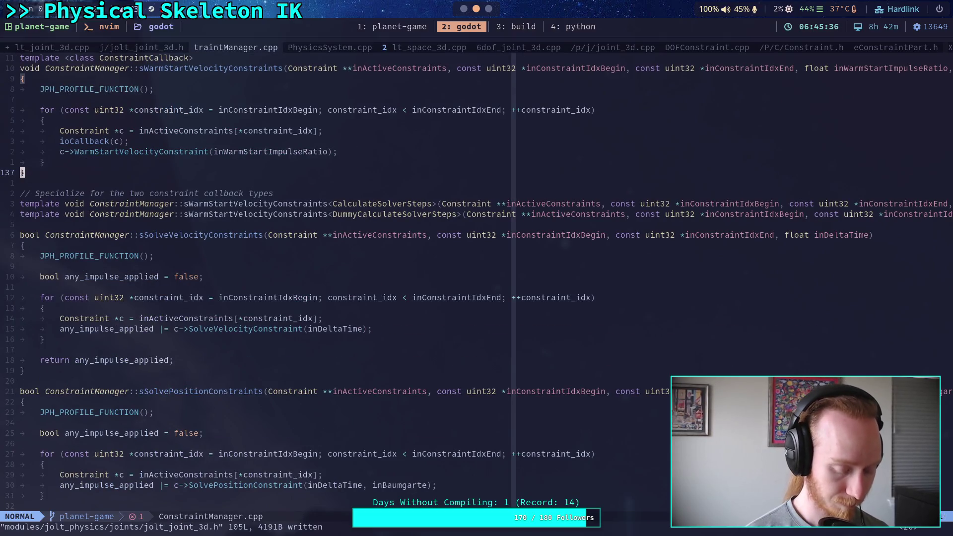
key("ctrl+p")
type("jolt_body")
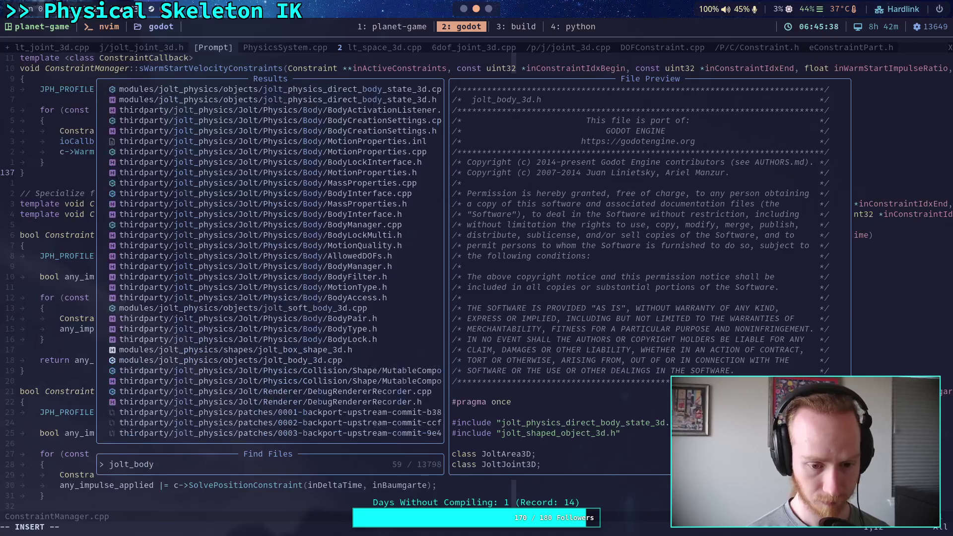
type("_3d")
key("Return")
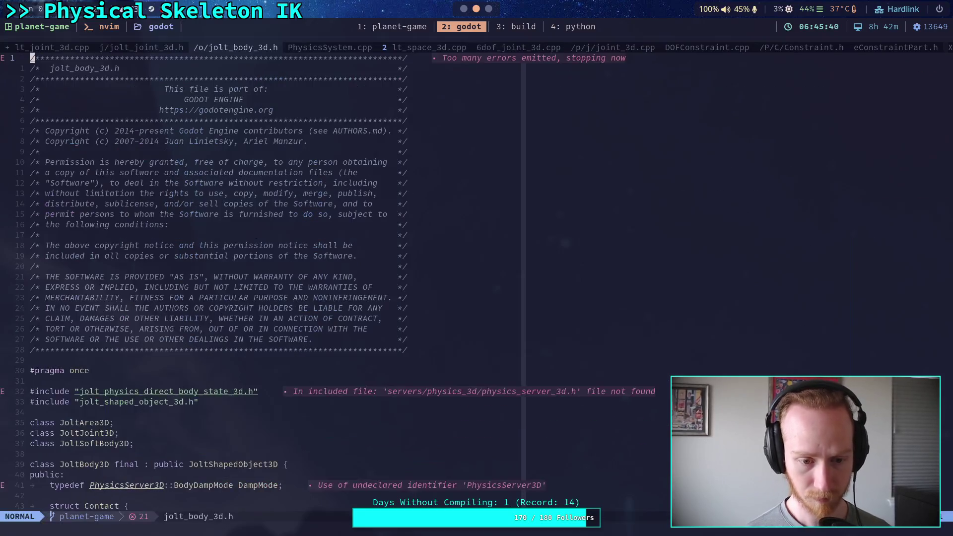
Read JoltBody3D's declarations from the private members down through the joint and area members.
scroll(275, 222, "down", 7)
scroll(279, 232, "down", 9)
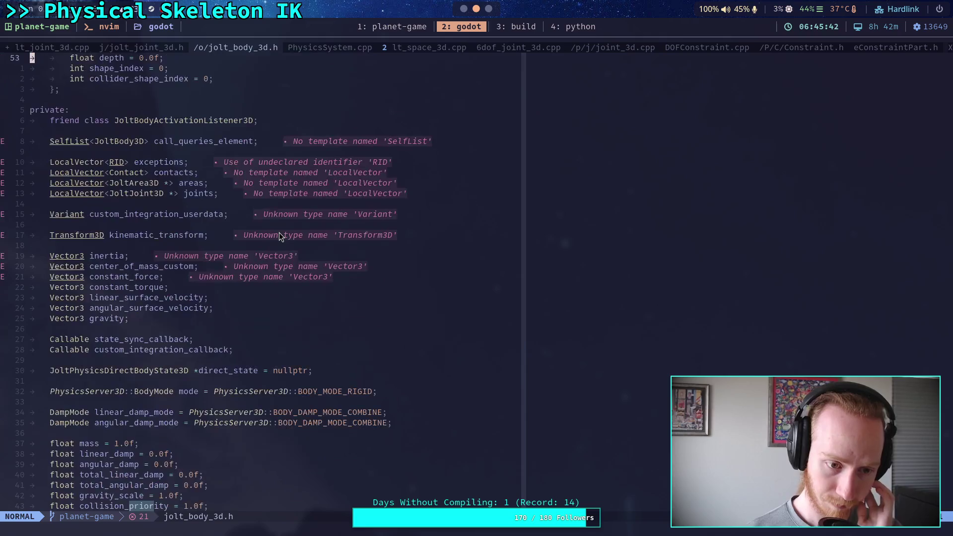
scroll(279, 232, "down", 8)
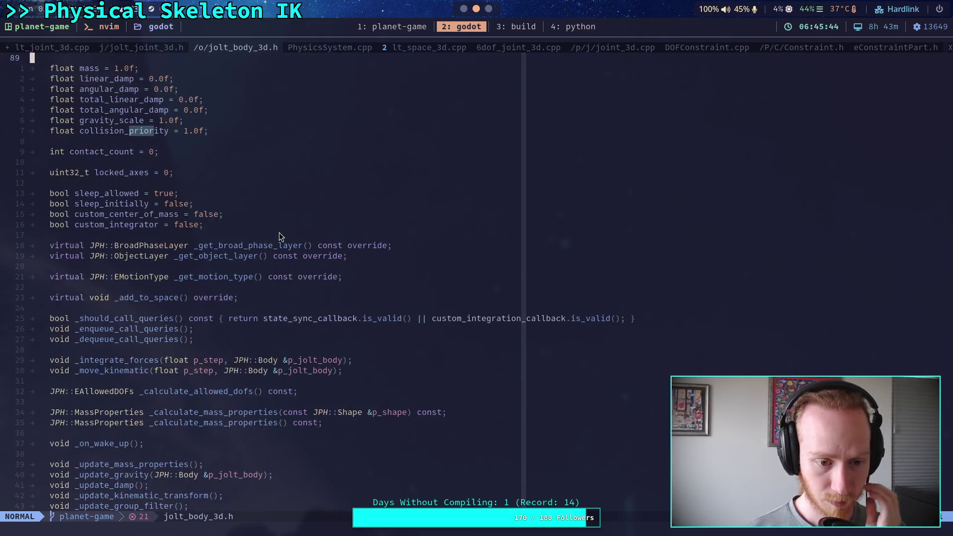
scroll(279, 237, "down", 3)
scroll(279, 236, "down", 15)
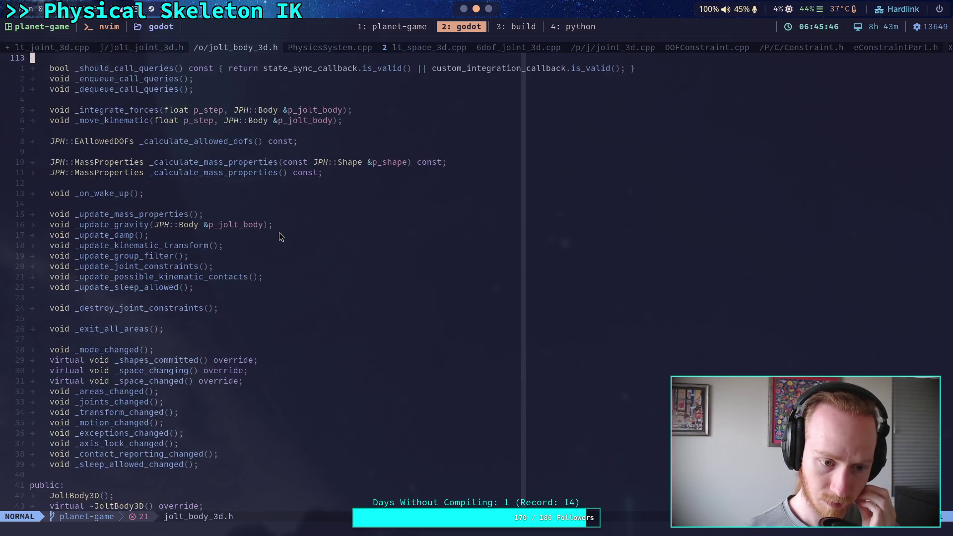
scroll(280, 236, "down", 4)
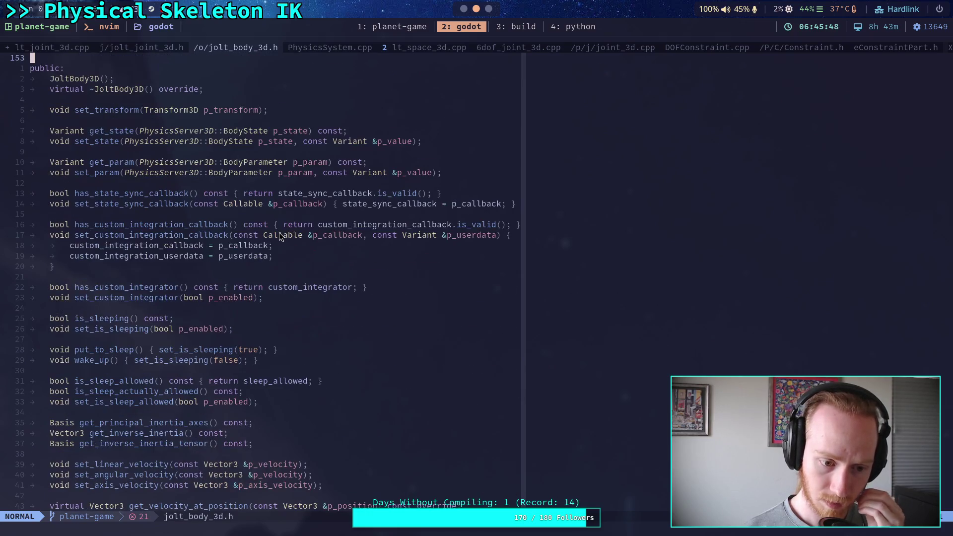
scroll(279, 236, "down", 3)
scroll(279, 236, "down", 3)
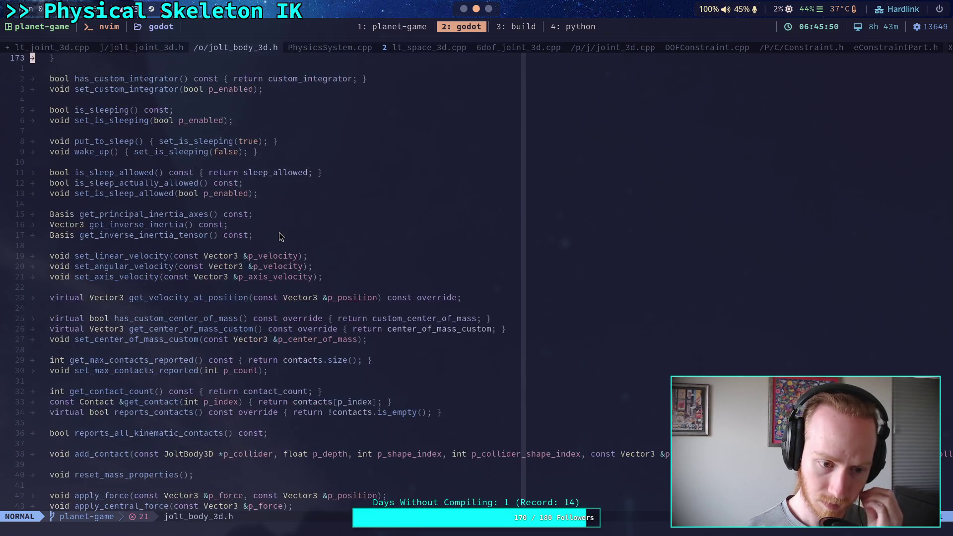
scroll(279, 237, "down", 4)
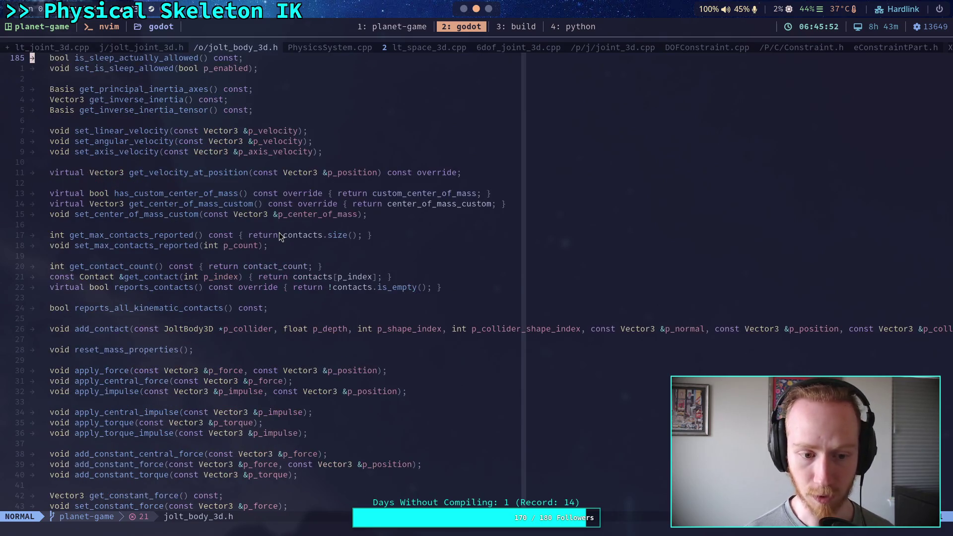
scroll(279, 236, "down", 1)
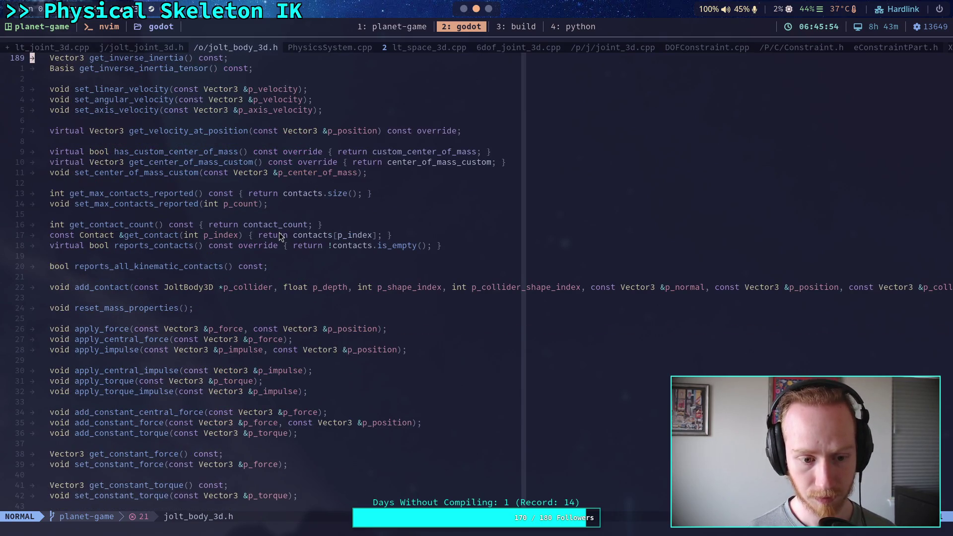
scroll(279, 232, "down", 6)
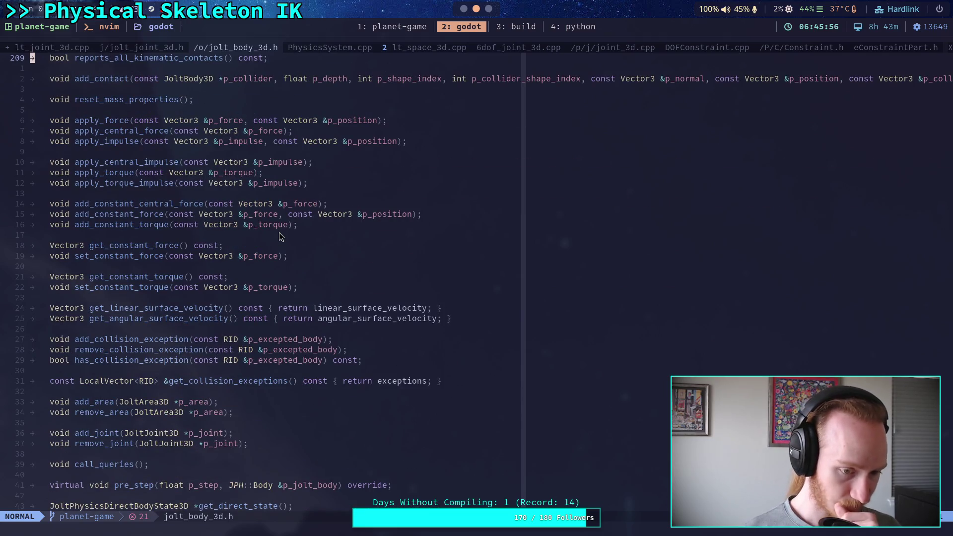
scroll(279, 233, "down", 3)
left_click(279, 234)
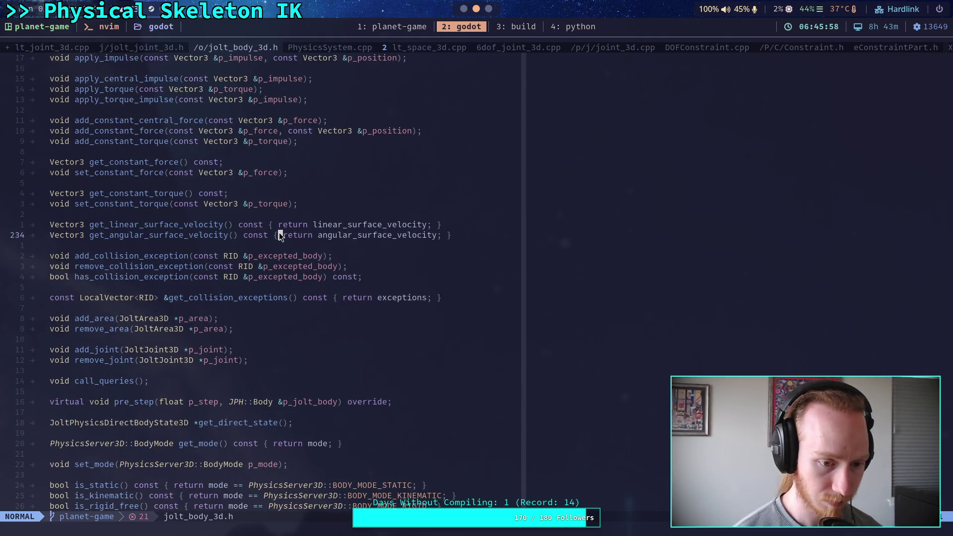
key("space")
Open jolt_body_3d.cpp and find the add_joint and _joints_changed definitions.
key("f")
key("f")
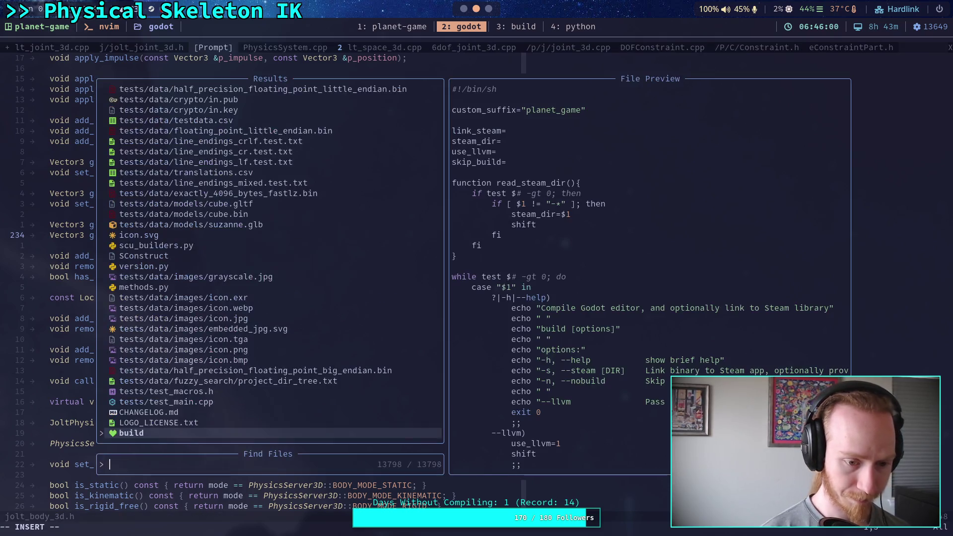
type("jolt_body")
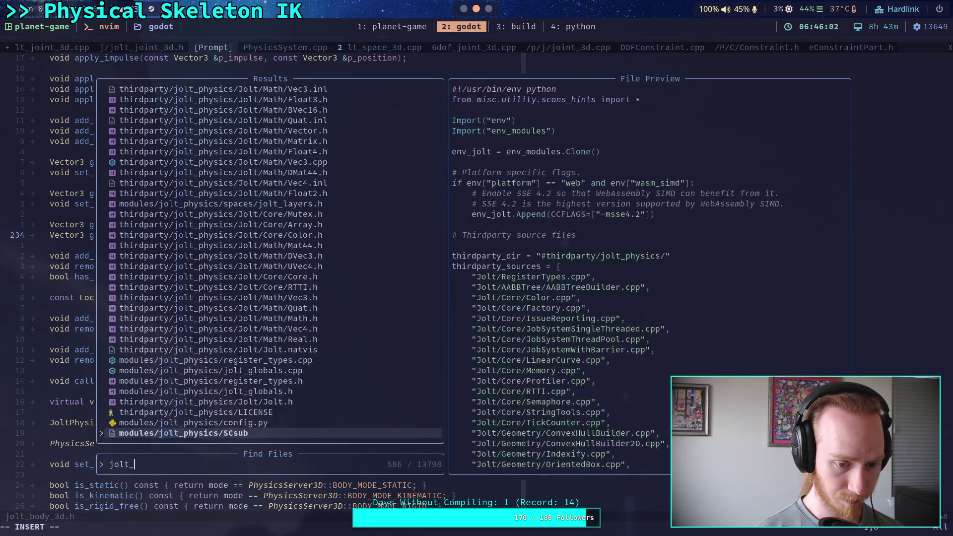
key("Return")
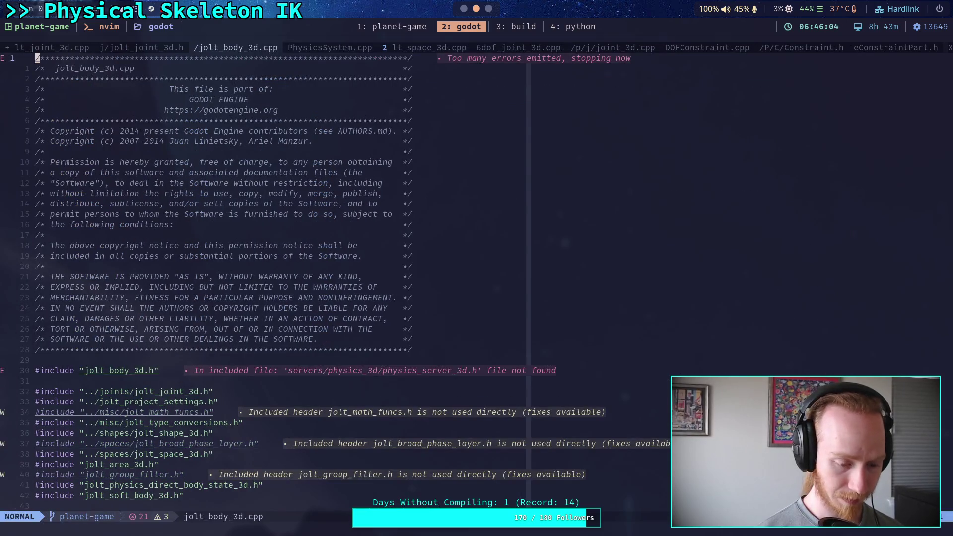
type("/add_joint")
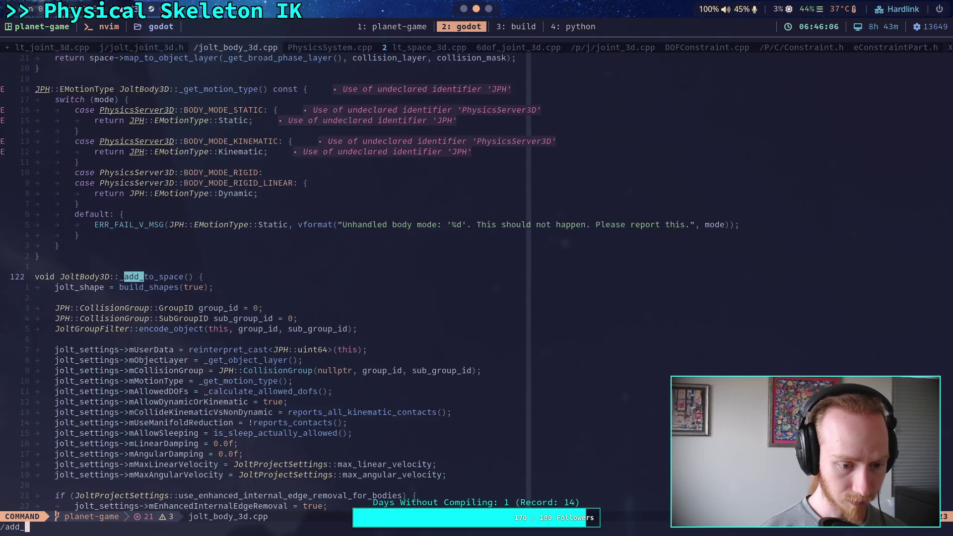
key("Return")
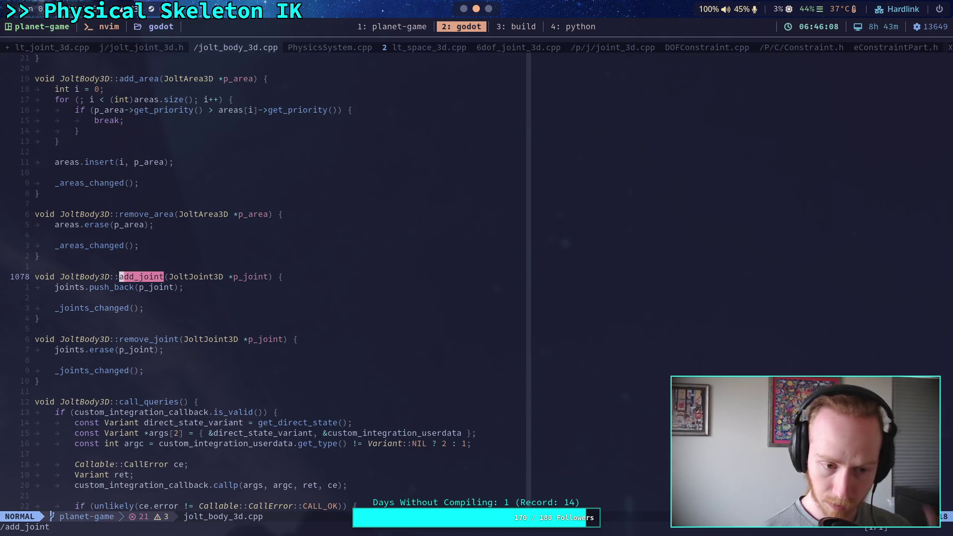
type("/-j")
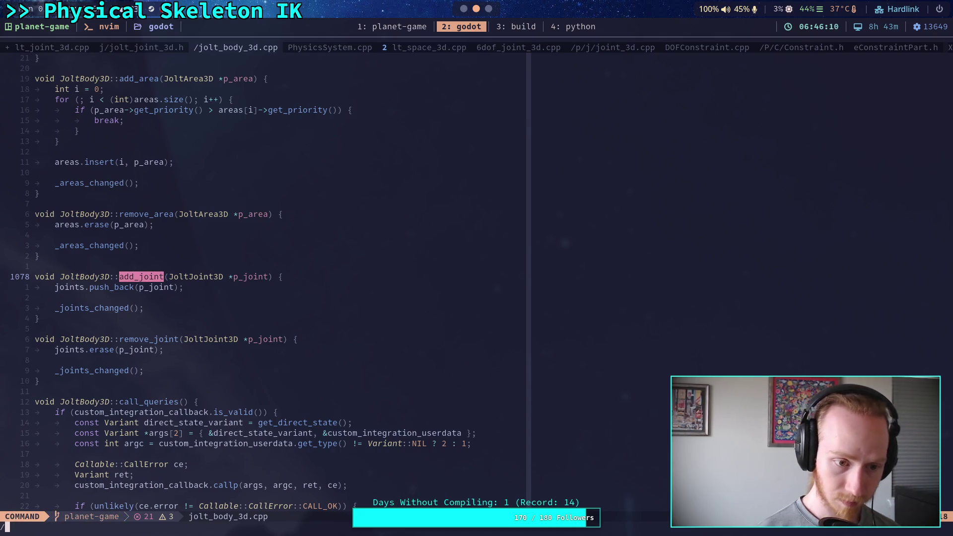
type("oints_ch")
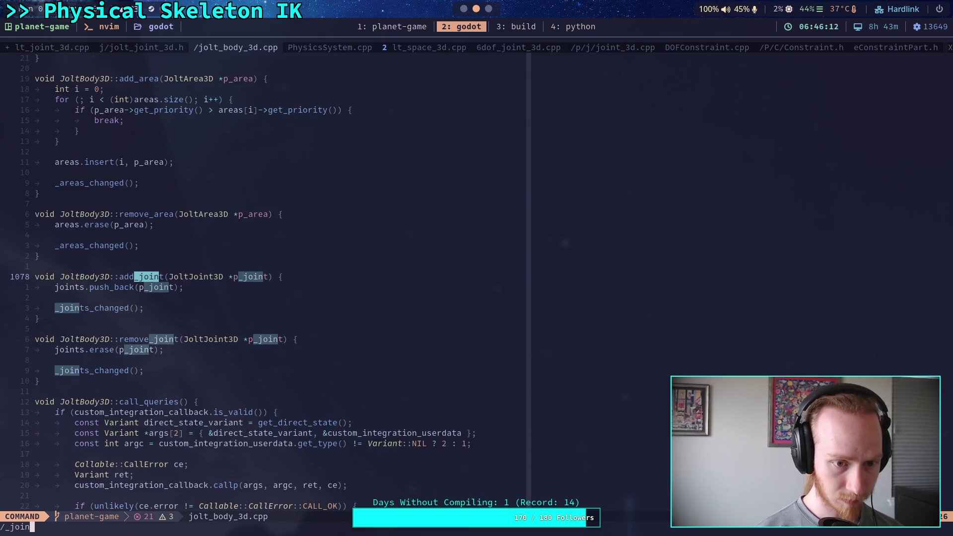
type("anged")
key("Return")
key("n")
key("n")
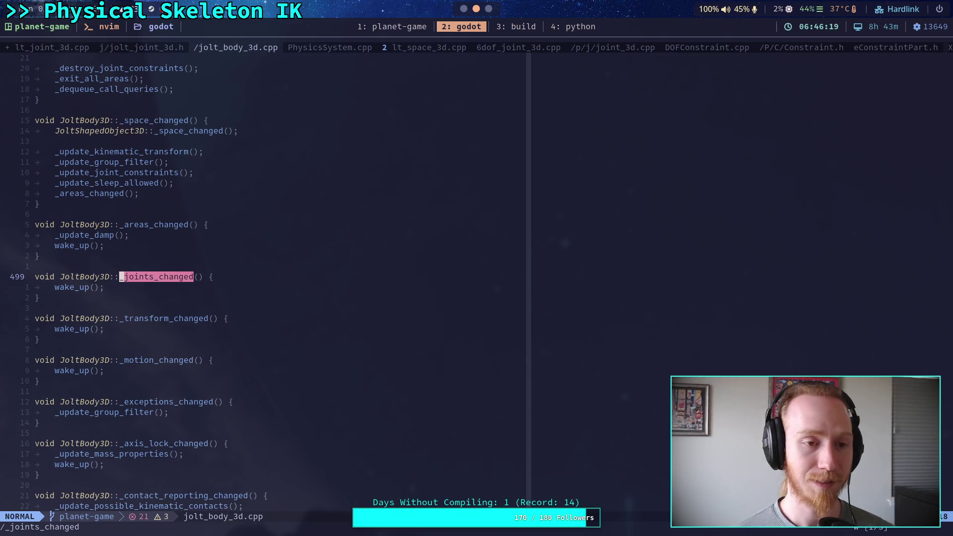
Search jolt_body_3d.cpp for 'joints' and step through the joint add, remove and constraint loops.
left_click(141, 45)
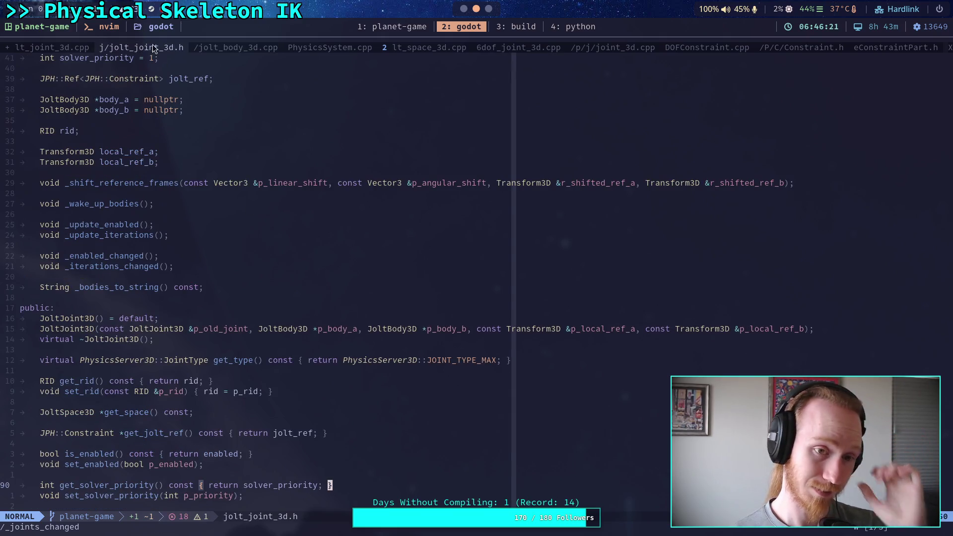
left_click(205, 45)
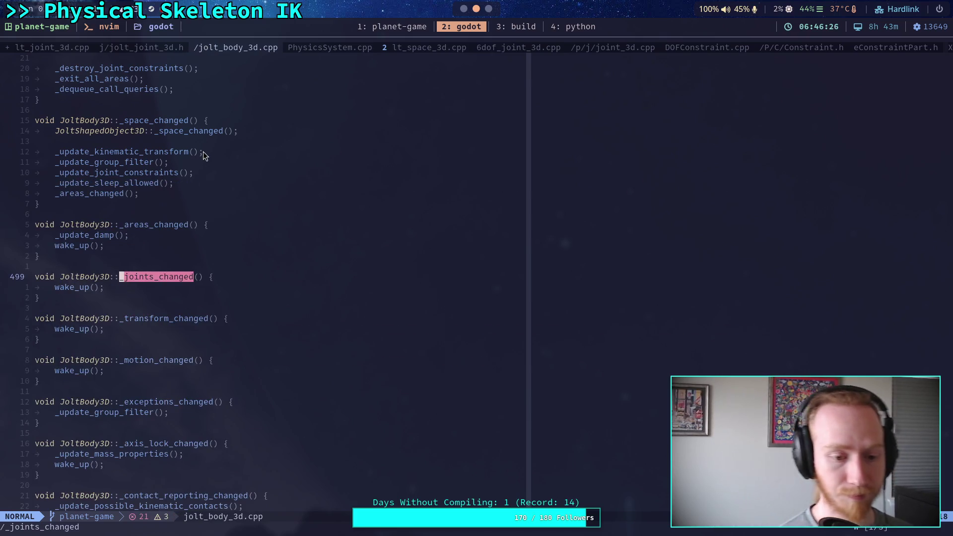
key("slash")
type("joints")
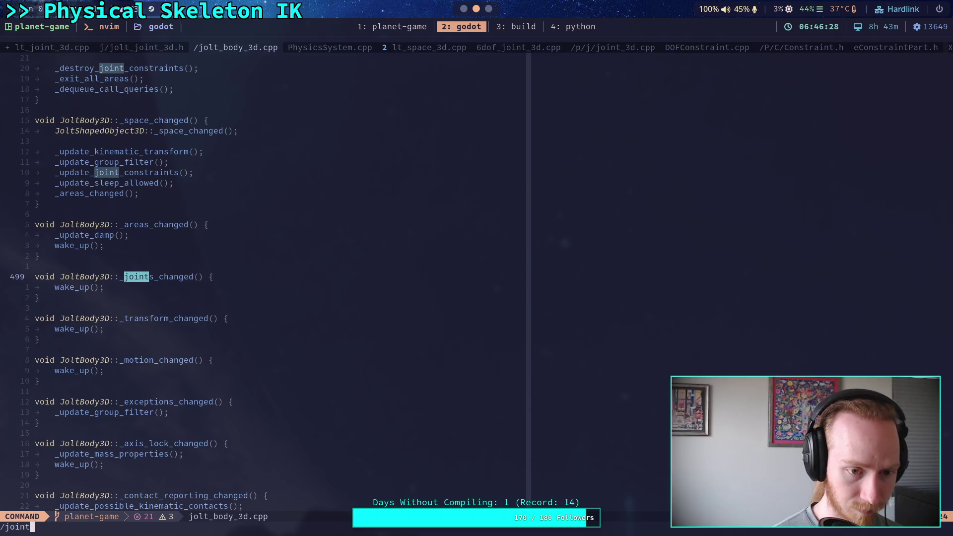
key("Return")
key("n")
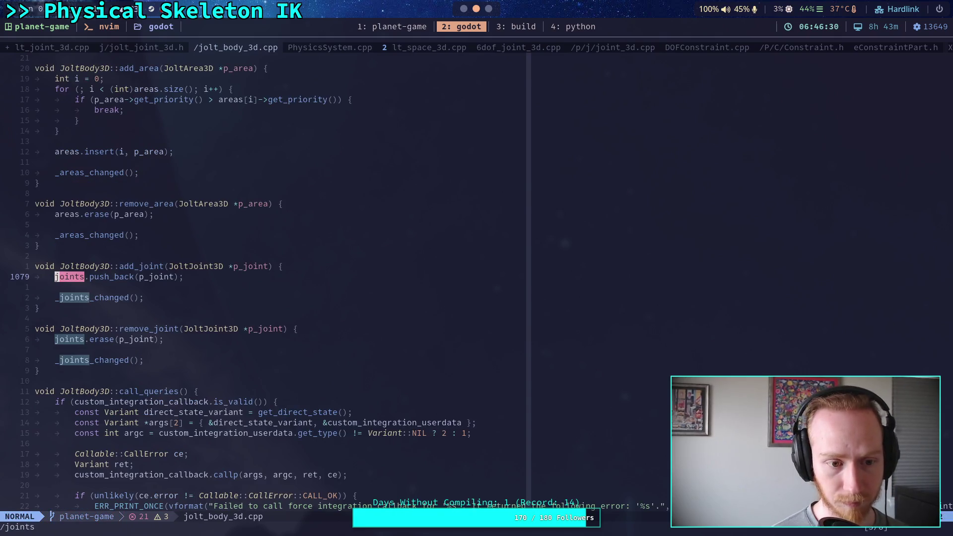
key("n")
key("slash")
type("joints")
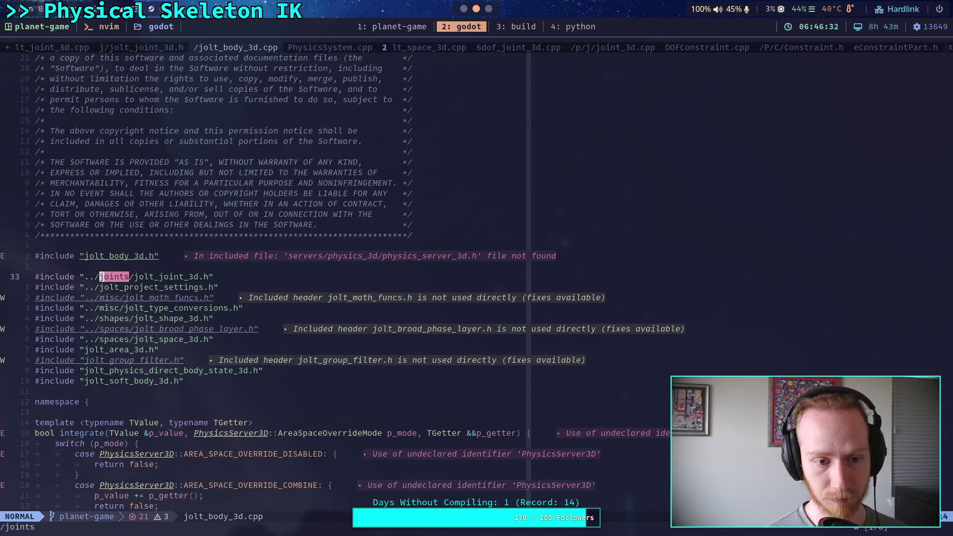
key("Return")
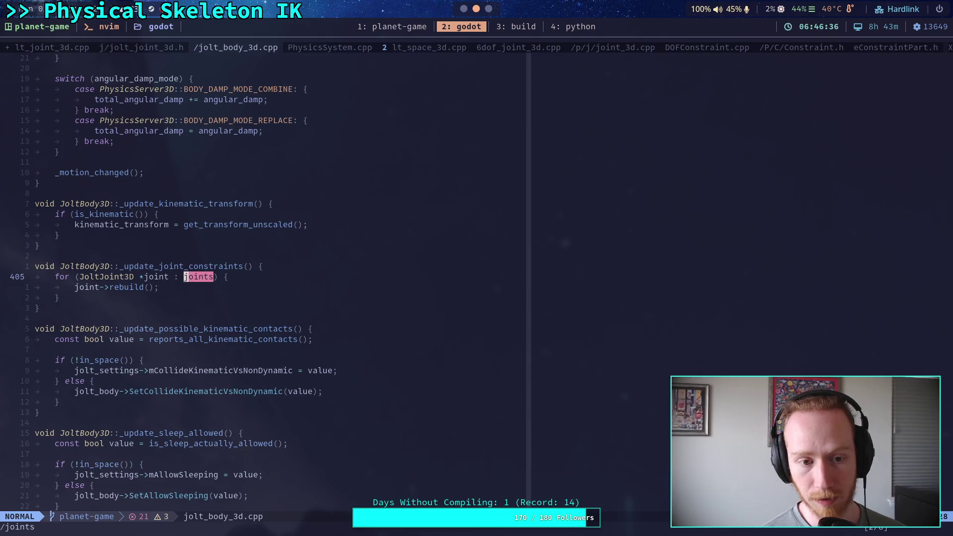
key("n")
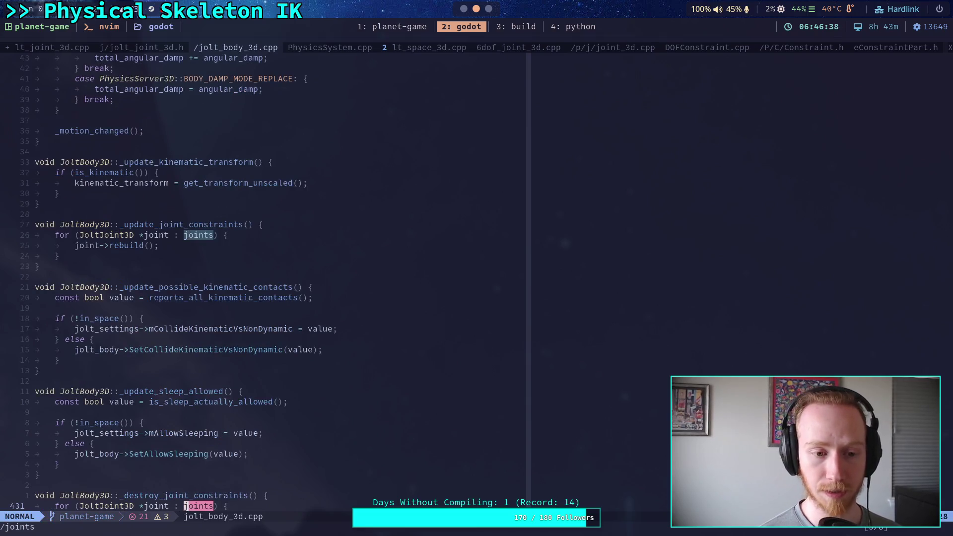
Go to the end of _destroy_joint_constraints, then switch to jolt_joint_3d.h.
scroll(212, 205, "down", 8)
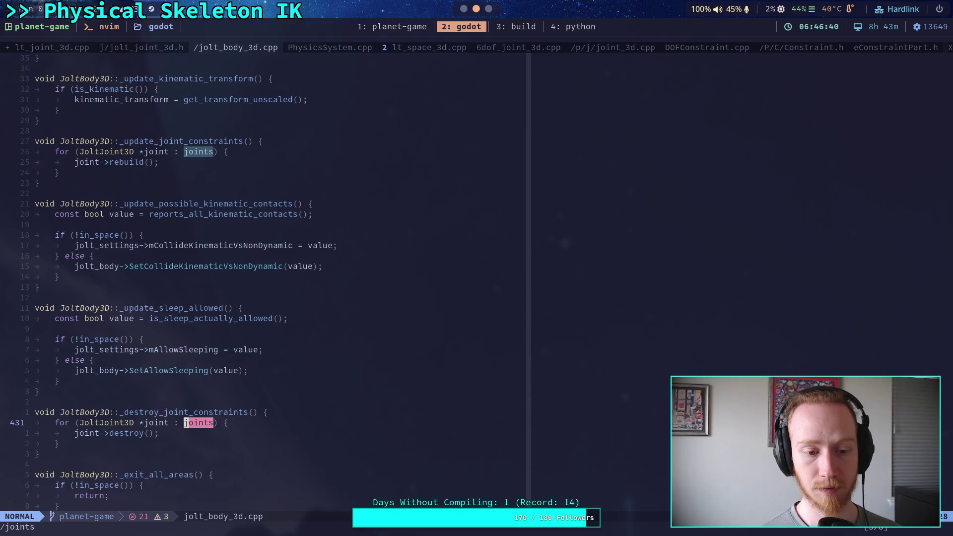
left_click(210, 287)
scroll(210, 292, "down", 4)
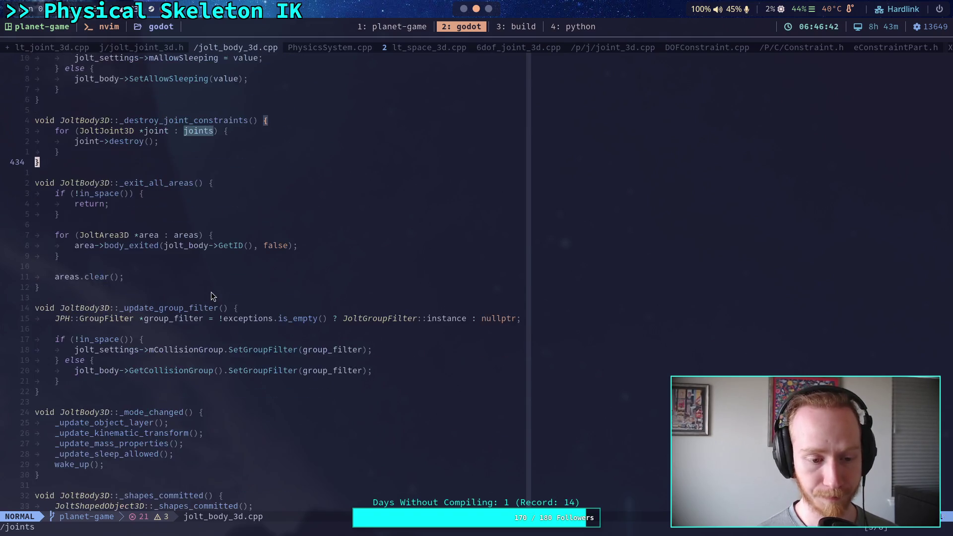
left_click(139, 47)
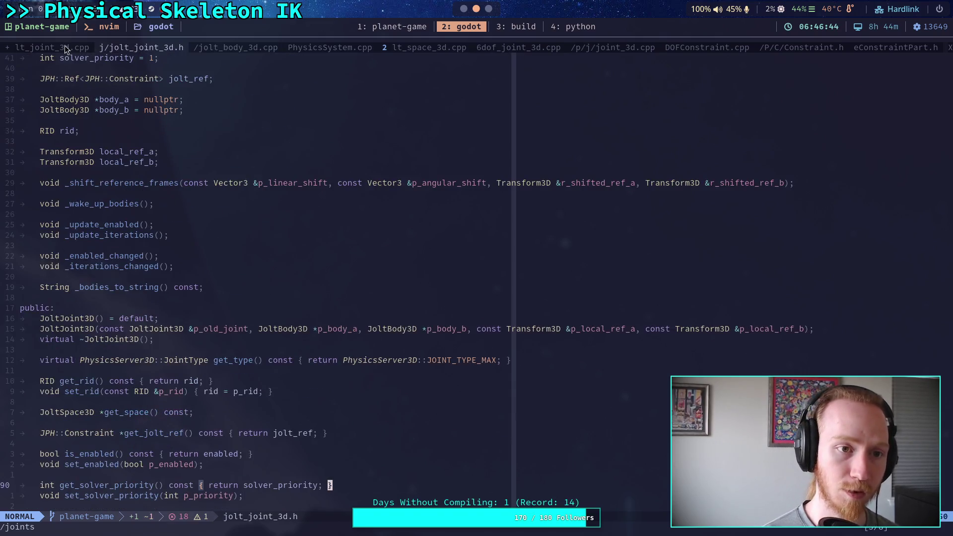
Glance at jolt_joint_3d.cpp and the header, then show jolt_body_3d.cpp at _destroy_joint_constraints.
left_click(55, 47)
scroll(210, 287, "down", 4)
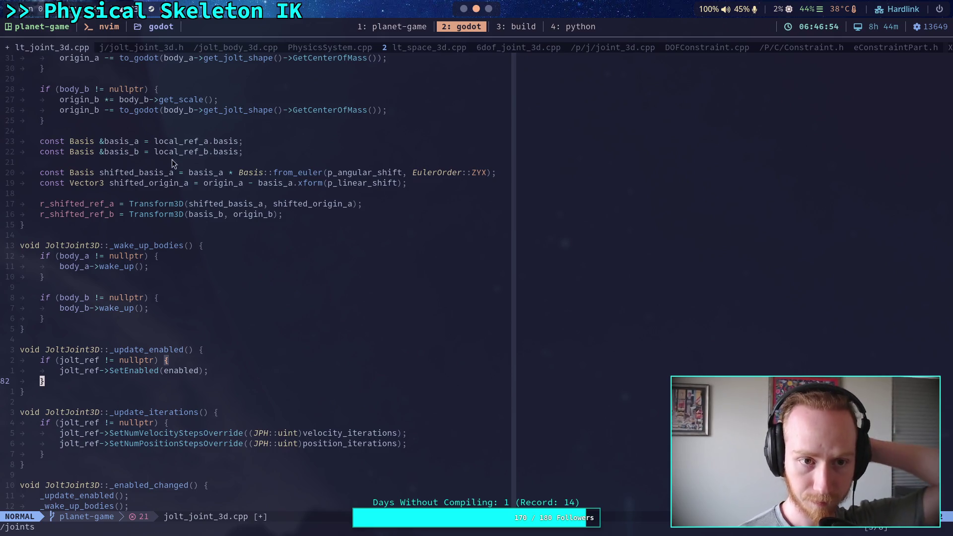
key("alt+o")
scroll(222, 233, "down", 4)
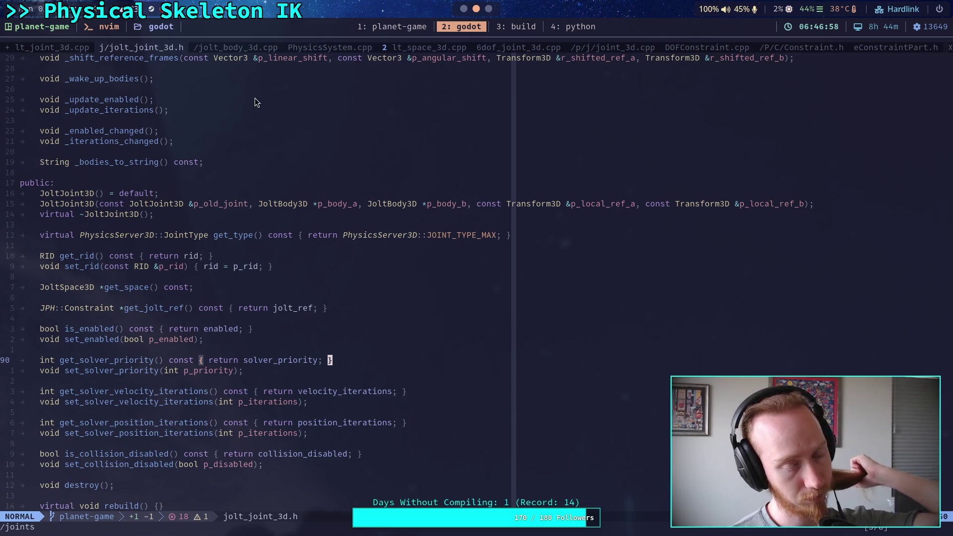
left_click(238, 50)
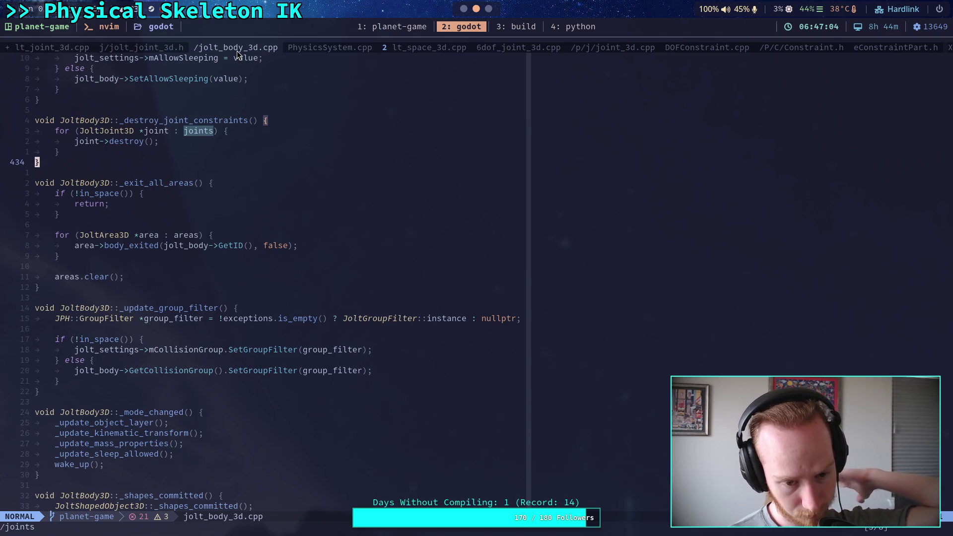
Move to jolt_joint_3d.cpp's get_solver_priority and place the cursor on its unfinished return line.
left_click(141, 48)
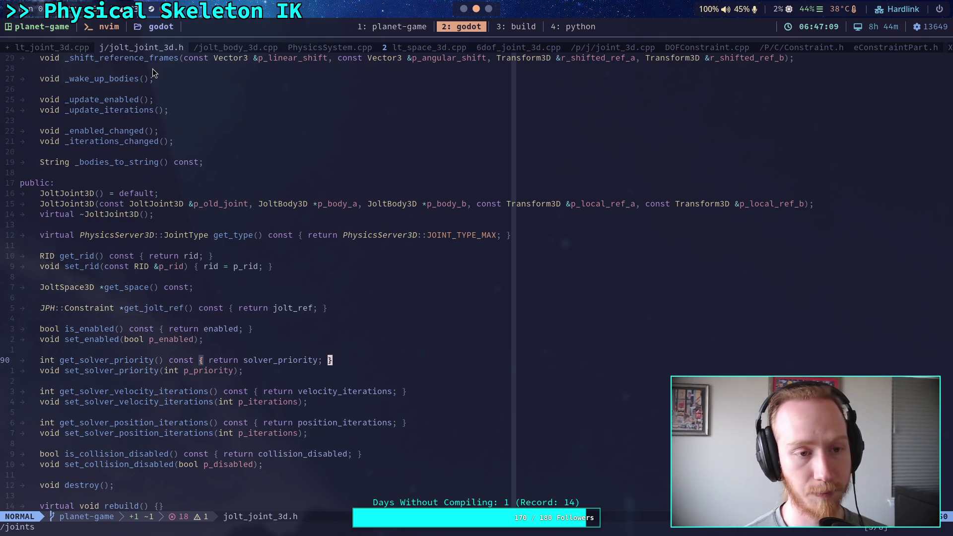
left_click(48, 49)
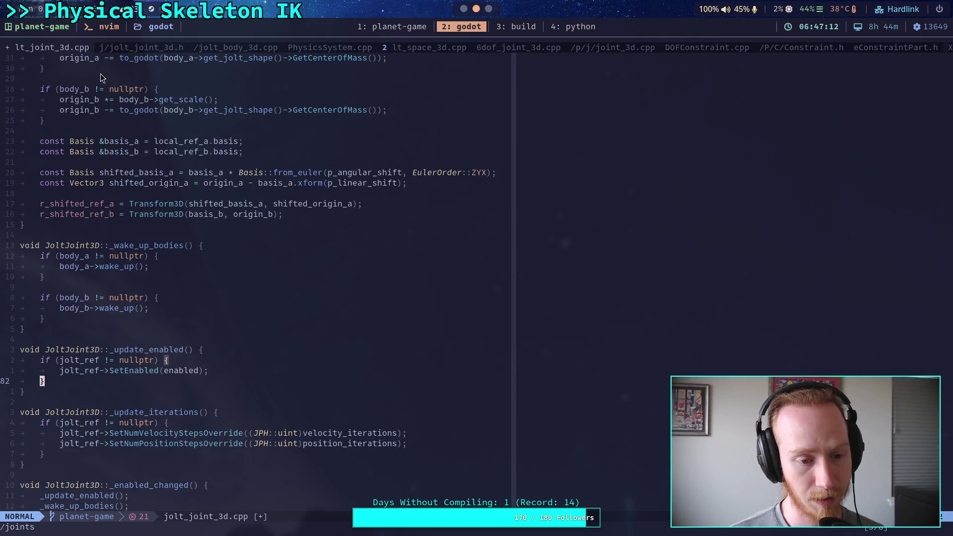
scroll(239, 174, "down", 7)
scroll(254, 192, "down", 3)
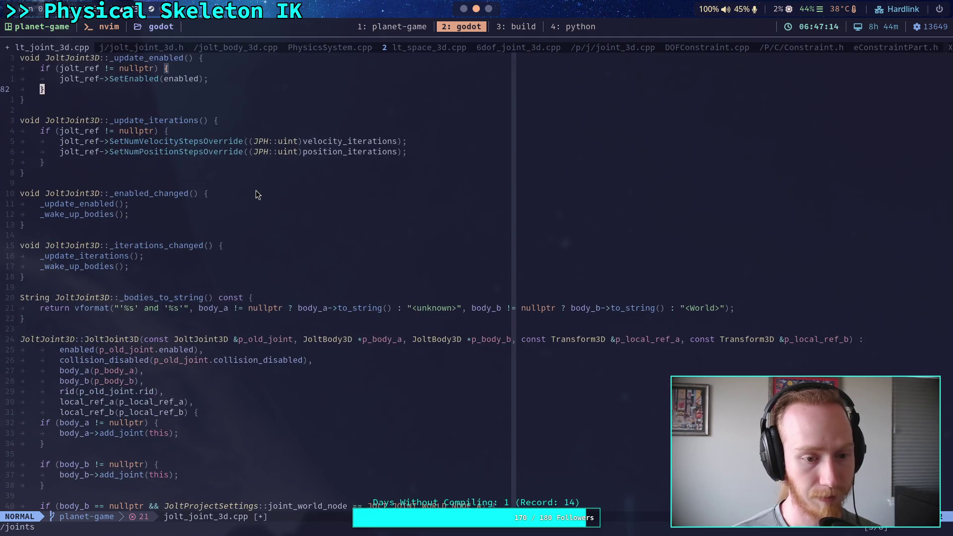
scroll(256, 191, "down", 15)
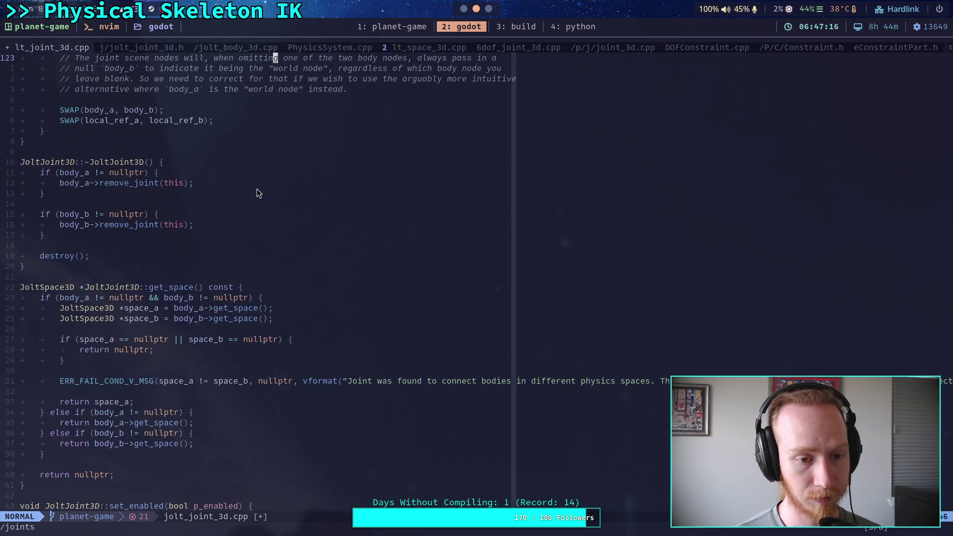
scroll(258, 189, "down", 11)
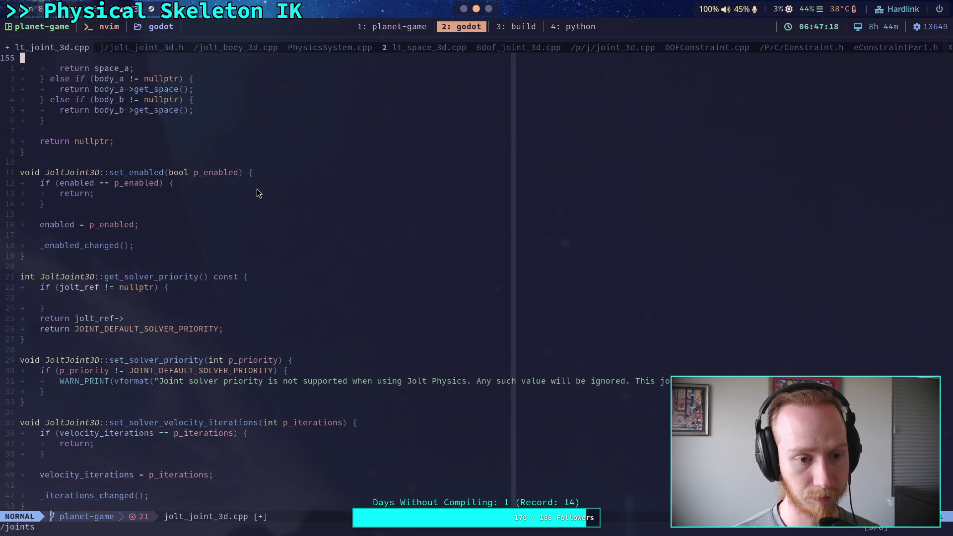
scroll(223, 246, "down", 3)
left_click(251, 235)
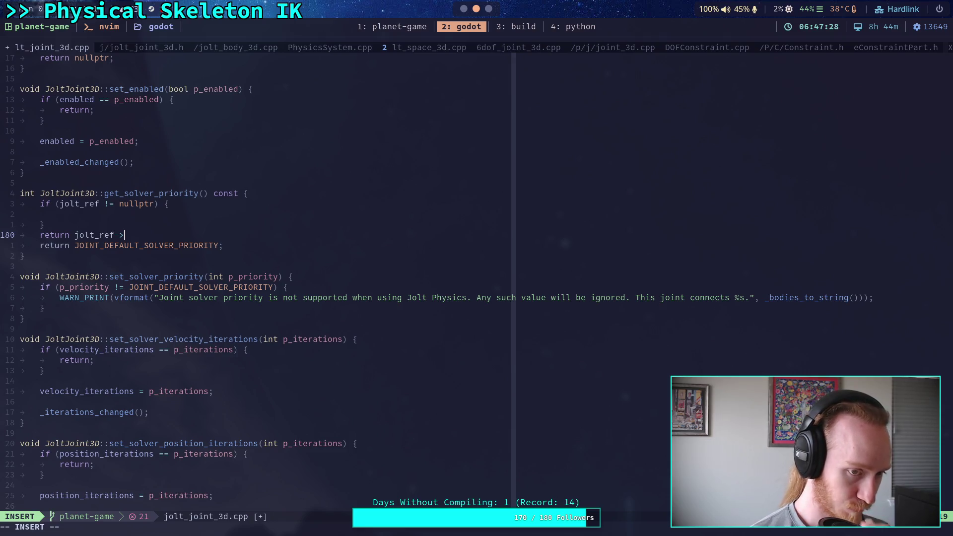
Delete the get_solver_priority definition from jolt_joint_3d.cpp.
key("Escape")
key("k")
key("k")
key("k")
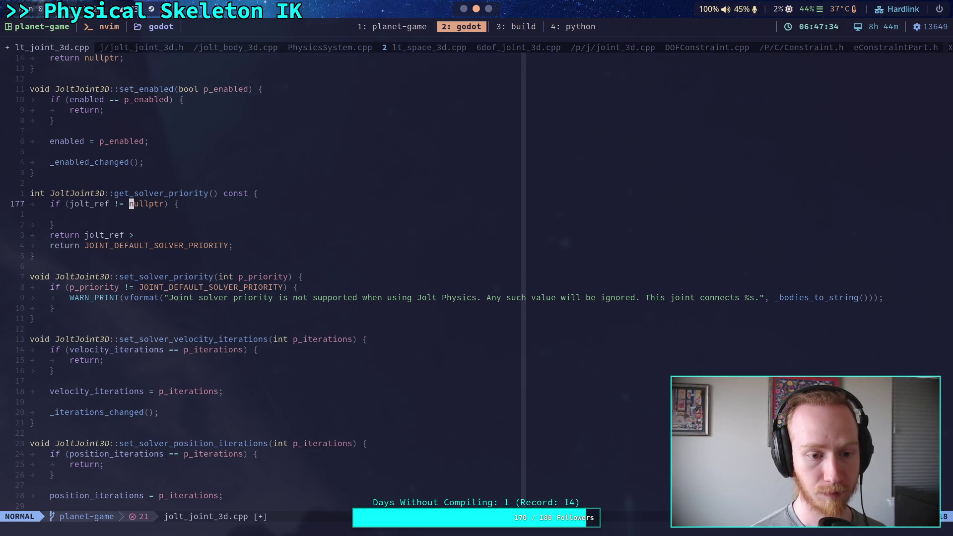
key("O")
key("Escape")
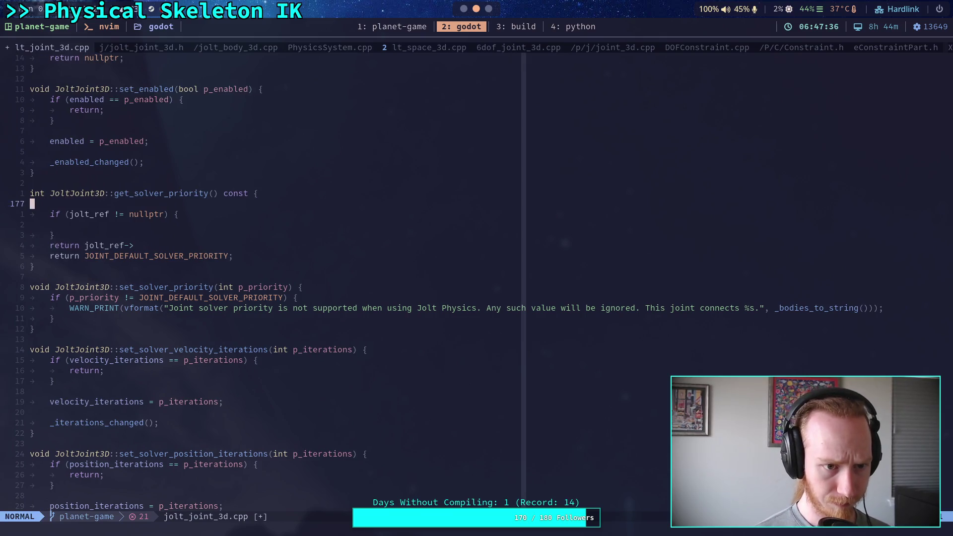
key("k")
key("V")
key("j")
key("j")
key("j")
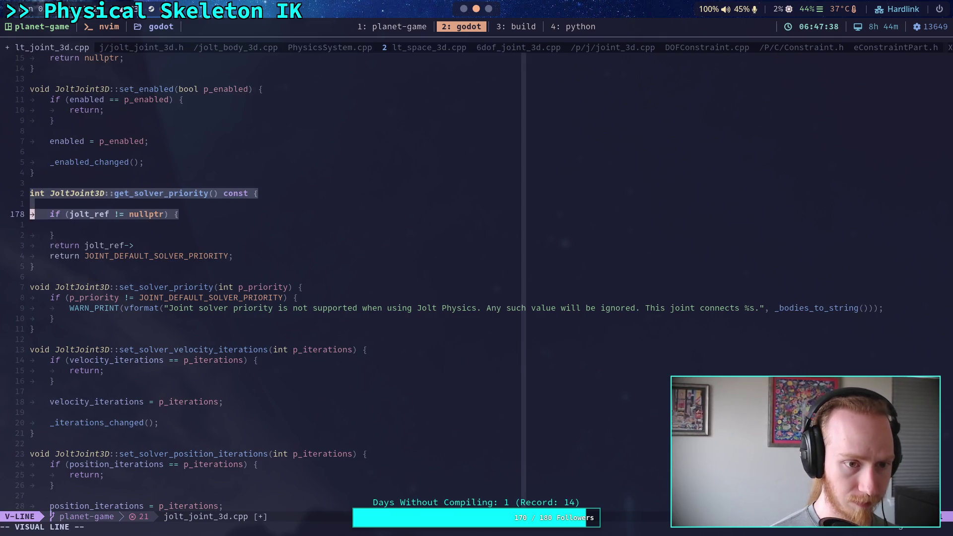
key("j")
key("j")
key("j")
key("d")
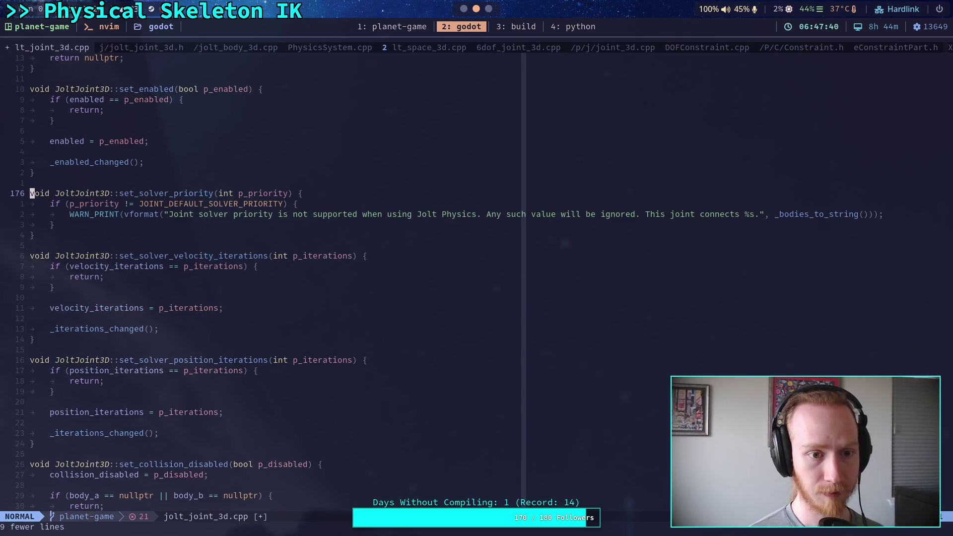
Delete the namespace block defining JOINT_DEFAULT_SOLVER_PRIORITY, then go to set_solver_priority.
scroll(264, 287, "up", 2)
scroll(264, 287, "up", 20)
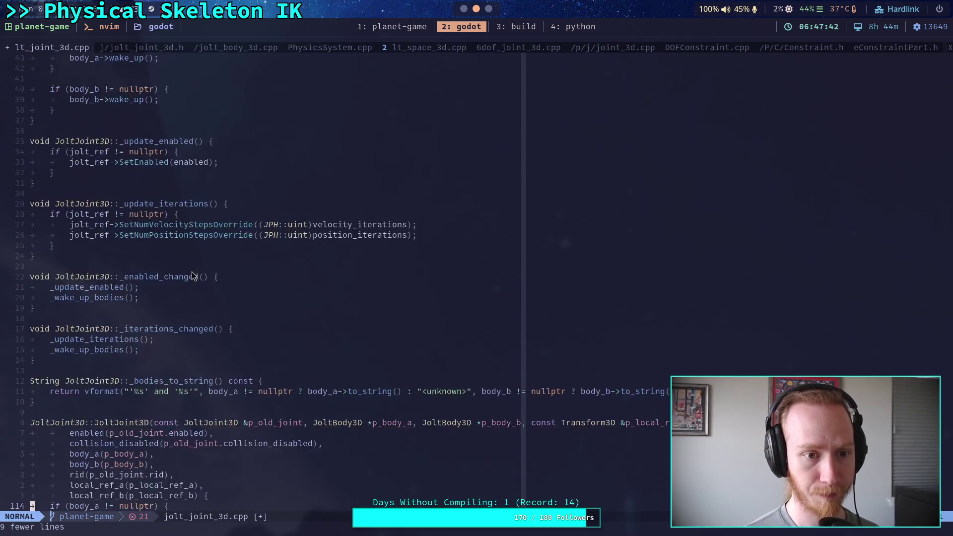
scroll(186, 266, "up", 13)
left_click(208, 371)
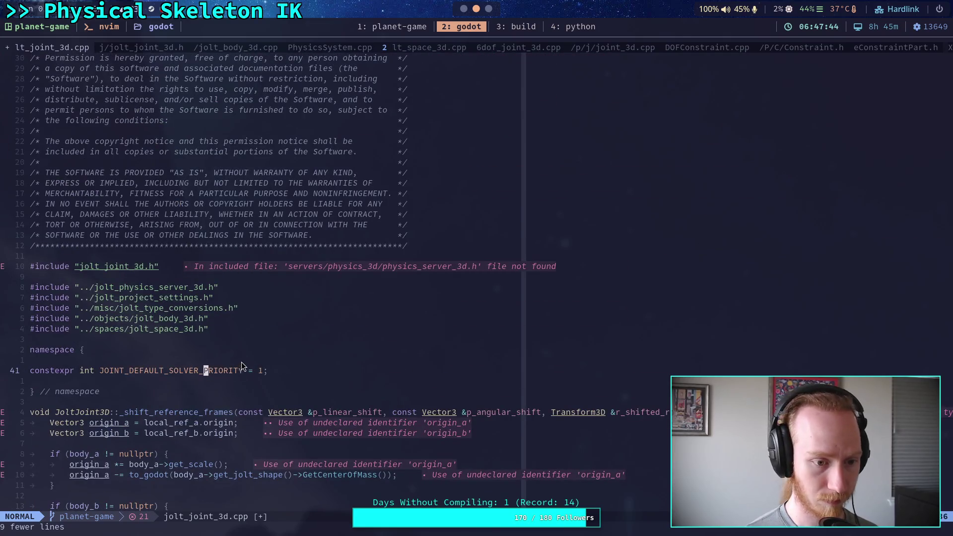
left_click(123, 390)
key("shift+v")
key("k")
key("k")
key("k")
key("k")
key("d")
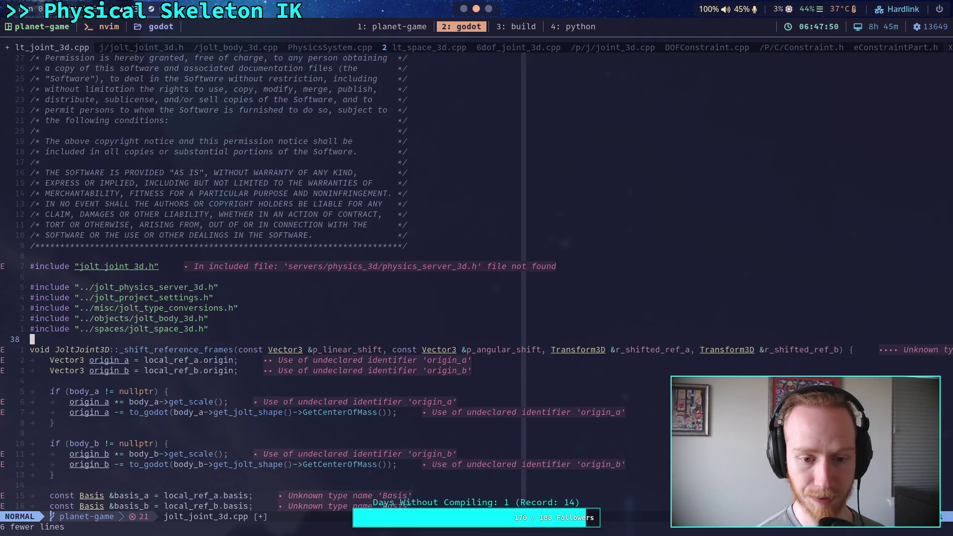
scroll(125, 383, "down", 15)
scroll(183, 307, "down", 20)
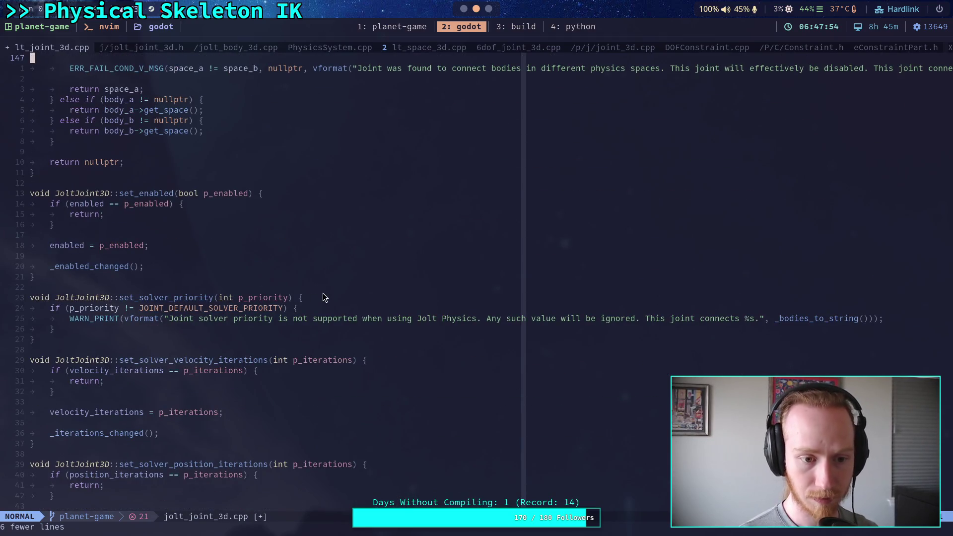
left_click(323, 294)
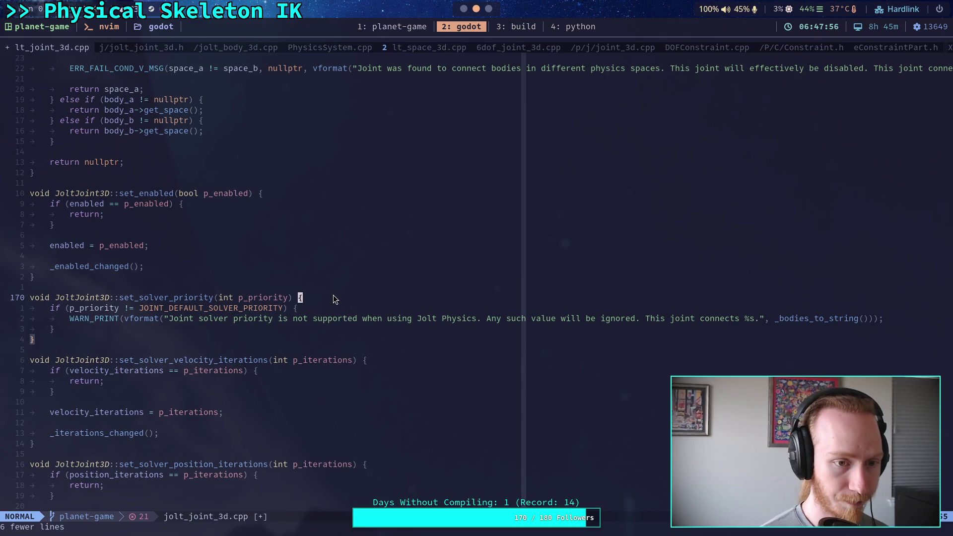
Add an early return when solver_priority == p_solver_priority at the start of set_solver_priority.
key("o")
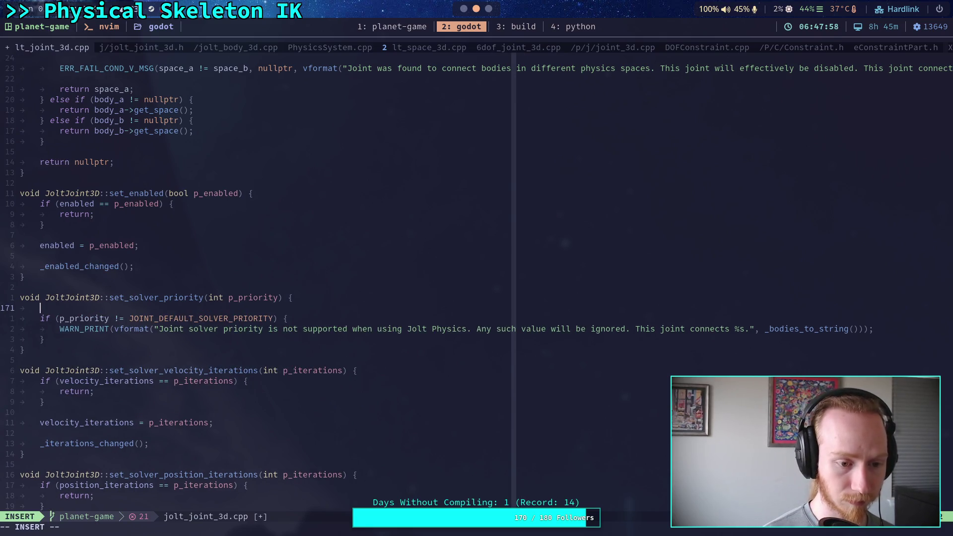
type("if (solv")
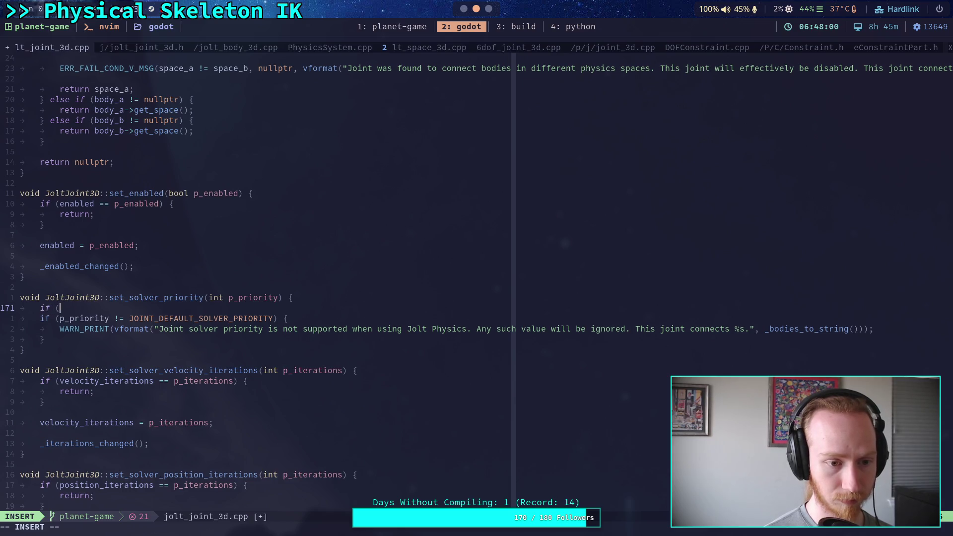
type("er_")
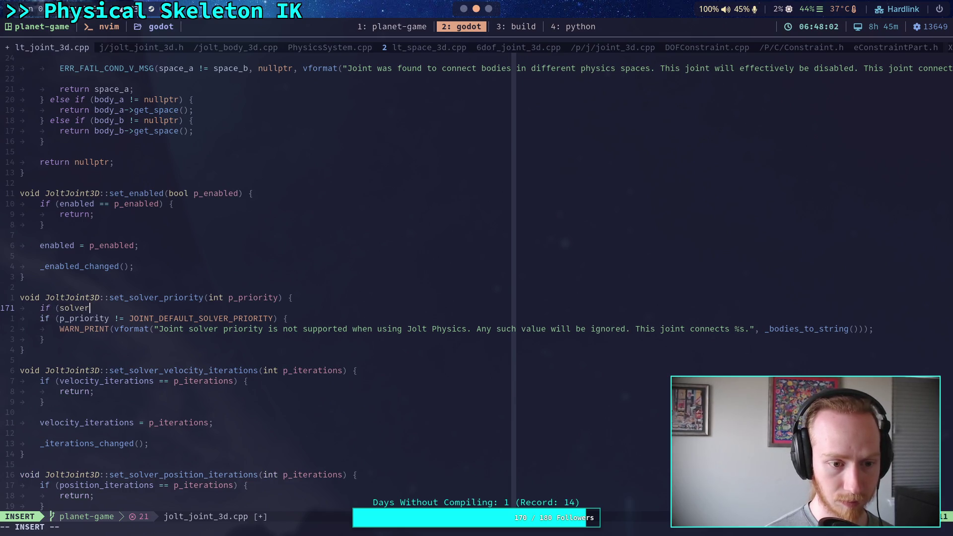
type("priori")
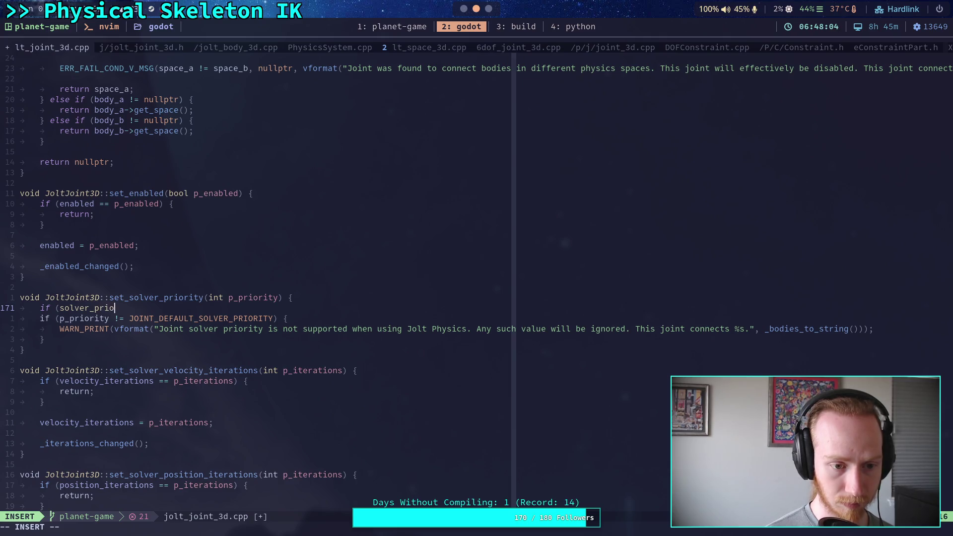
type("ty == p_sol")
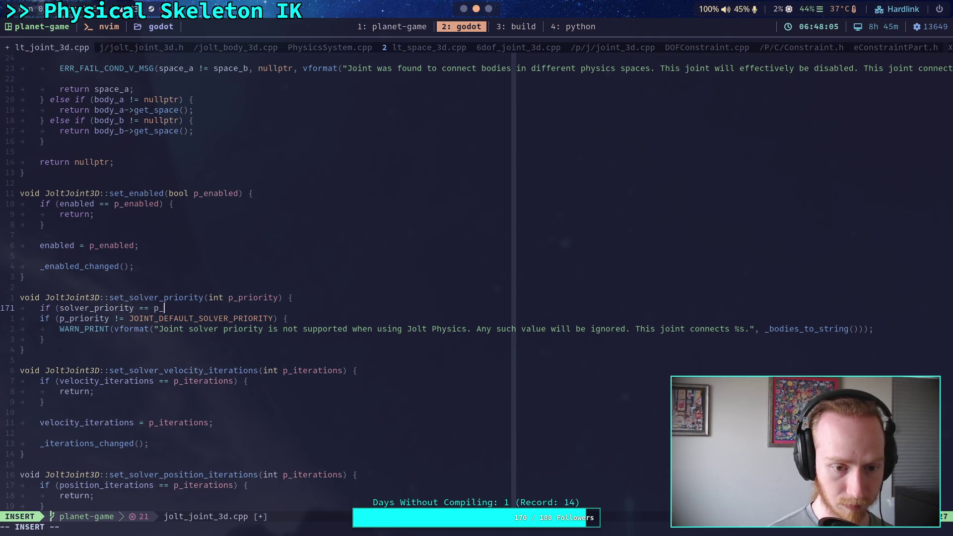
type("ver_prior")
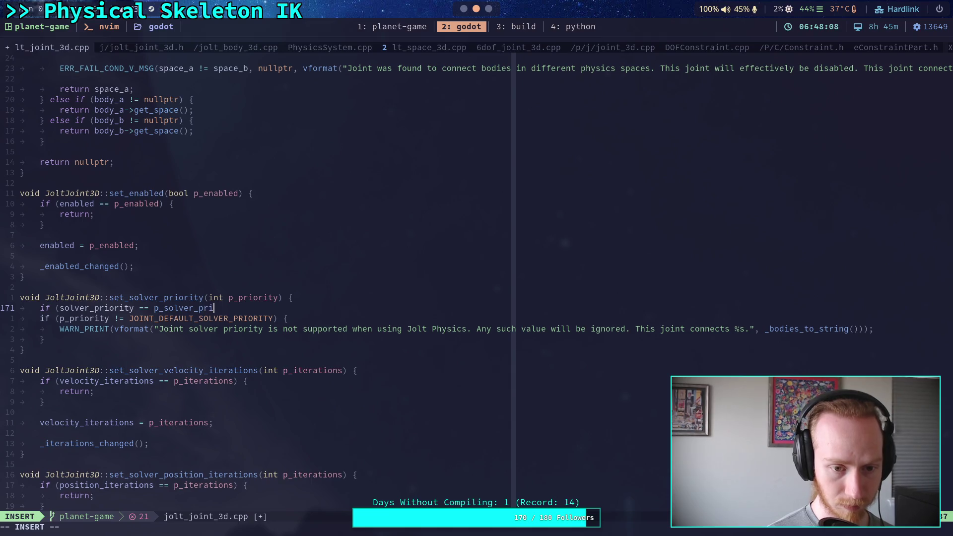
type("ity) {")
key("Return")
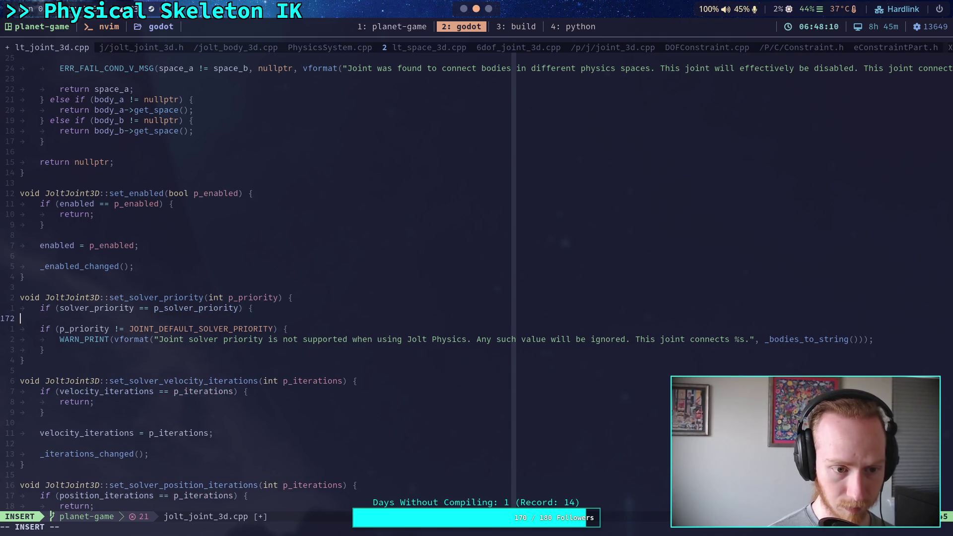
type("return;")
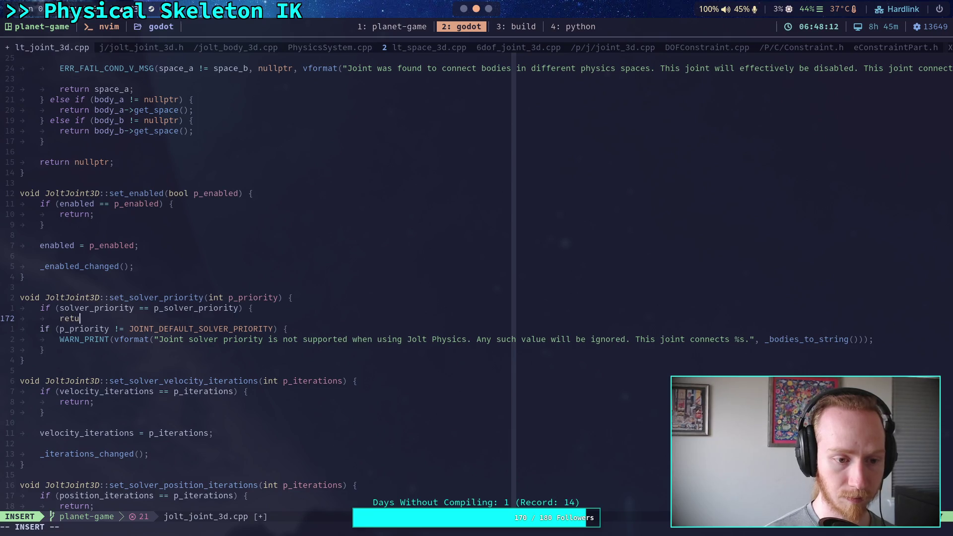
key("Return")
type("}")
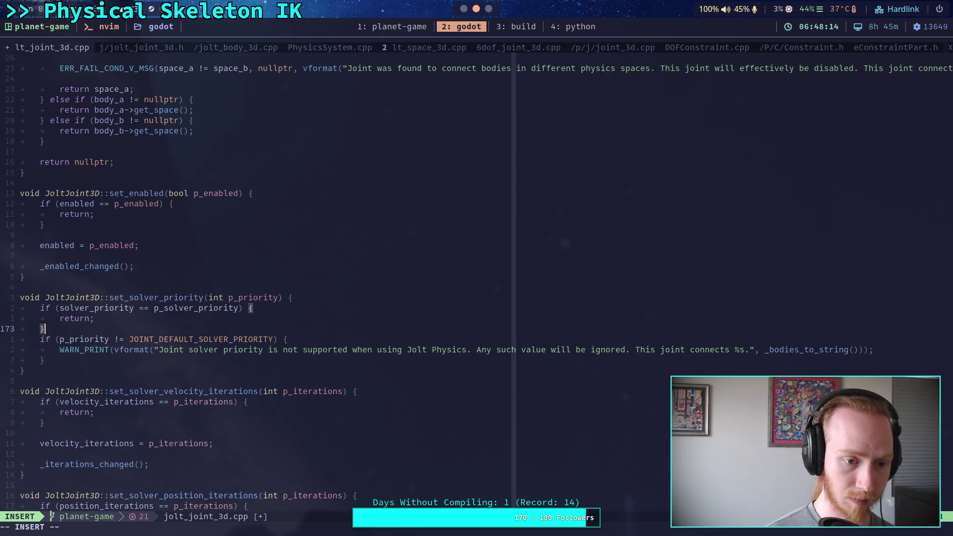
key("Return")
key("Escape")
Remove the unsupported-priority WARN_PRINT block and add 'solver_priority = p_solver_priority;'.
key("q")
key("j")
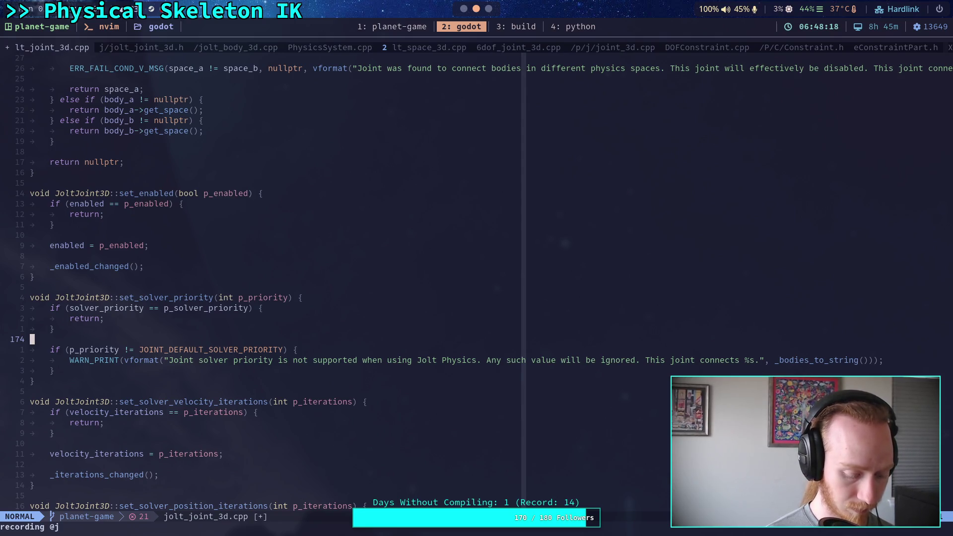
key("j")
key("shift+v")
key("j")
key("j")
key("d")
key("k")
key("A")
key("Return")
key("Tab")
type("solver_priority = p_solver")
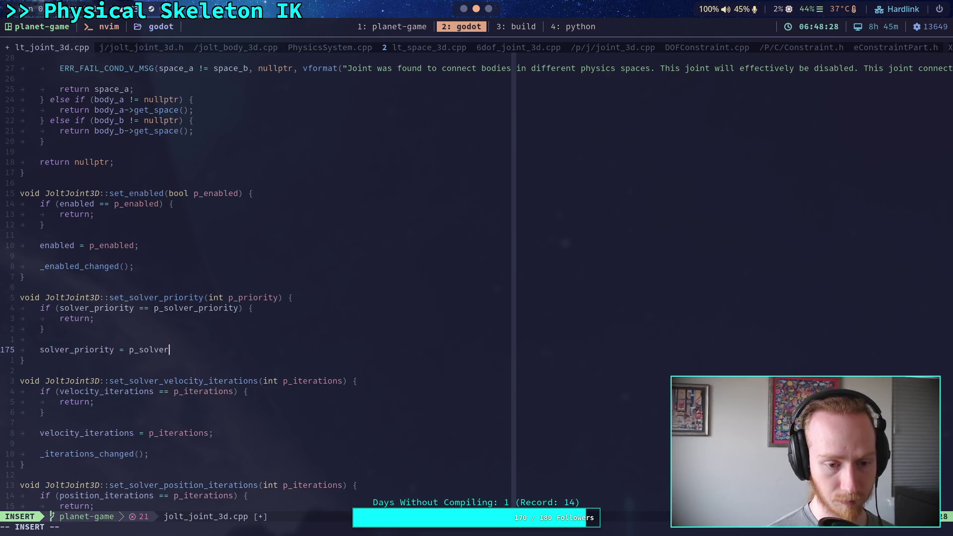
type("_priority;")
key("Return")
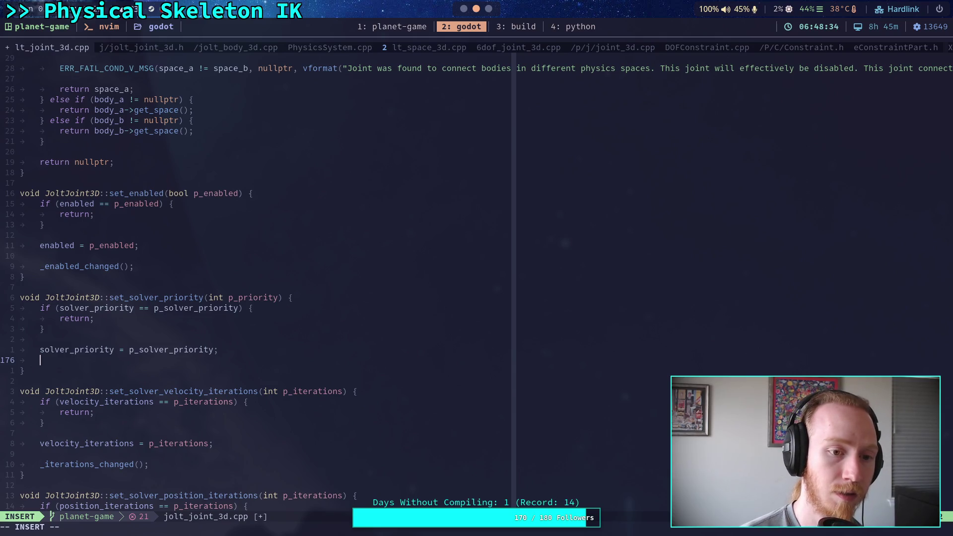
scroll(342, 324, "down", 7)
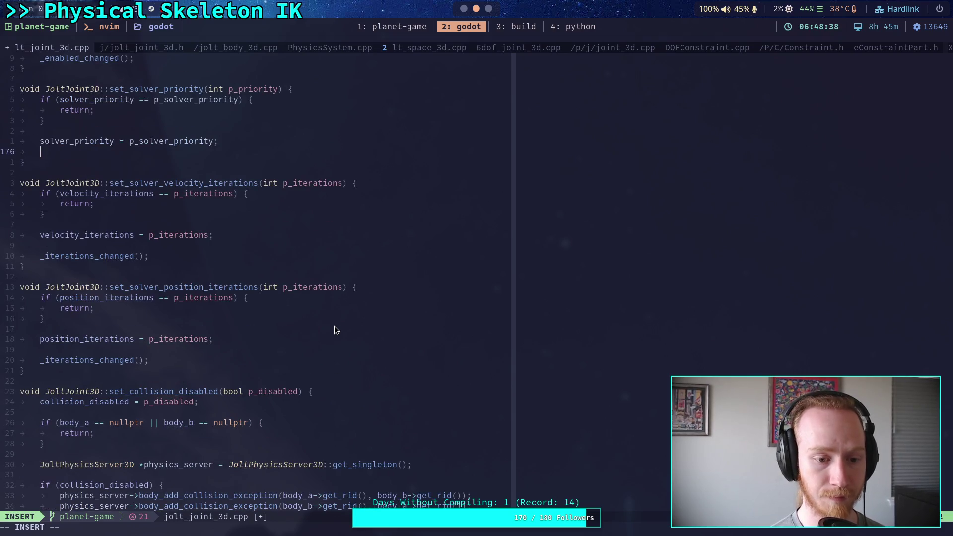
scroll(335, 326, "down", 9)
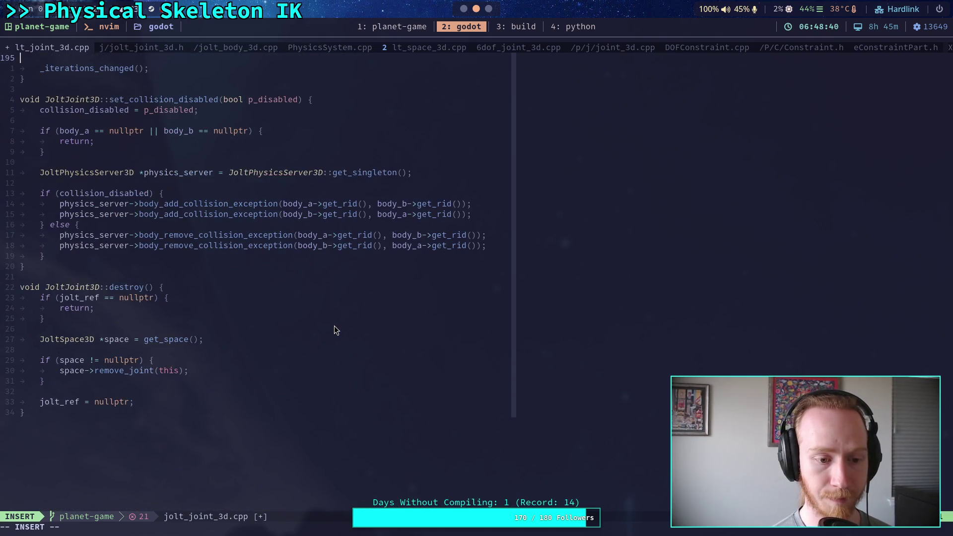
scroll(335, 326, "up", 20)
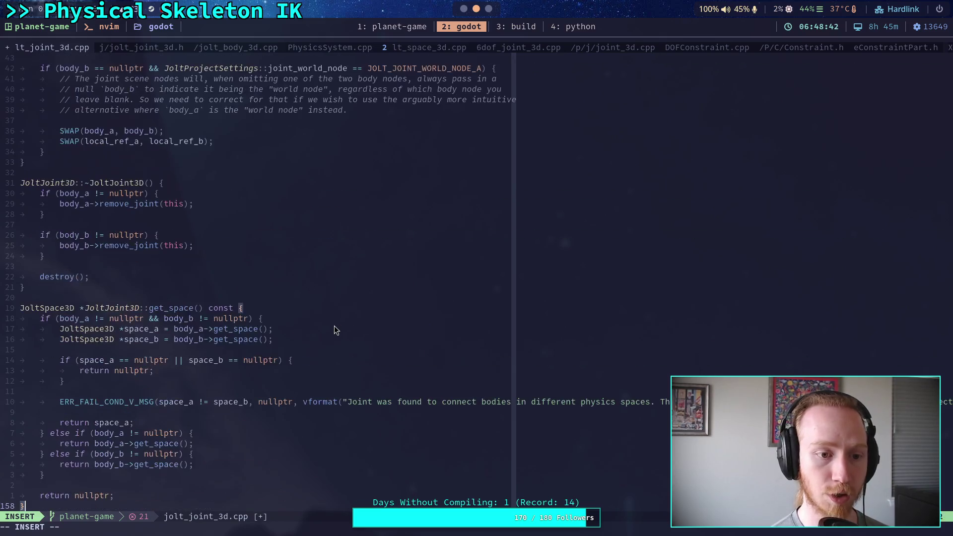
scroll(334, 329, "up", 13)
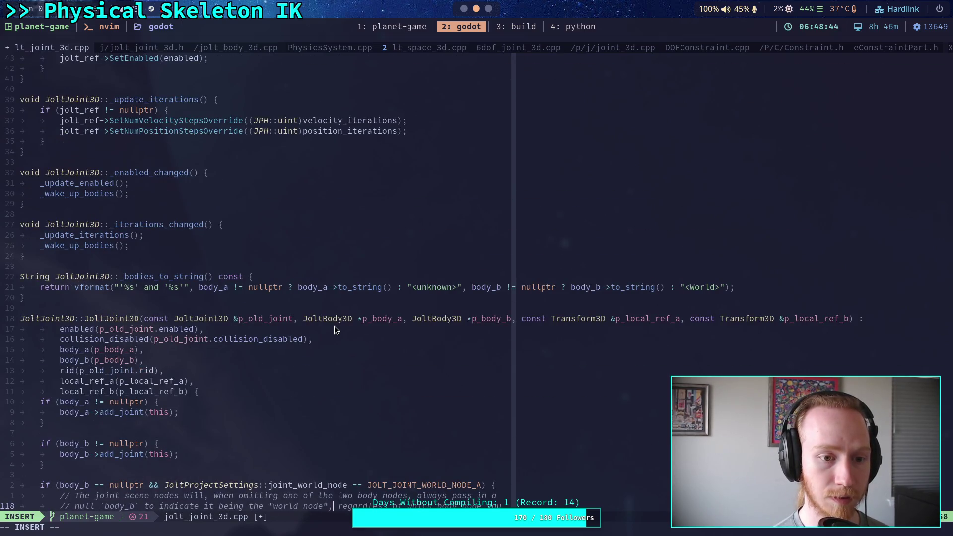
scroll(335, 328, "up", 5)
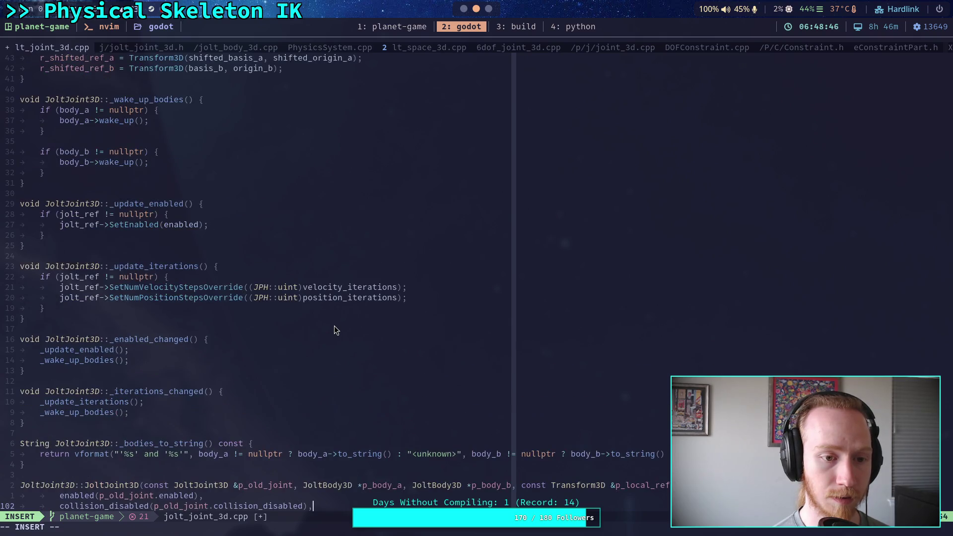
scroll(334, 327, "up", 10)
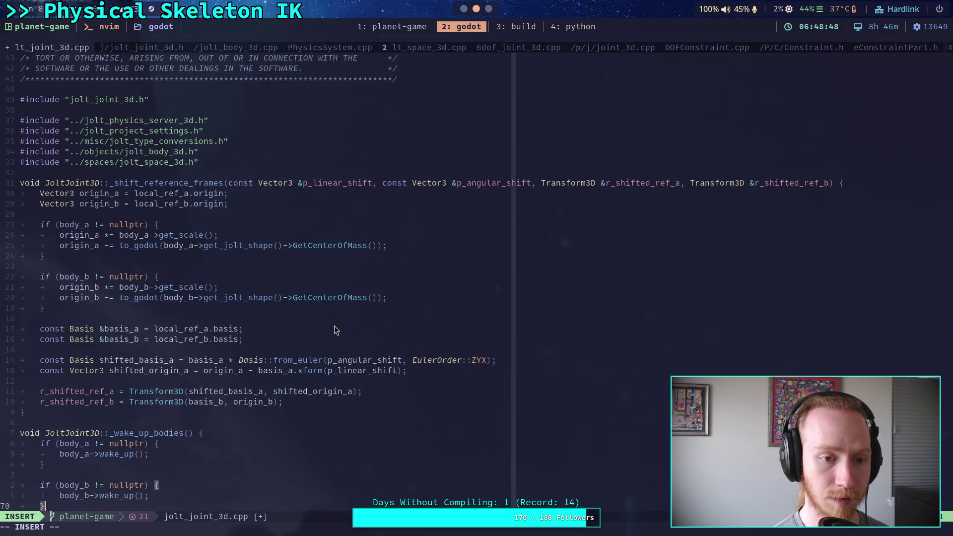
scroll(334, 330, "down", 20)
scroll(335, 330, "down", 20)
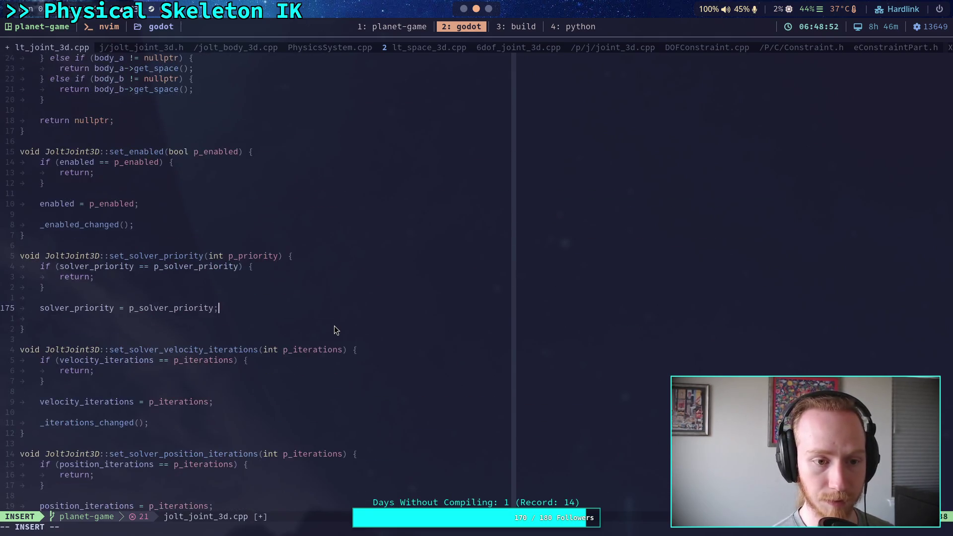
left_click(276, 318)
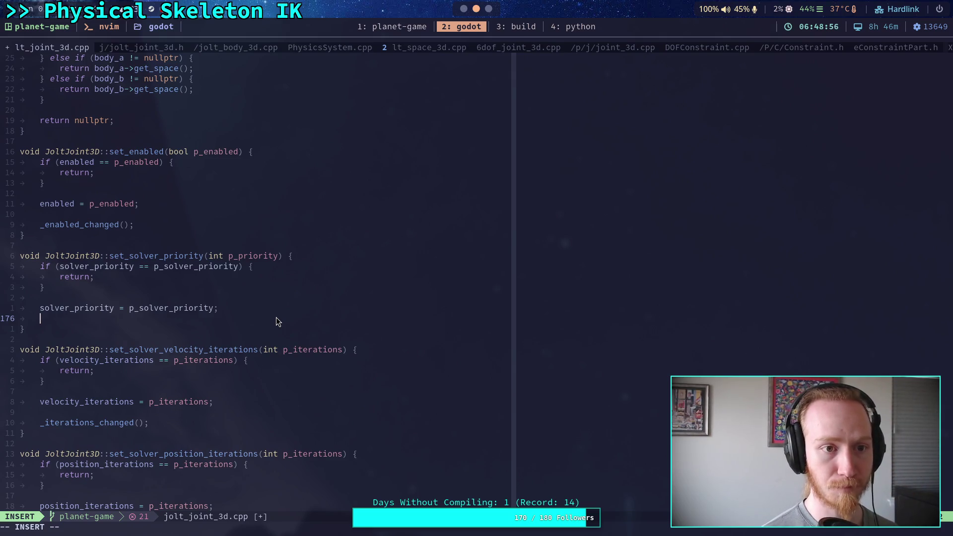
scroll(276, 317, "up", 13)
scroll(276, 314, "up", 19)
Copy the jolt_ref guard block from _update_iterations into set_solver_priority.
left_click(204, 318)
key("Escape")
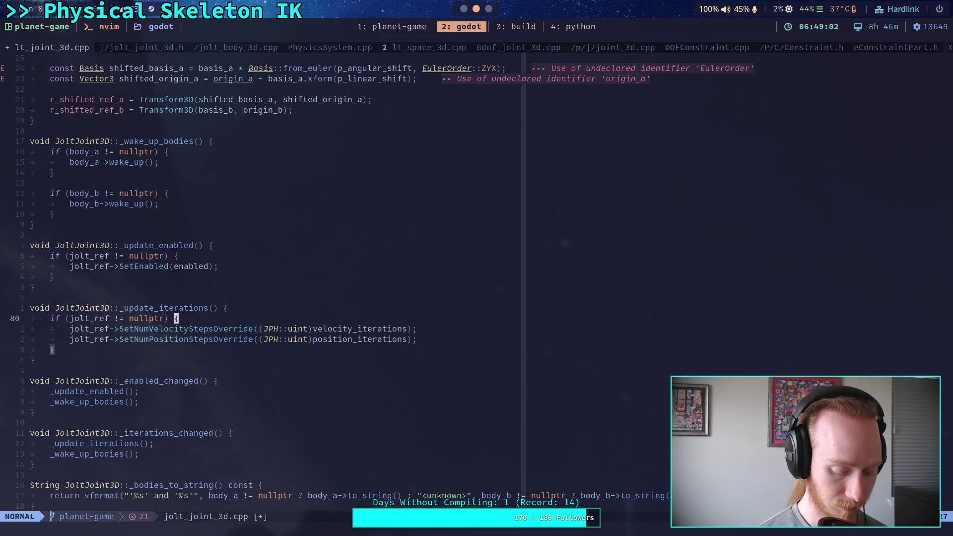
key("shift+v")
key("j")
key("j")
key("j")
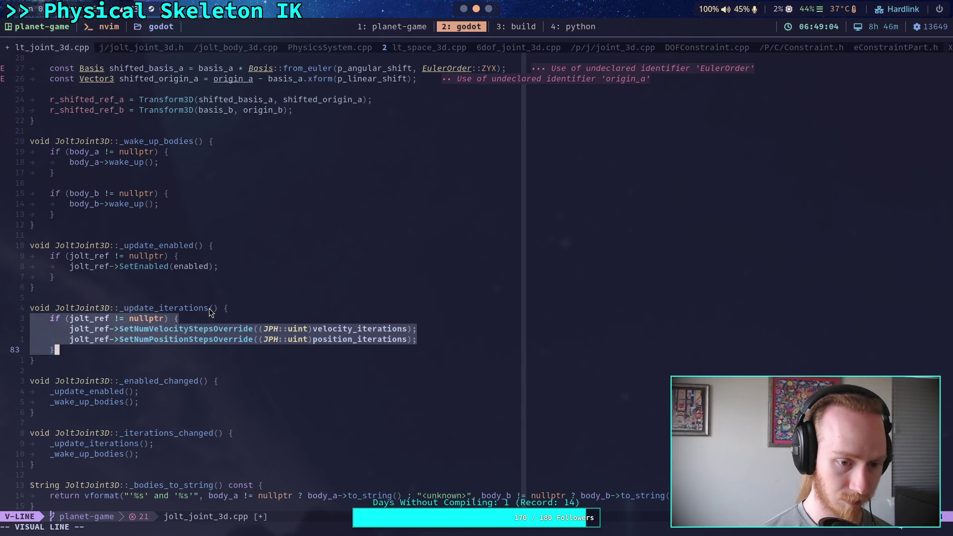
key("y")
scroll(214, 308, "down", 20)
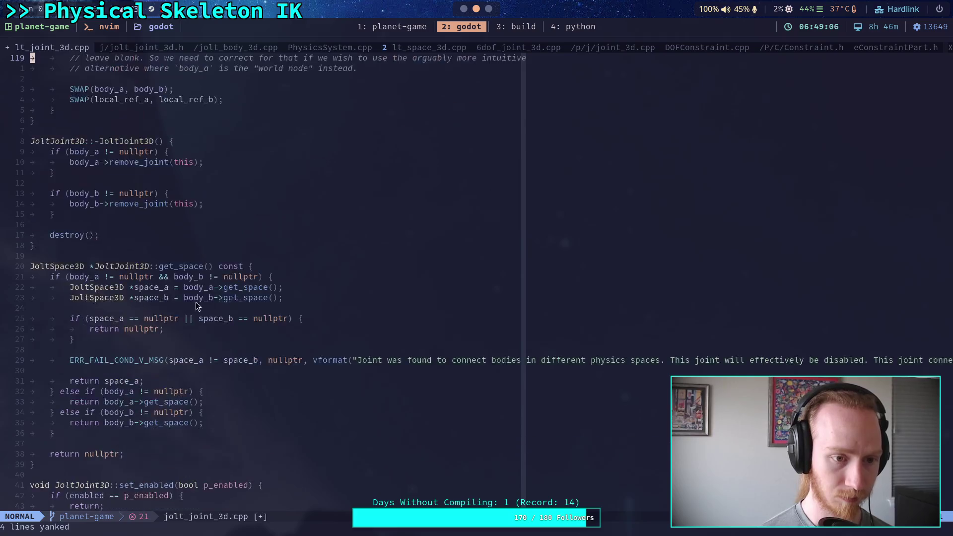
scroll(102, 315, "down", 5)
left_click(144, 275)
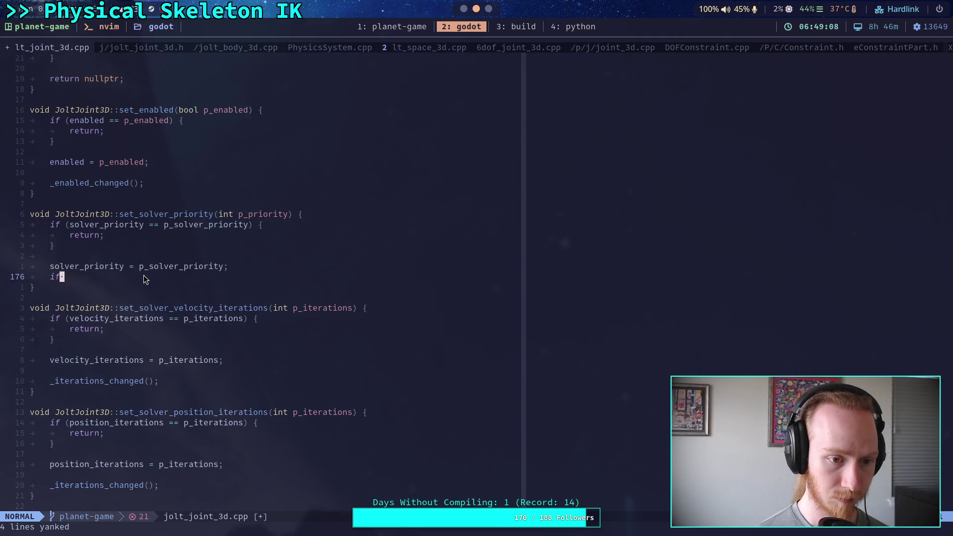
key("shift+v")
key("p")
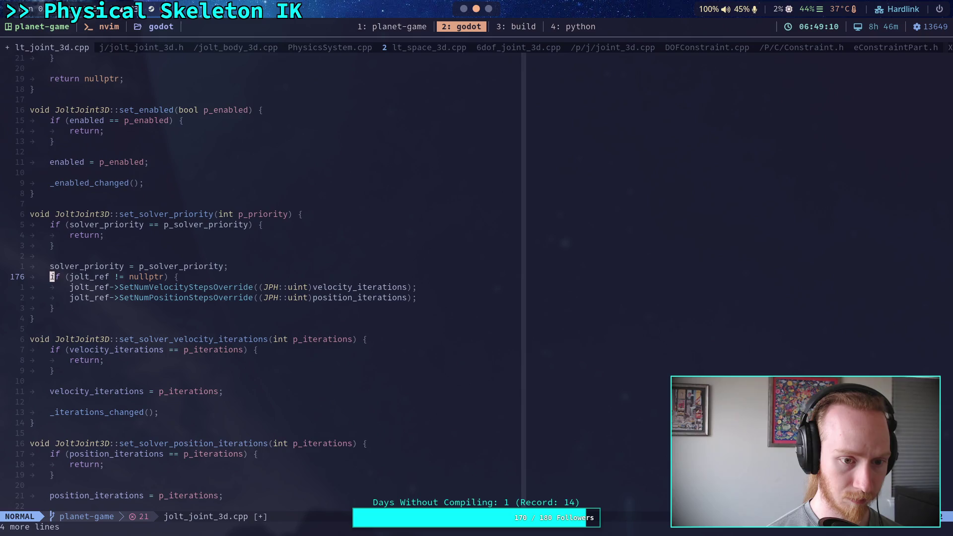
Change the pasted call to SetSolverPriority((JPH::uint)solver_priority), drop the position-steps line, and save.
key("j")
key("j")
key("d")
key("d")
key("k")
key("w")
key("w")
key("w")
key("i")
key("BackSpace")
key("BackSpace")
key("BackSpace")
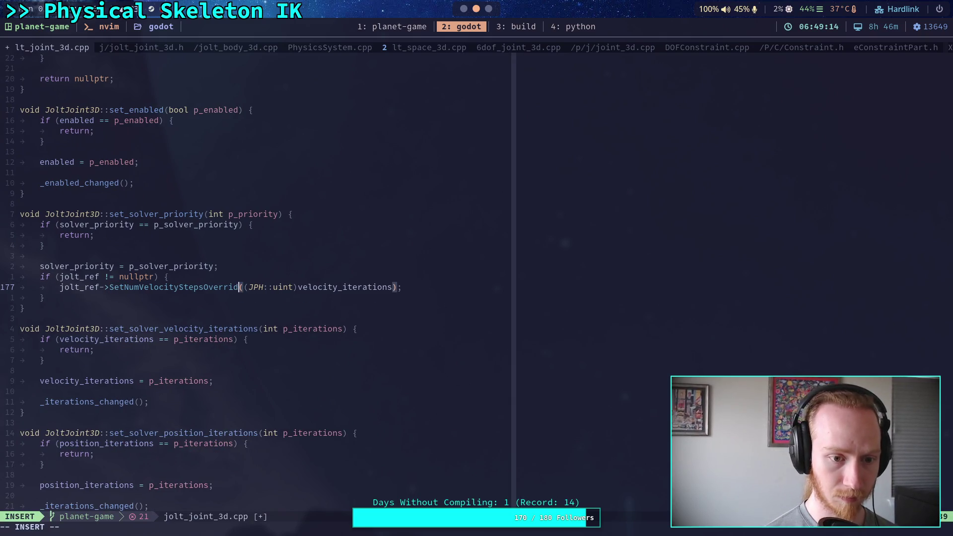
type("Solver")
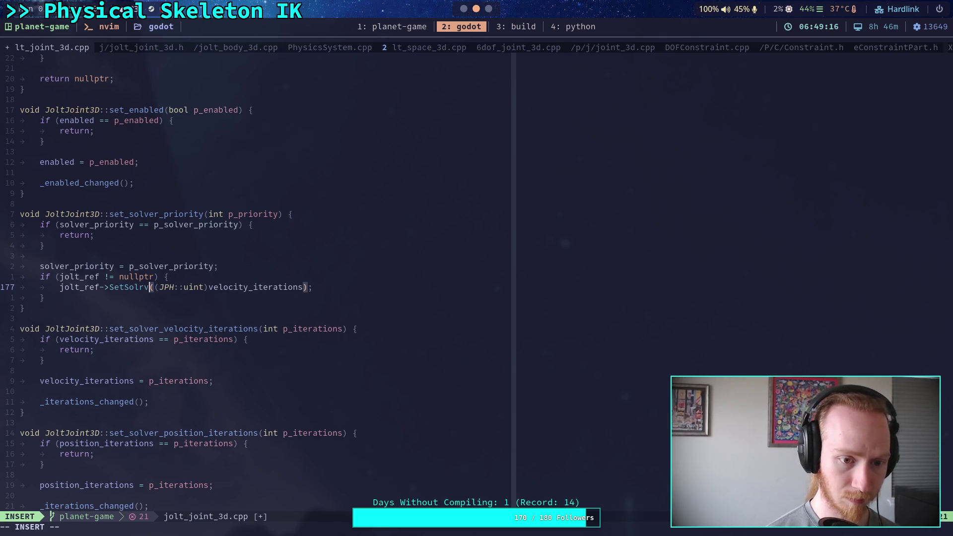
type("Priority")
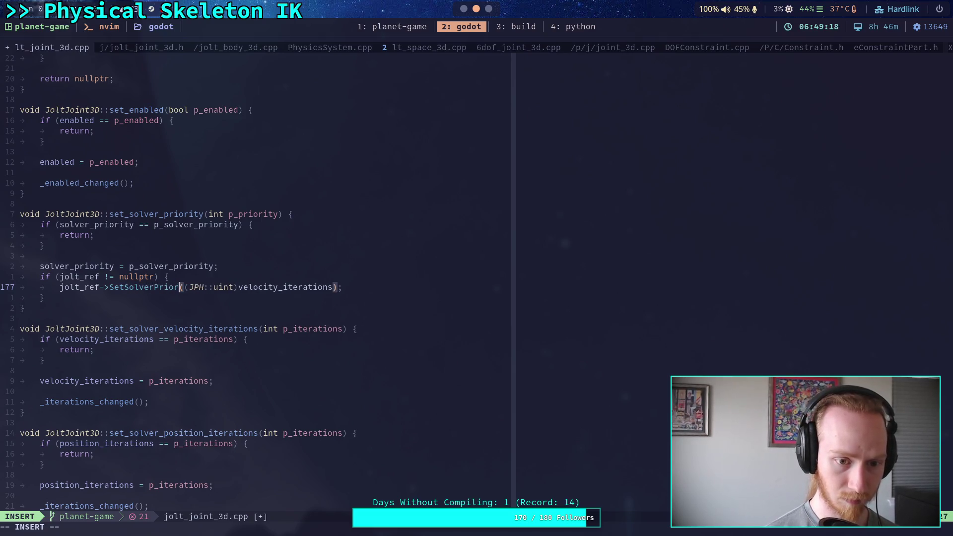
left_click(254, 287)
key("Delete")
key("Delete")
key("Delete")
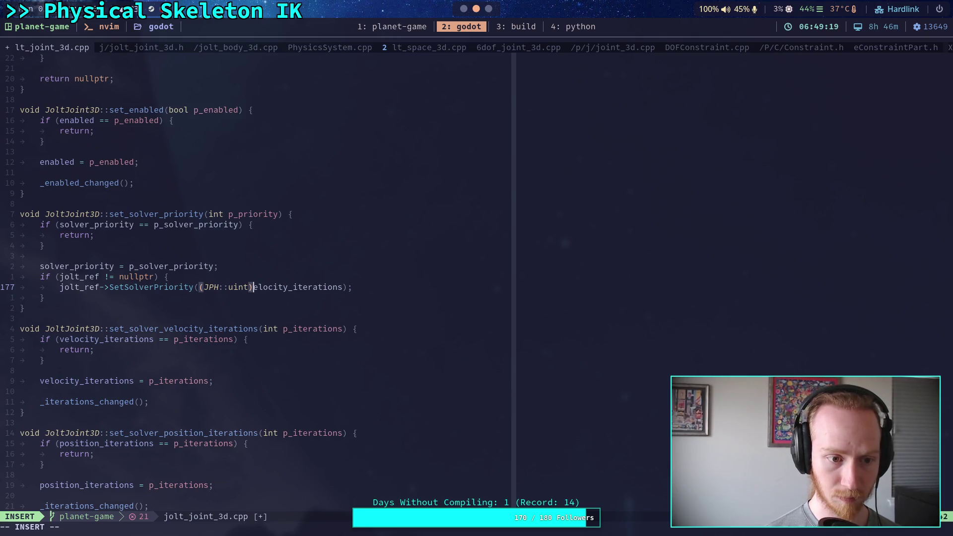
key("Delete")
key("Delete")
type("solver_p")
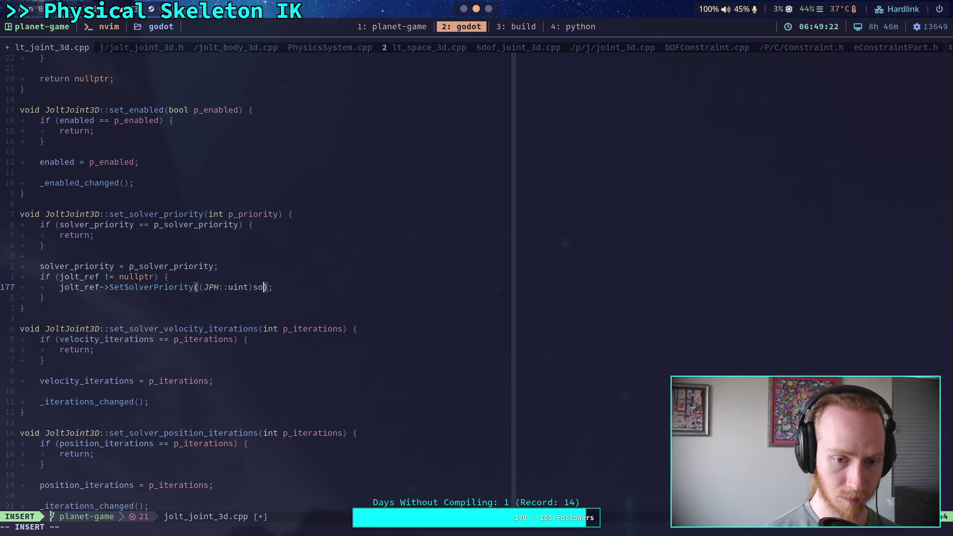
type("riority")
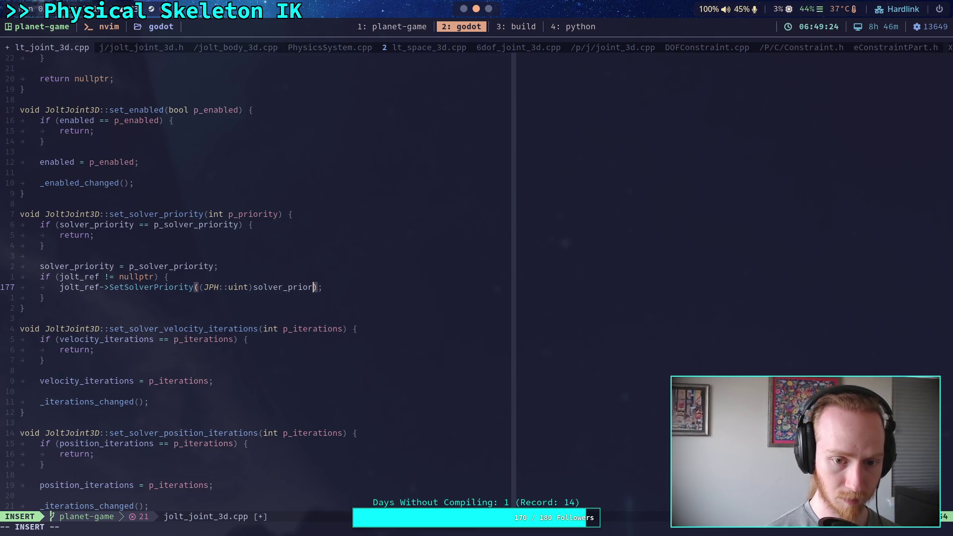
key("Escape")
type(":w")
key("Return")
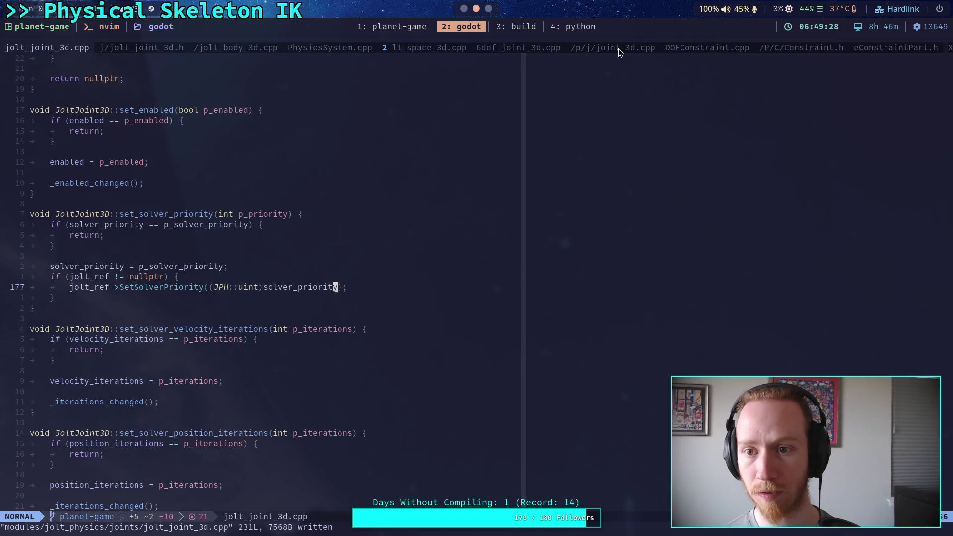
Check Constraint.h, rename the call to SetConstraintPriority, and save jolt_joint_3d.cpp.
left_click(823, 48)
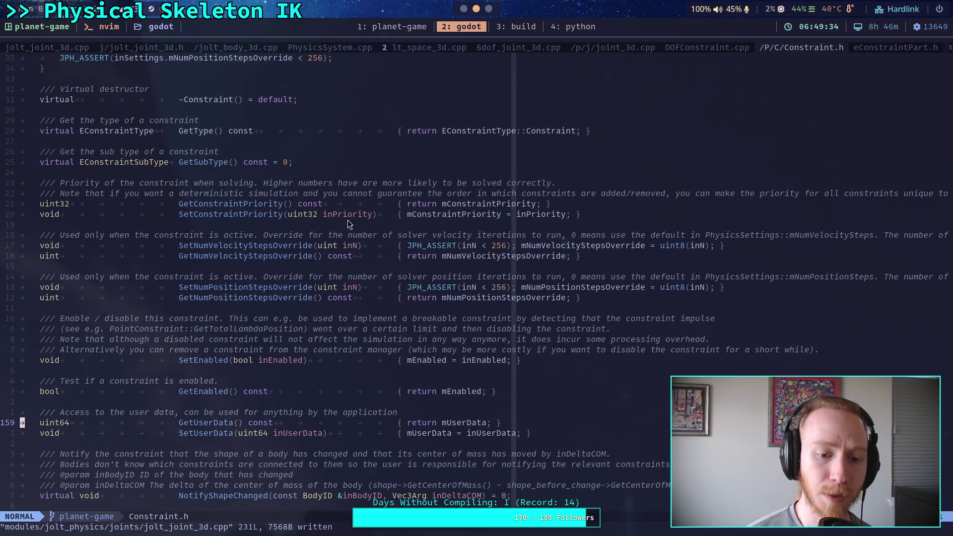
left_click(40, 46)
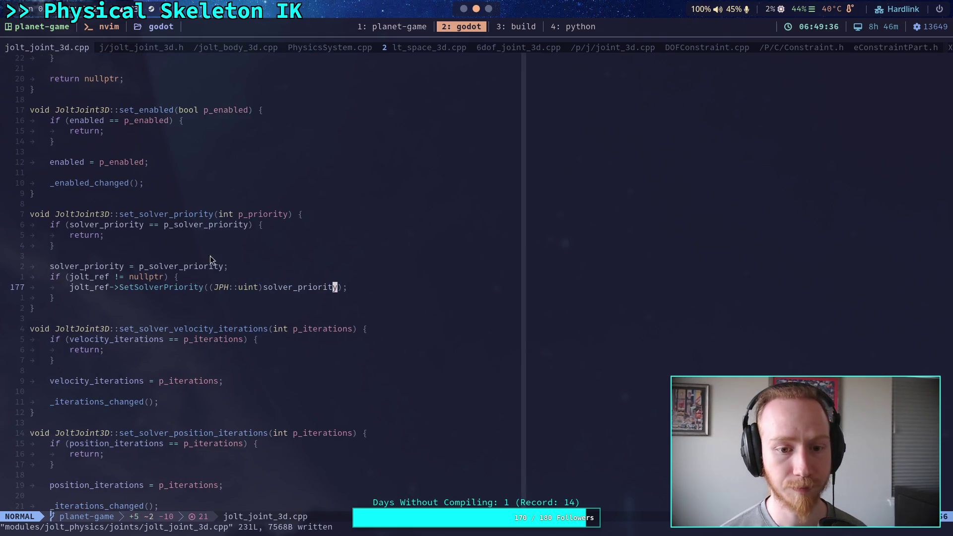
left_click(160, 287)
key("a")
key("BackSpace")
key("BackSpace")
key("BackSpace")
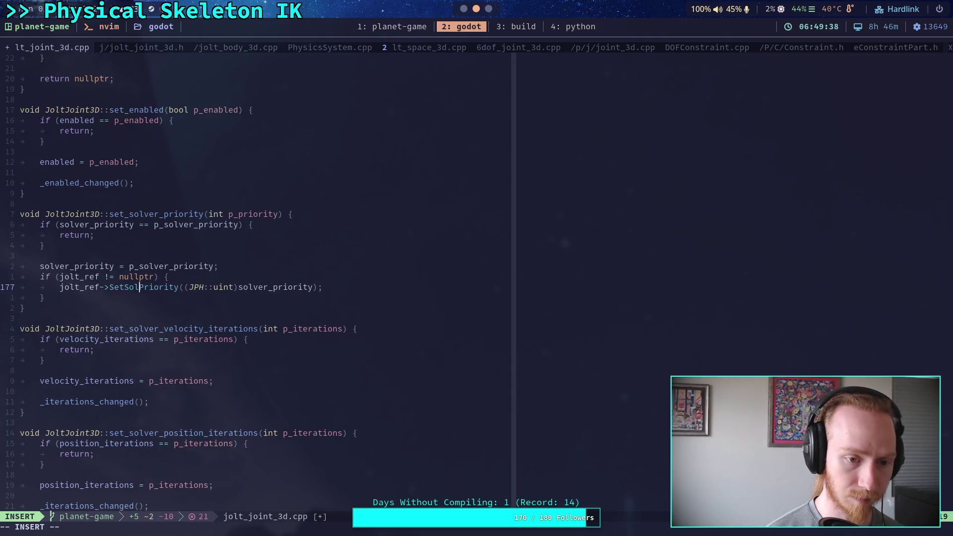
type("Constraint")
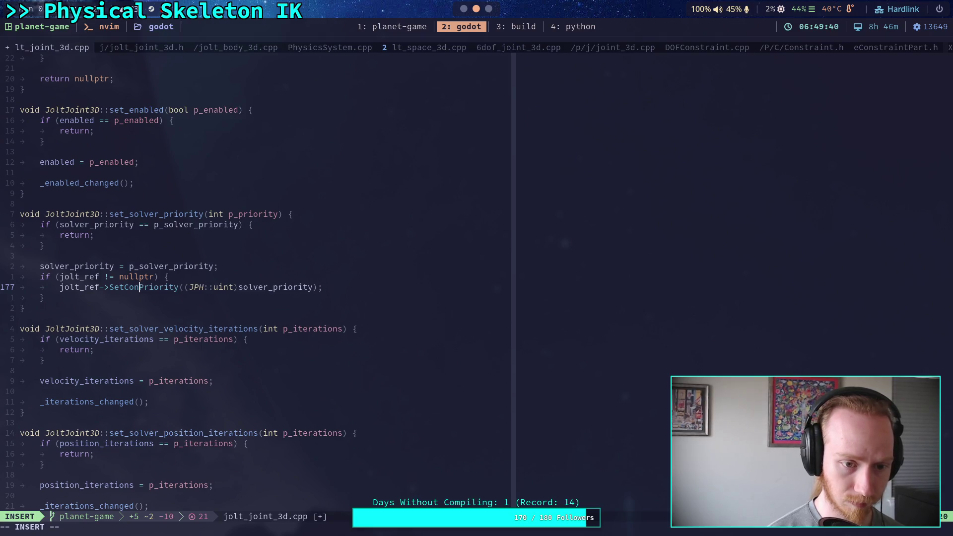
key("Escape")
type(":w")
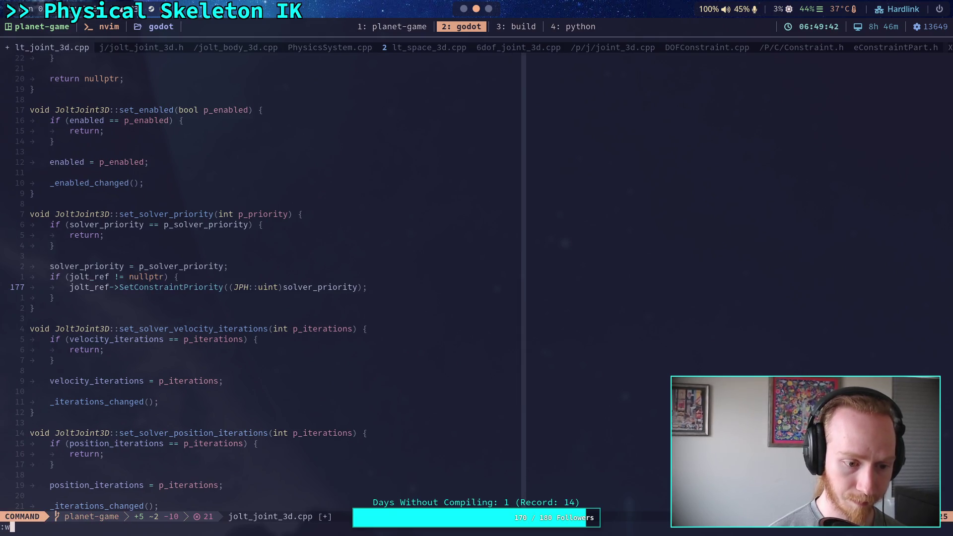
key("Return")
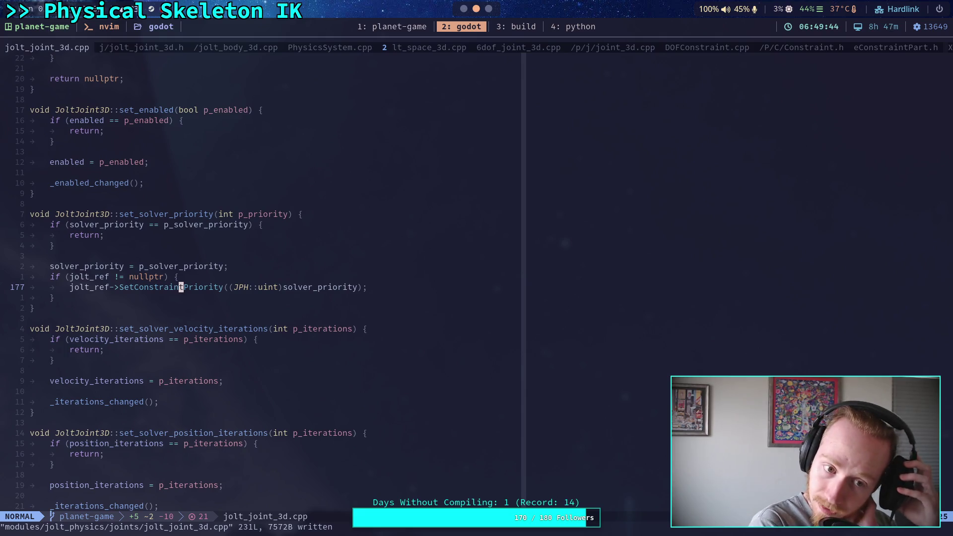
scroll(166, 273, "down", 9)
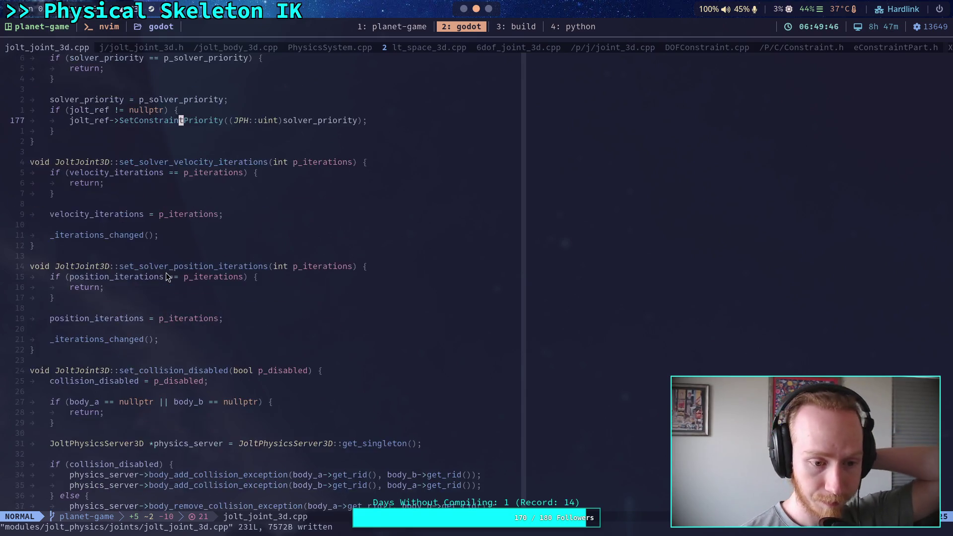
Verify mConstraintPriority in Constraint.h, then go to jolt_joint_3d.h's solver priority accessors.
scroll(165, 272, "up", 10)
scroll(166, 267, "up", 18)
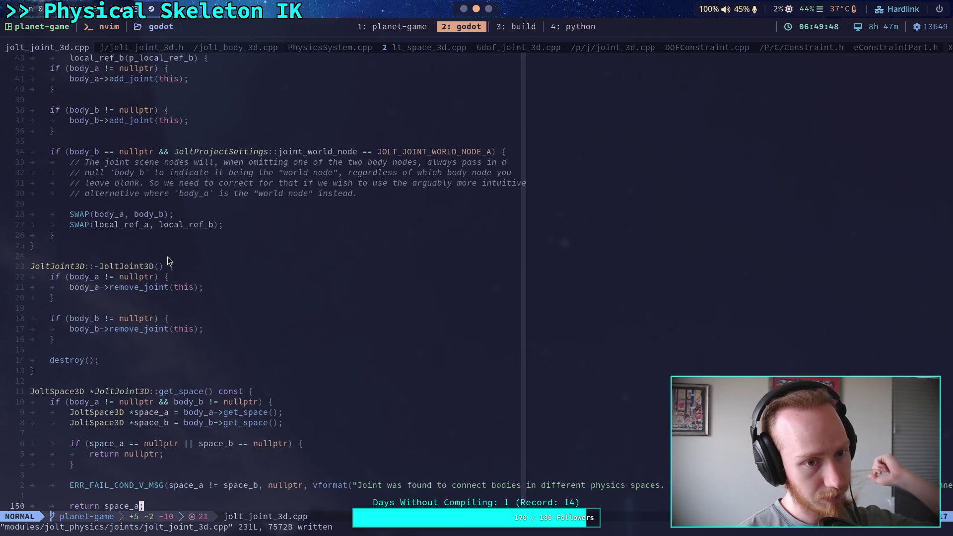
scroll(179, 253, "up", 12)
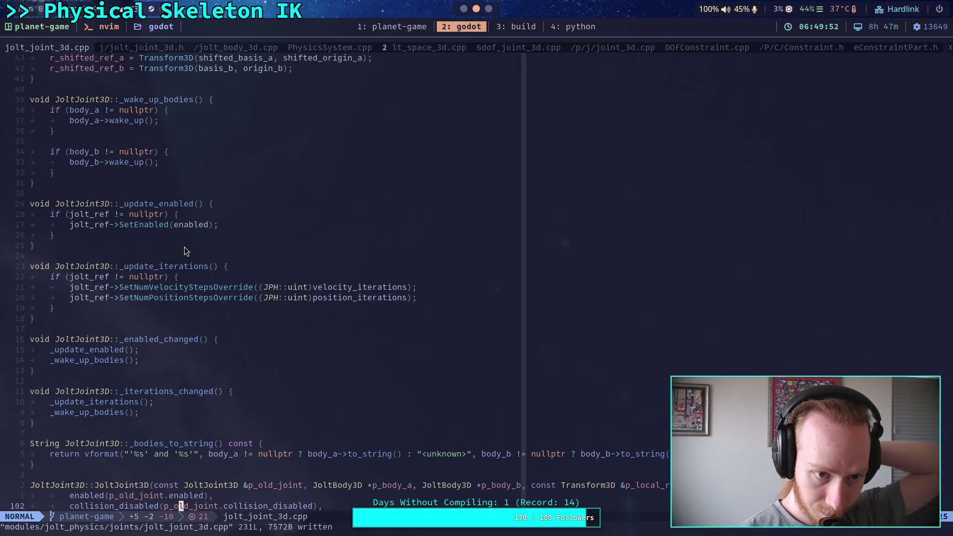
left_click(176, 253)
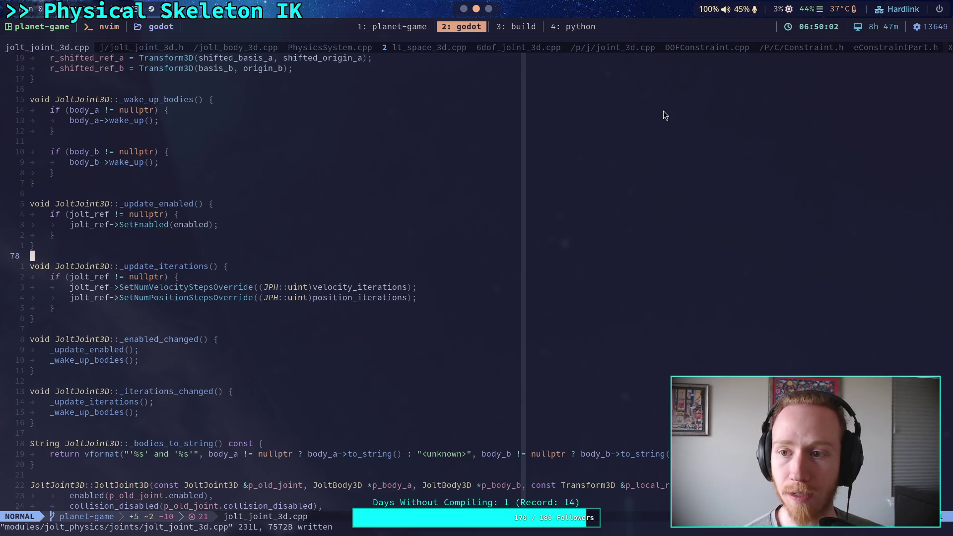
left_click(802, 47)
scroll(616, 239, "up", 15)
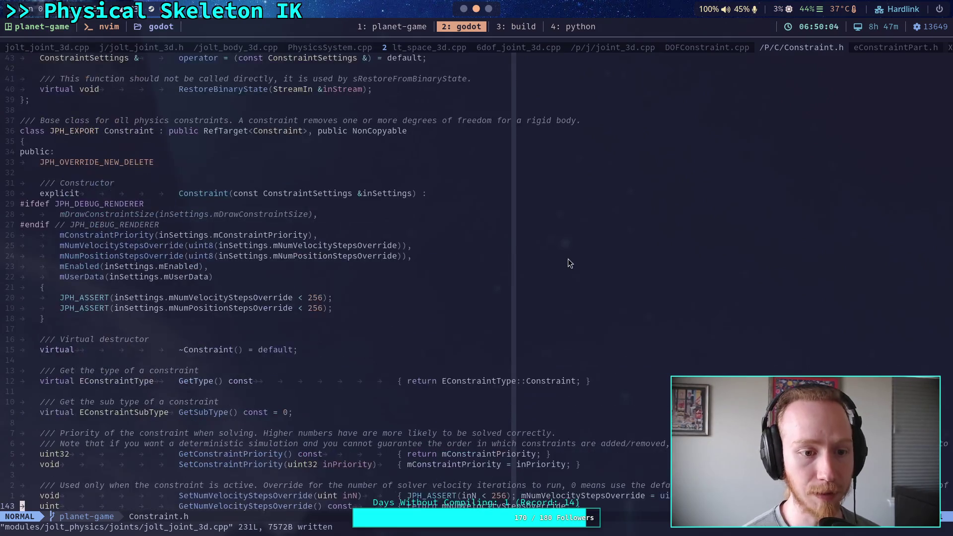
scroll(477, 272, "up", 5)
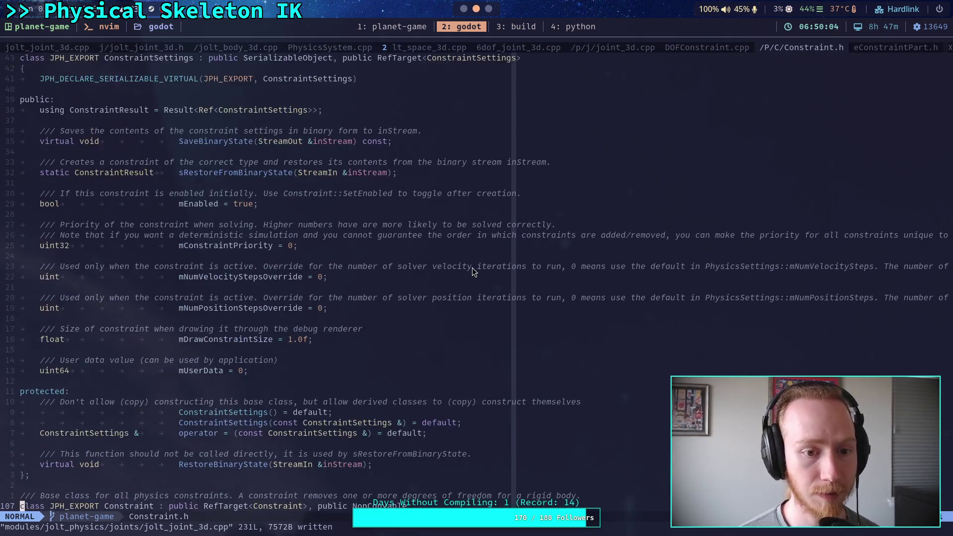
left_click(226, 247)
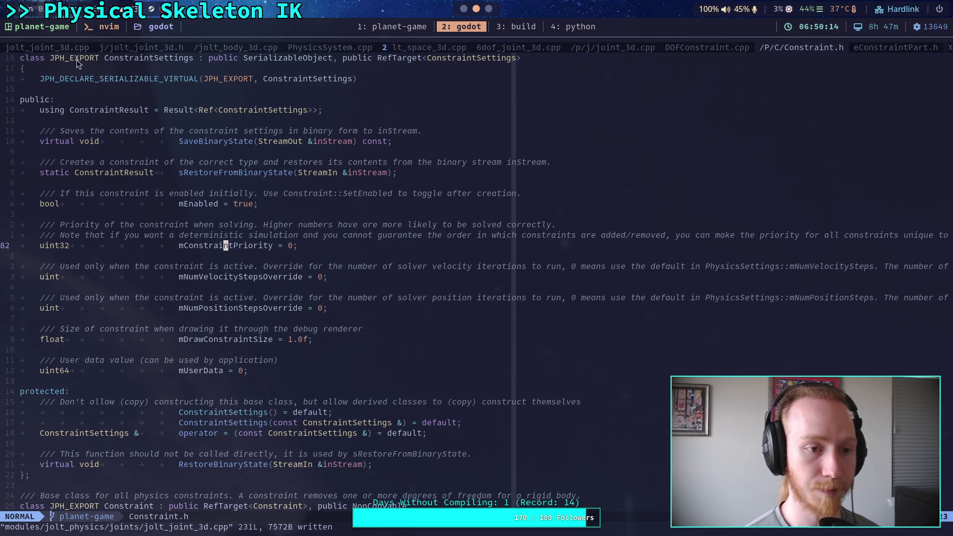
left_click(49, 47)
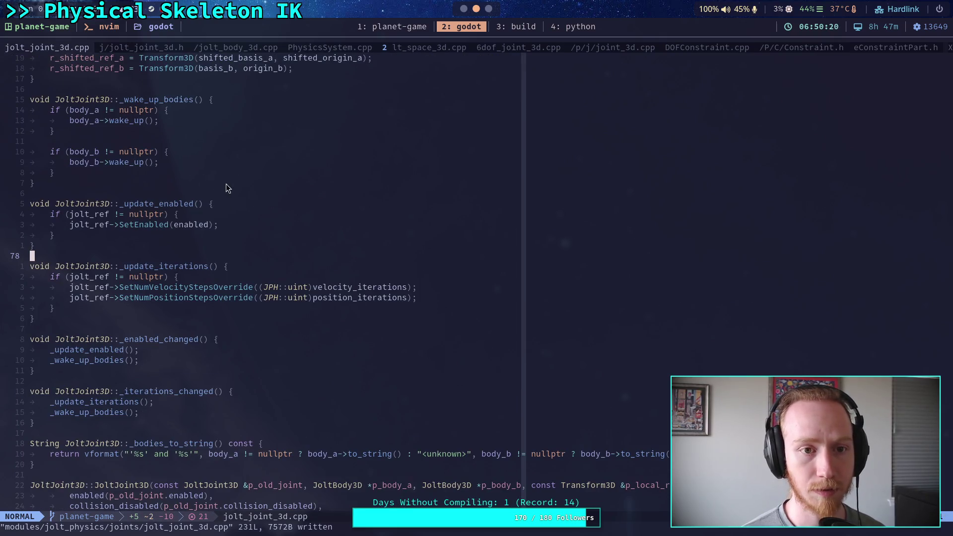
left_click(145, 47)
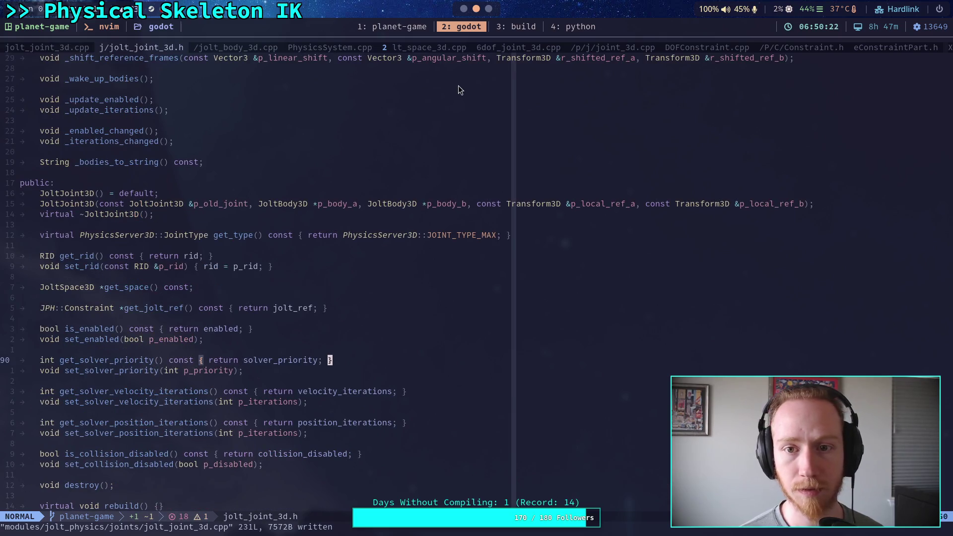
left_click(504, 47)
scroll(433, 213, "down", 15)
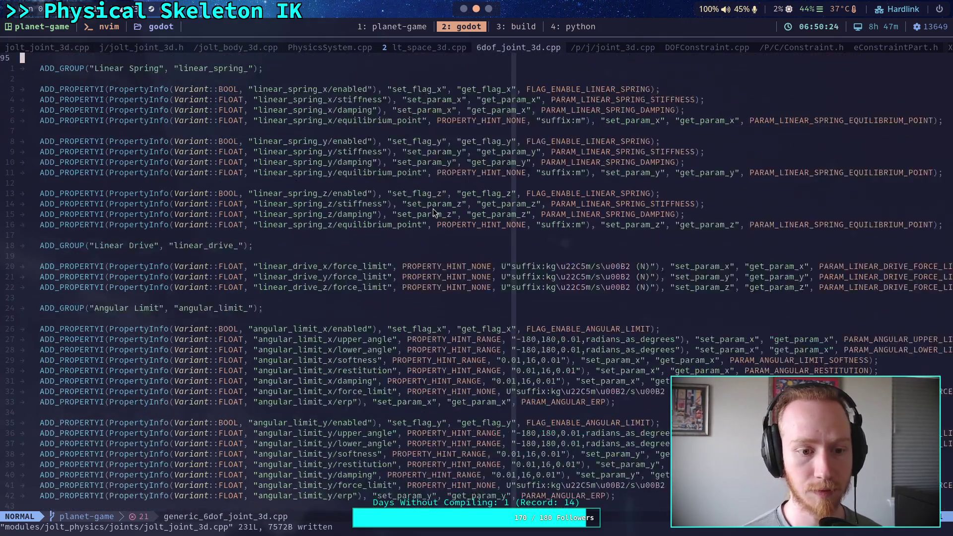
scroll(433, 207, "up", 15)
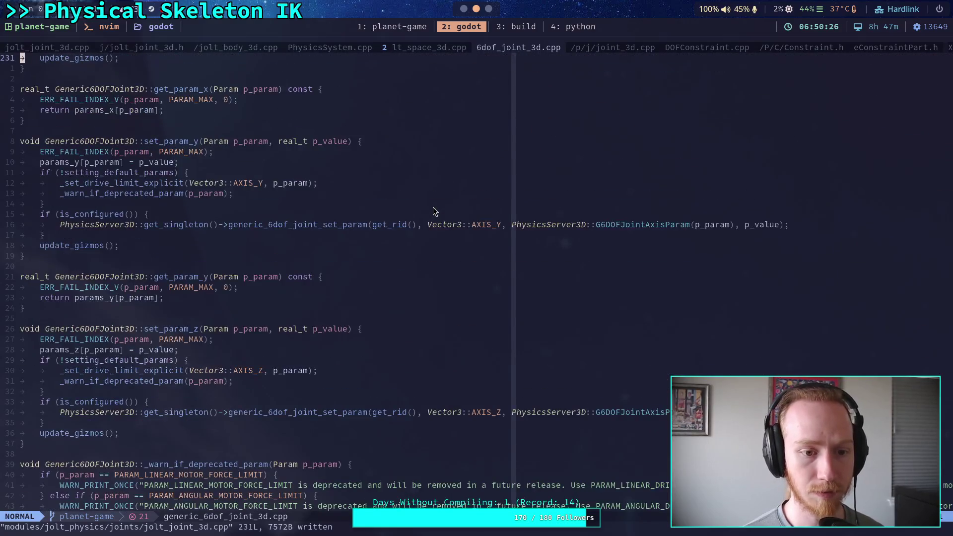
scroll(433, 207, "up", 20)
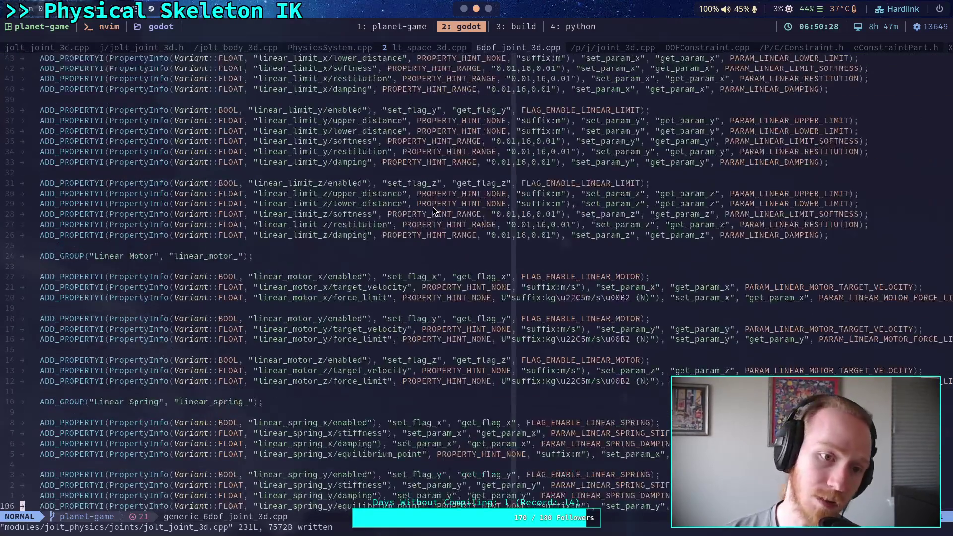
scroll(433, 207, "down", 20)
scroll(426, 212, "down", 20)
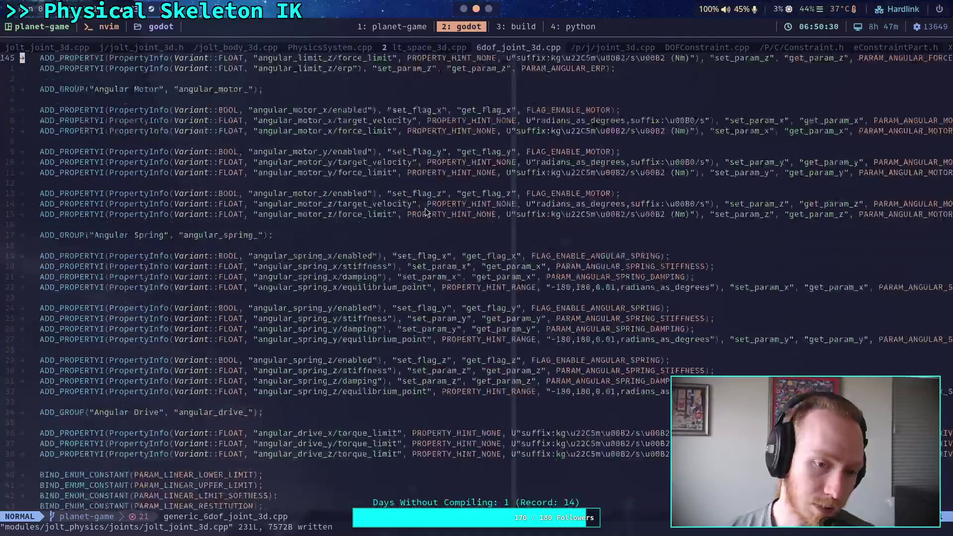
scroll(426, 212, "down", 13)
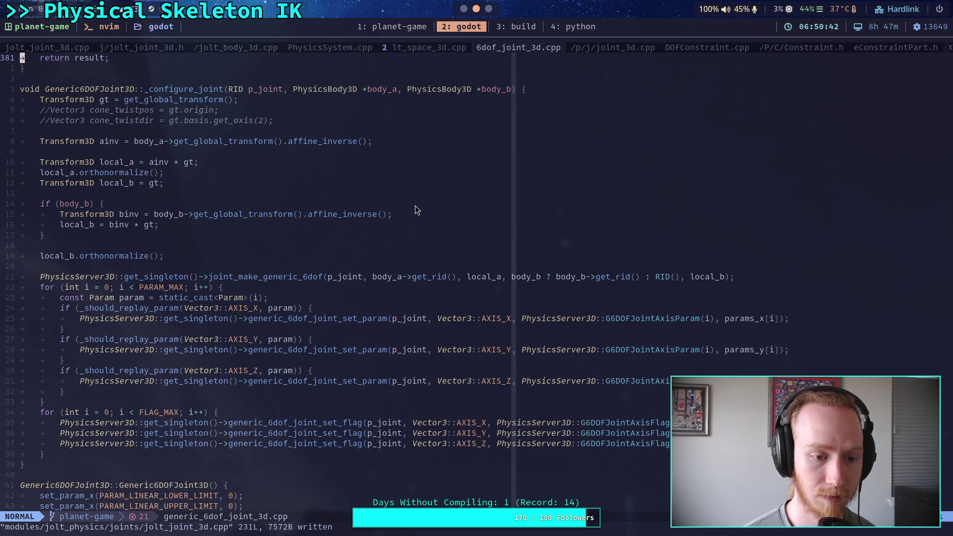
scroll(415, 205, "down", 9)
scroll(415, 209, "down", 14)
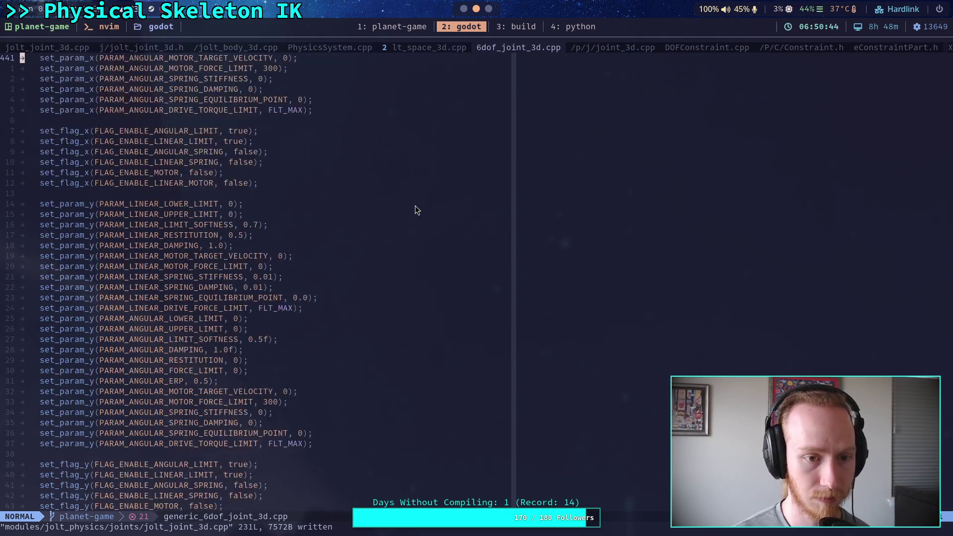
scroll(391, 235, "up", 20)
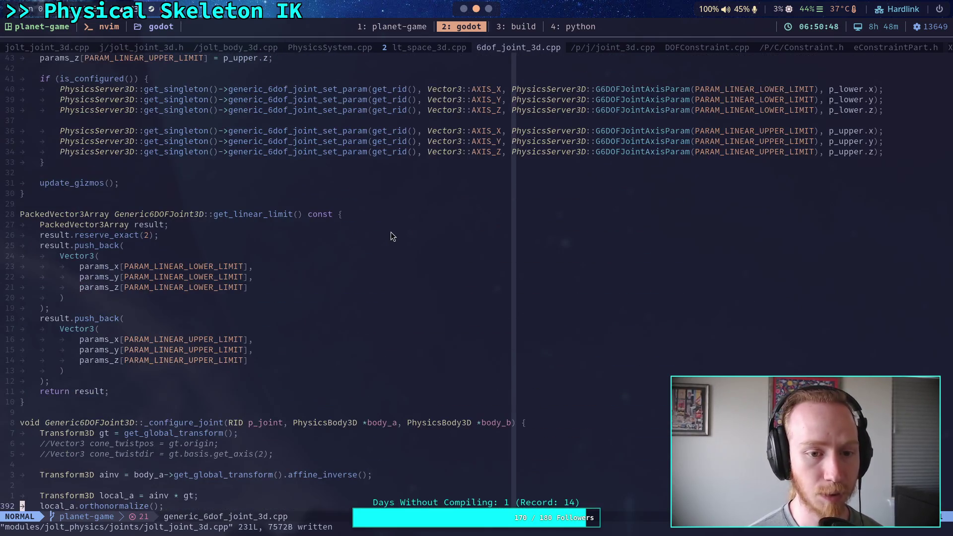
scroll(391, 236, "down", 5)
scroll(395, 231, "down", 8)
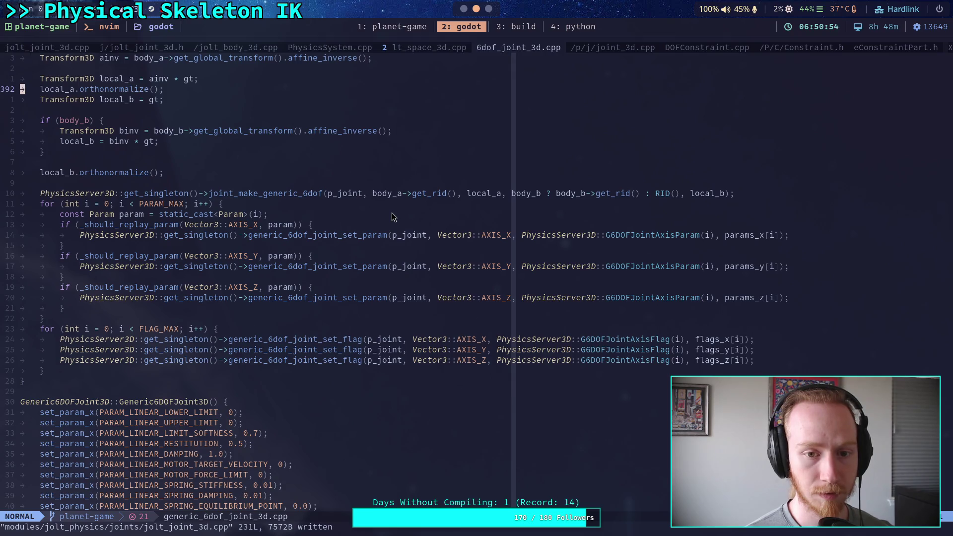
scroll(393, 217, "up", 3)
scroll(392, 217, "up", 20)
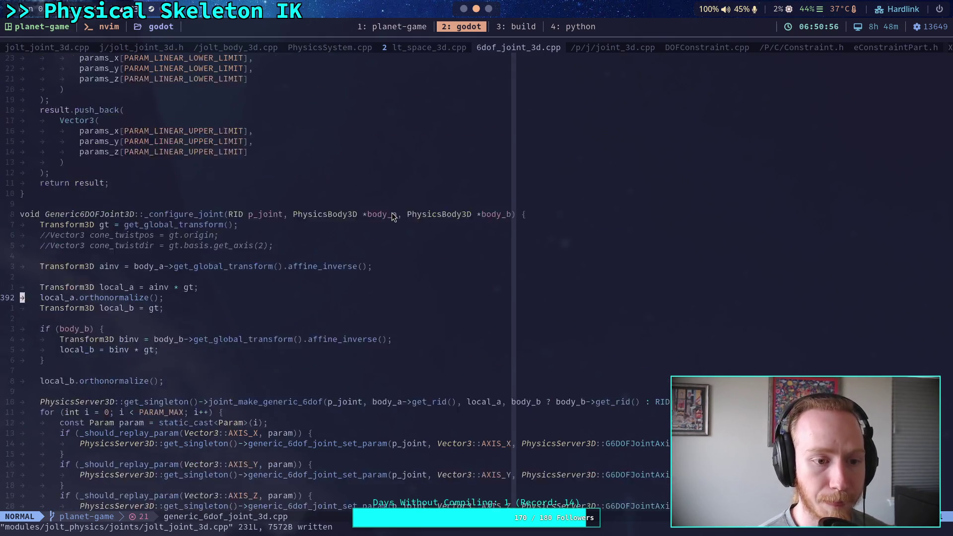
scroll(392, 216, "up", 20)
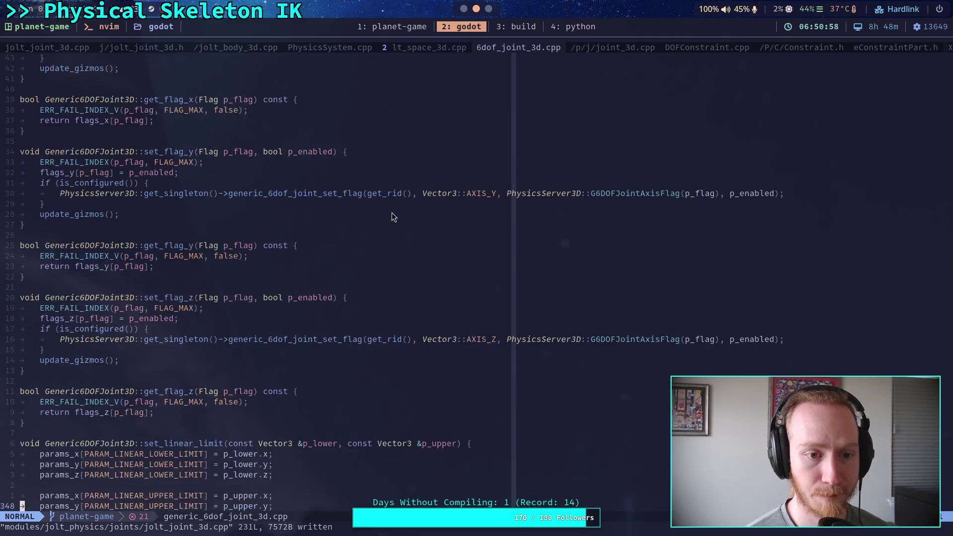
scroll(393, 216, "up", 17)
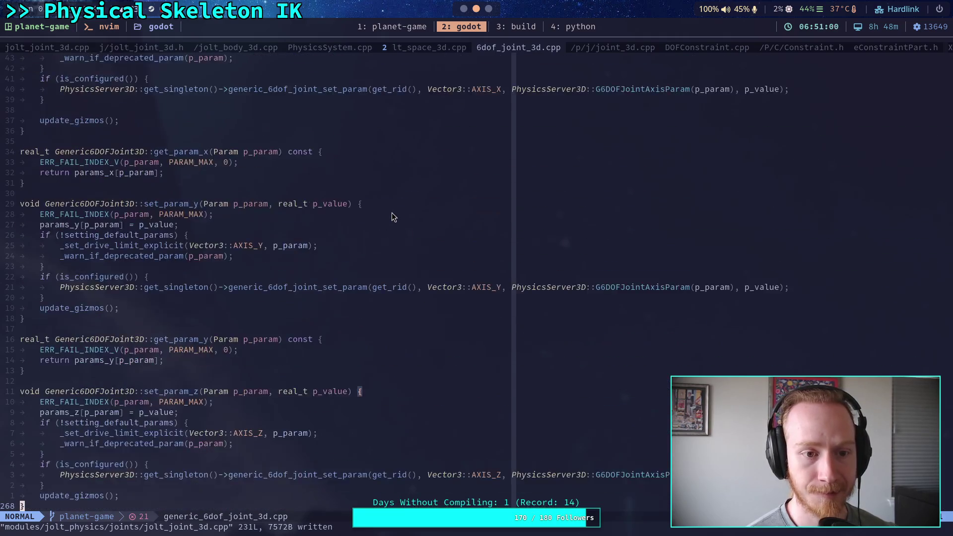
scroll(392, 217, "down", 20)
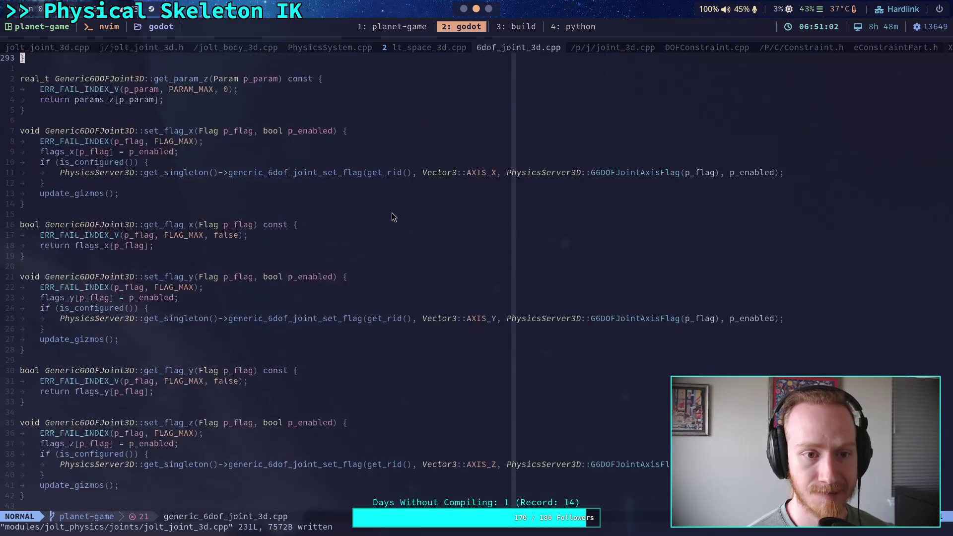
scroll(392, 213, "down", 17)
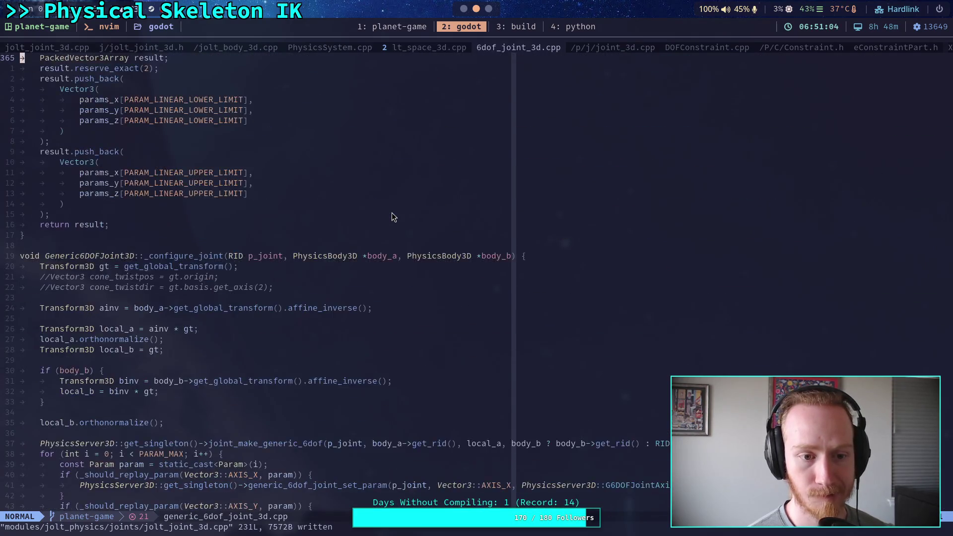
scroll(392, 216, "up", 4)
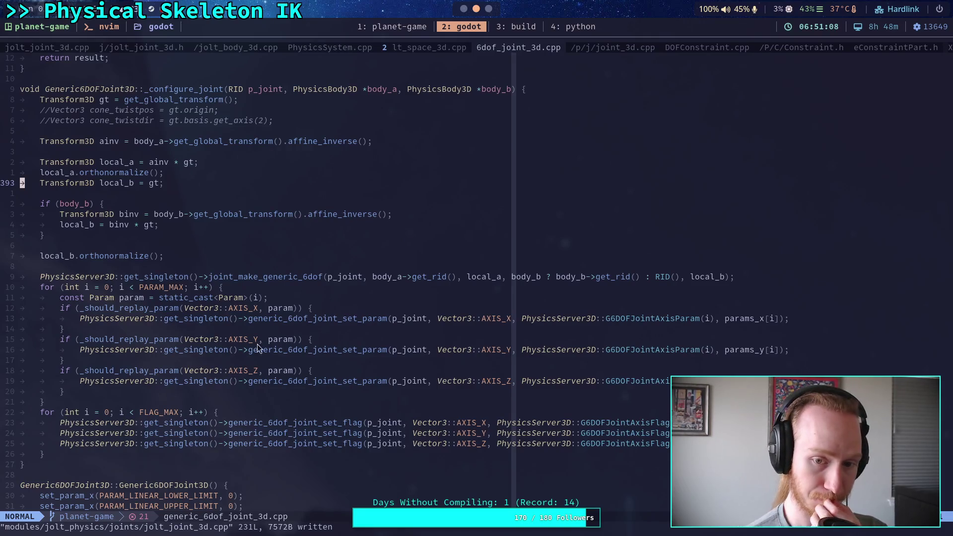
left_click(306, 454)
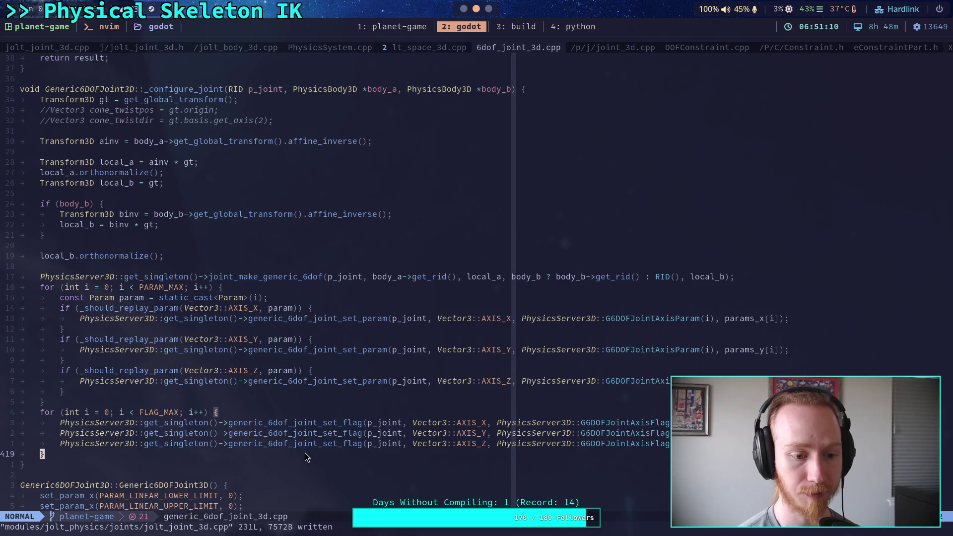
Write a PhysicsServer3D::get_singleton()->joint_ line and move it above the parameter loop.
type("o")
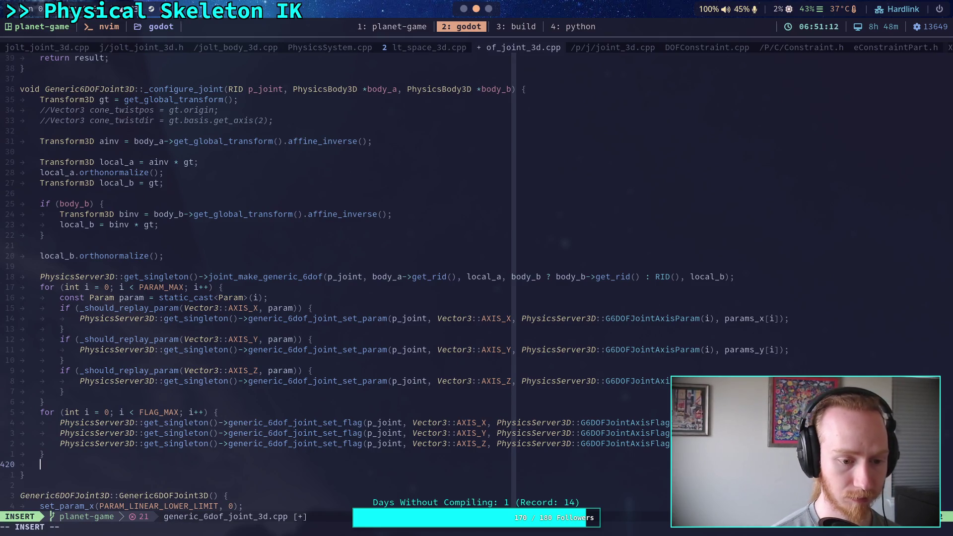
type("PhysicsServor")
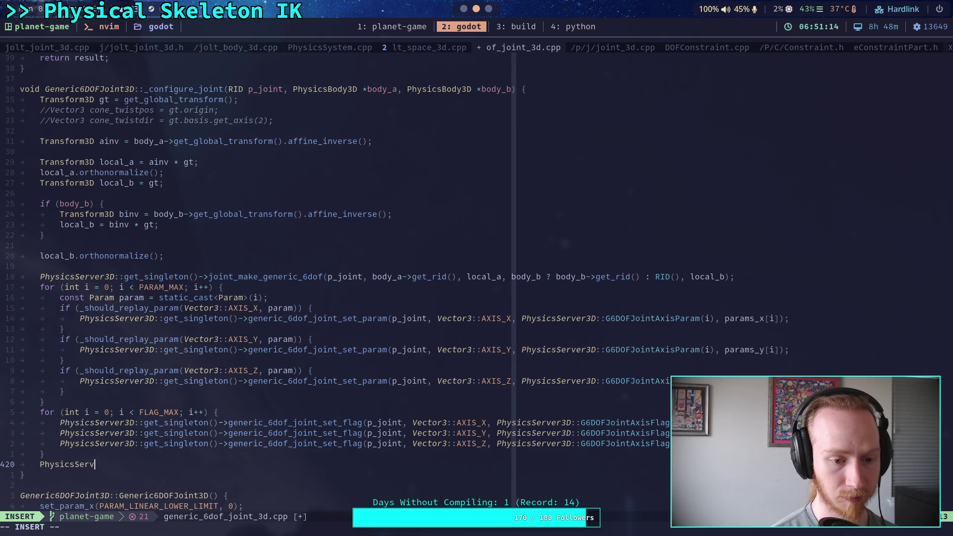
key("BackSpace")
key("BackSpace")
type("er3")
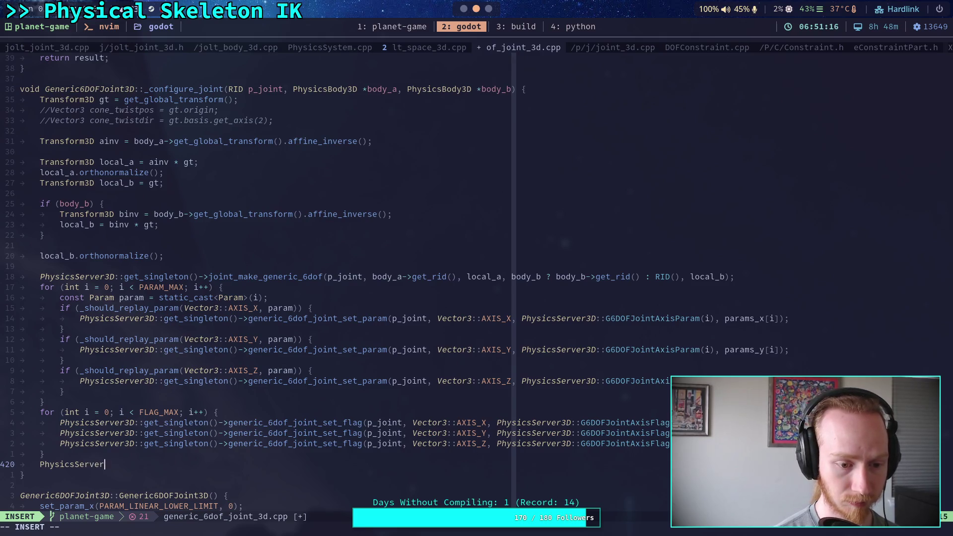
type("D::get_si")
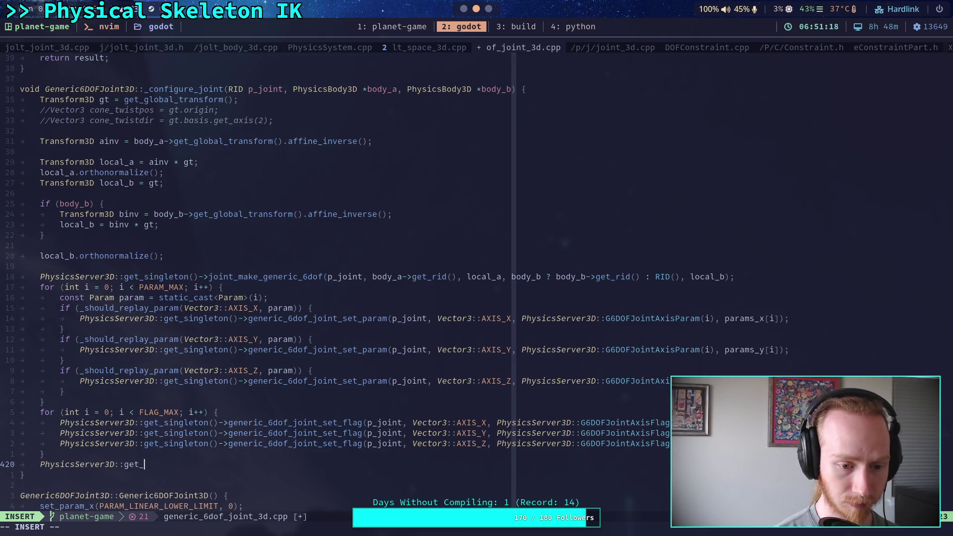
type("ngleton()-")
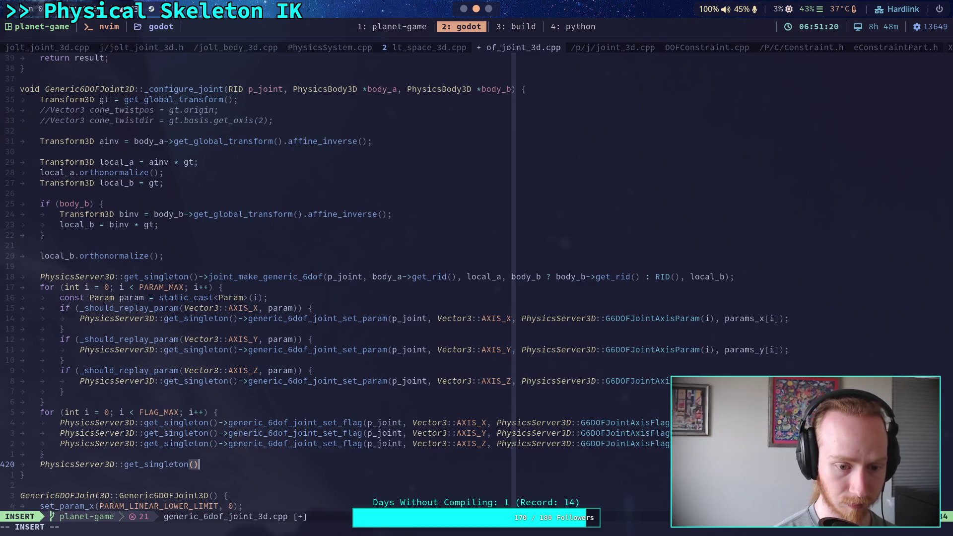
type(">")
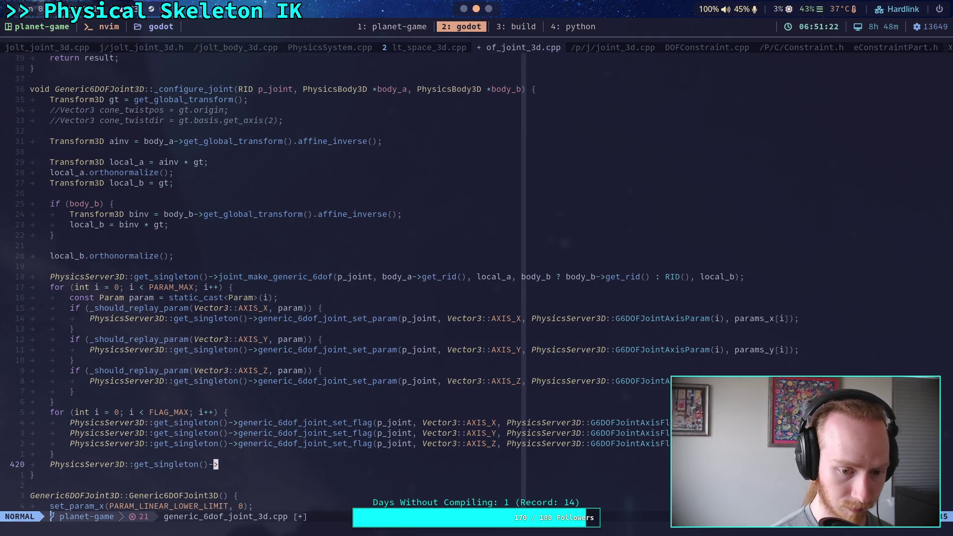
key("Escape")
key("d")
key("d")
key("k")
key("k")
key("k")
key("k")
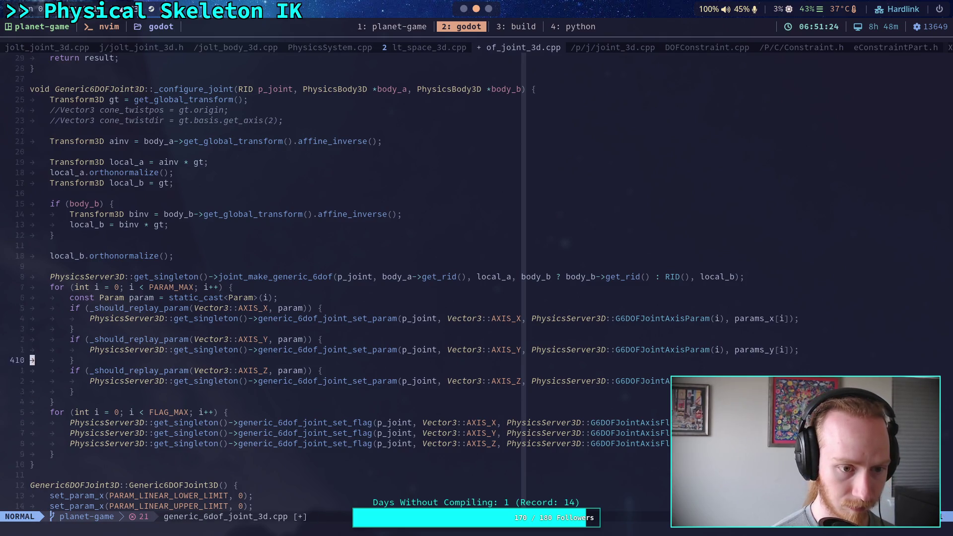
key("P")
key("dollar")
type("ajoint_")
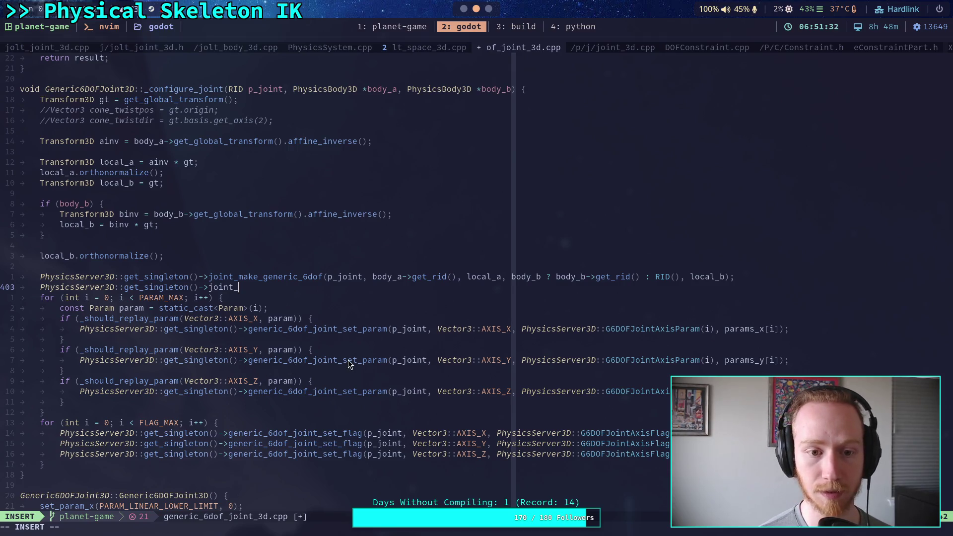
key("Escape")
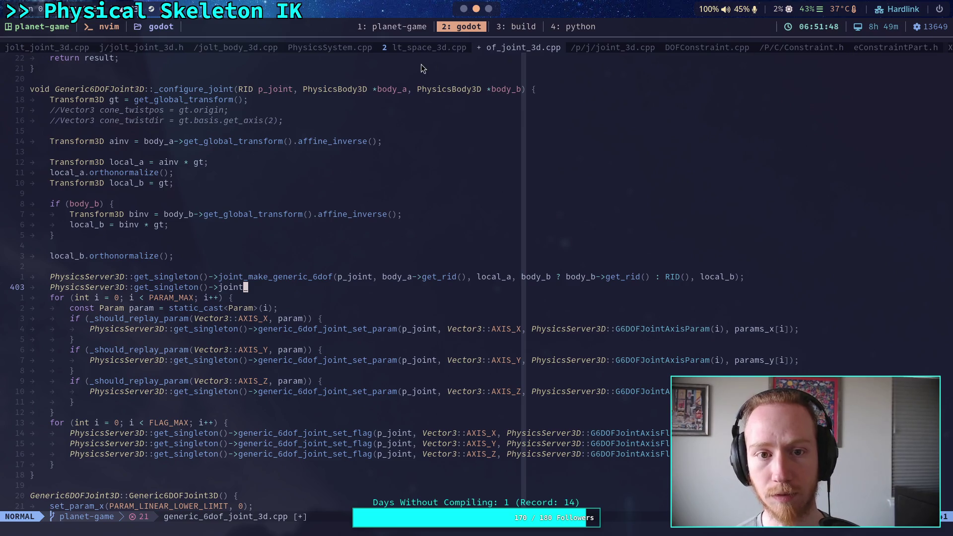
Open SConstruct from the Neotree file tree and start a project-wide live grep.
left_click(46, 46)
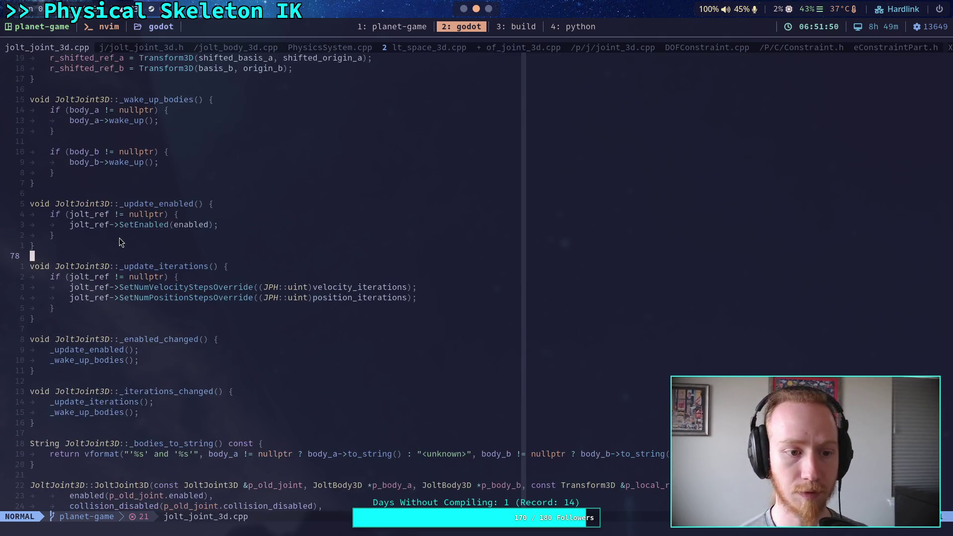
type(":")
key("Return")
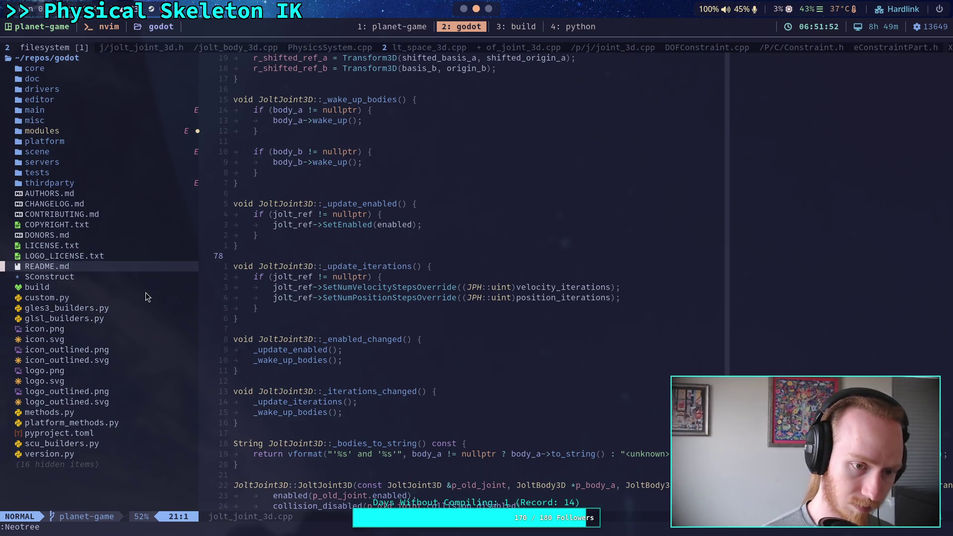
left_click(151, 280)
key("Return")
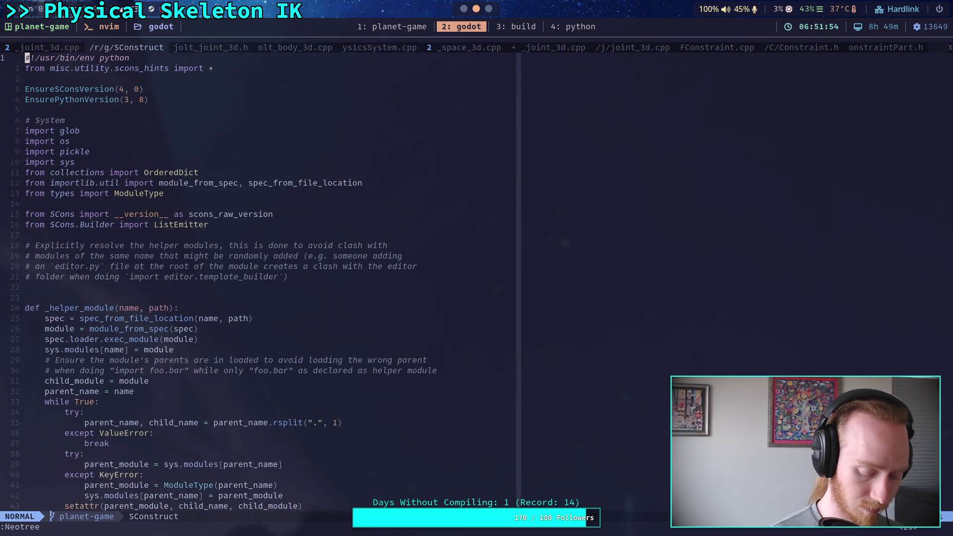
key("space")
key("f")
key("g")
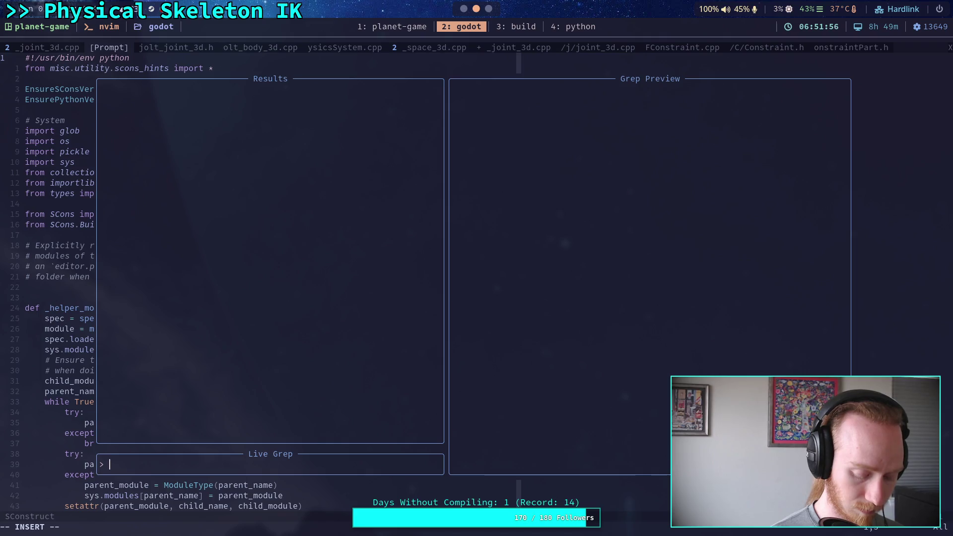
Search the project for solver_priority and preview its matches in joint_3d.h and joint_3d.cpp.
type("solv")
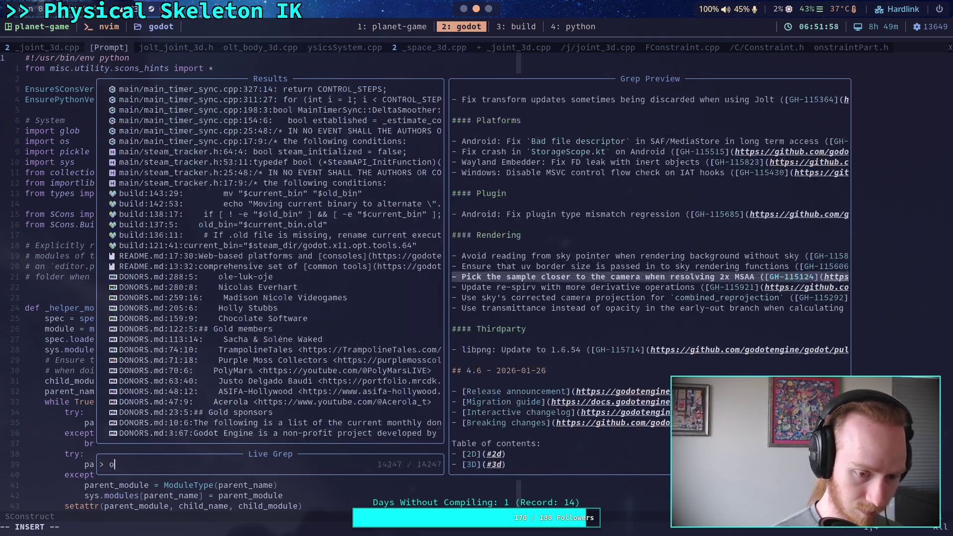
type("er_priority")
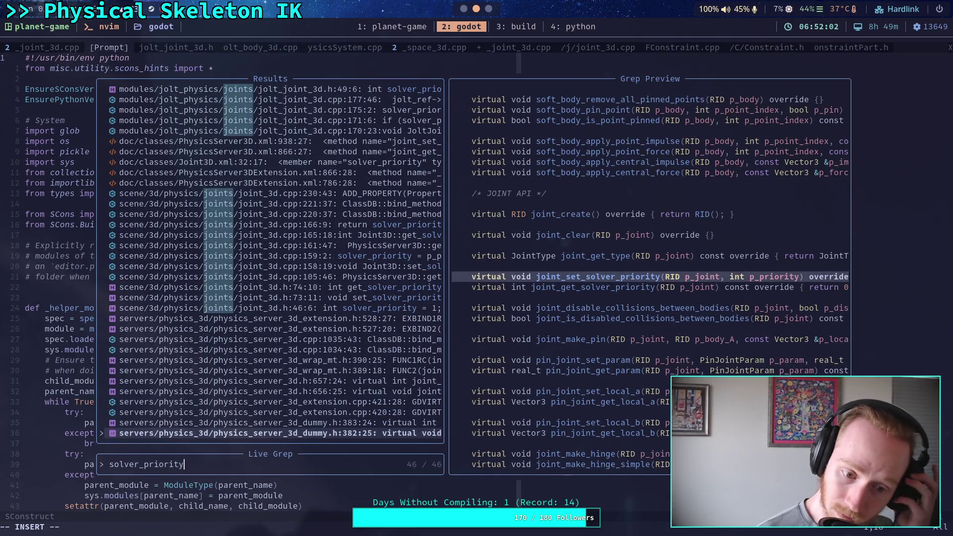
key("Up")
key("Up")
key("Up")
key("Up")
key("Up")
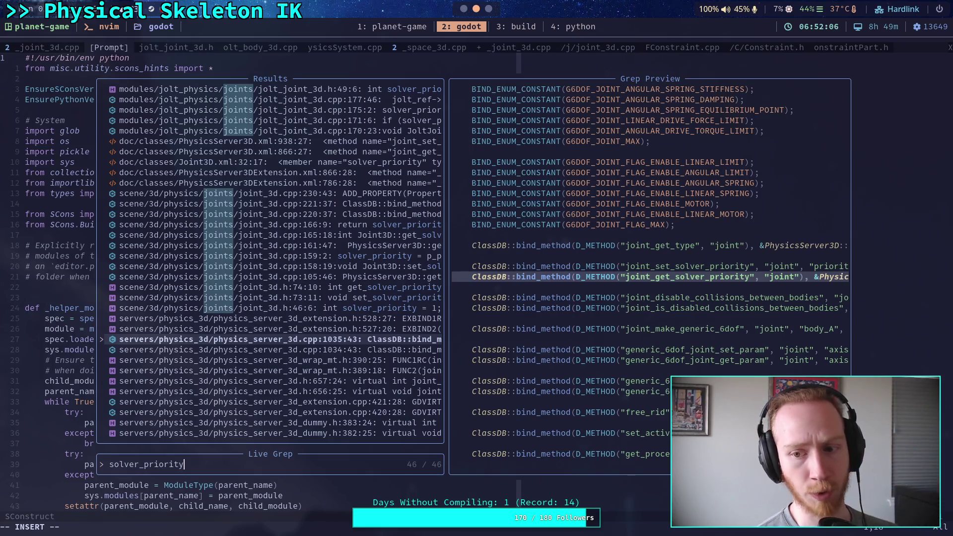
key("Up")
key("Up")
key("Up")
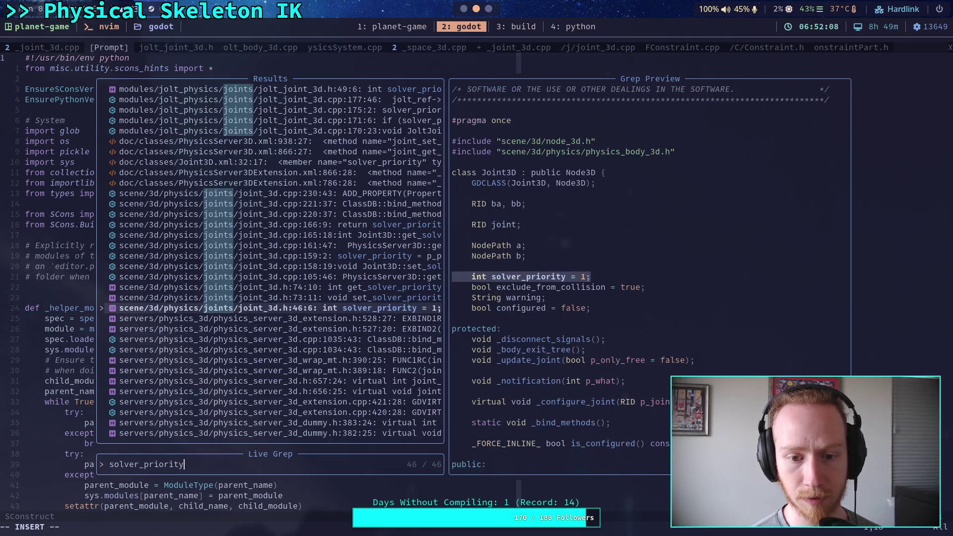
key("Up")
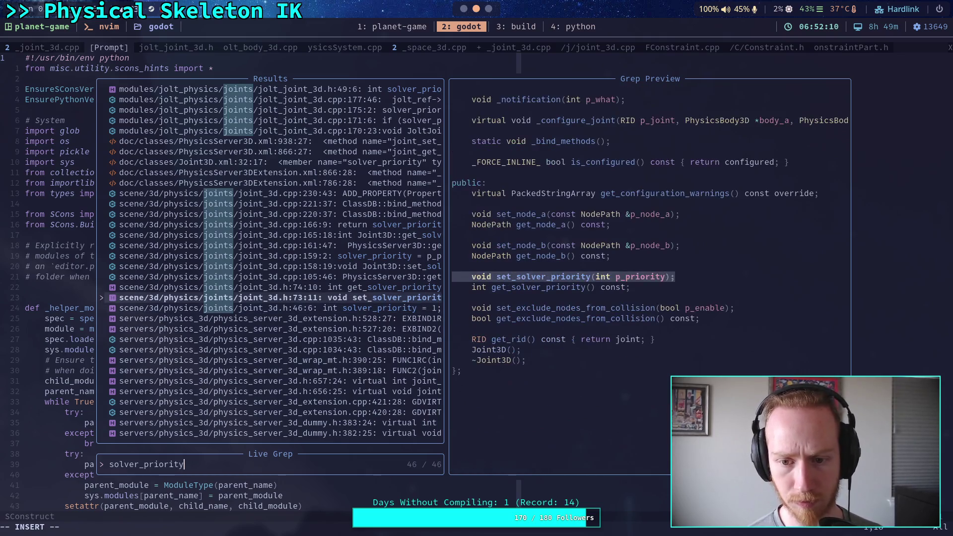
key("Up")
key("Up")
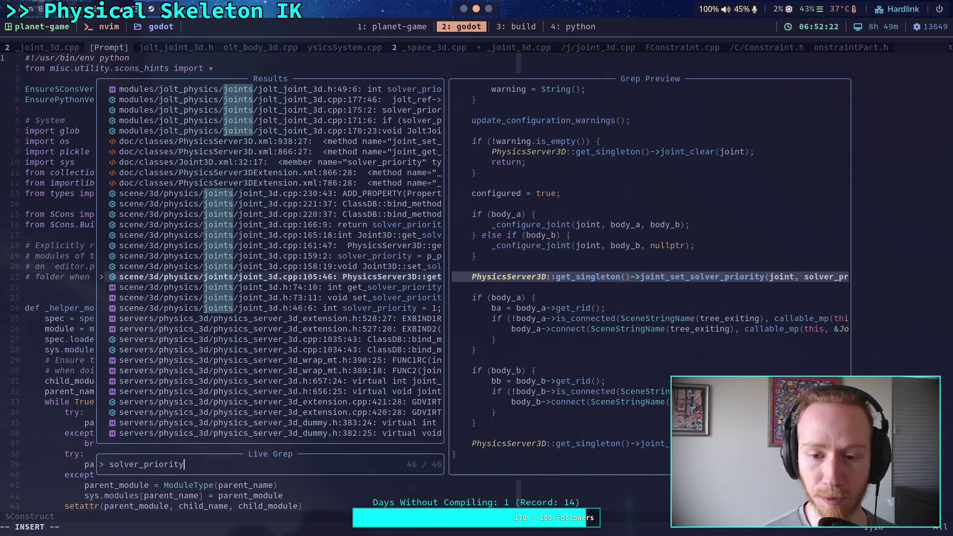
left_click(276, 267)
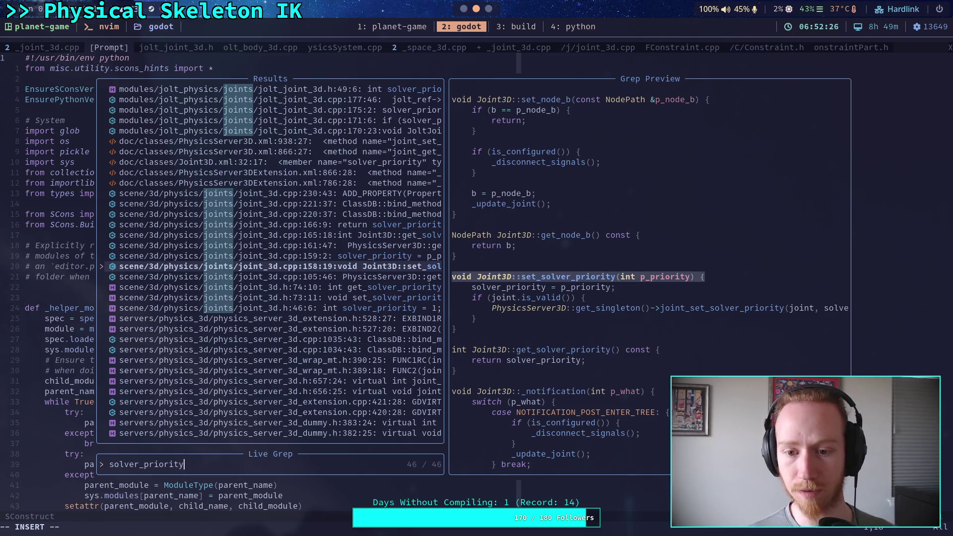
Preview the remaining Joint3D and jolt_joint_3d.cpp matches, then close the picker and SConstruct with :bd.
key("Up")
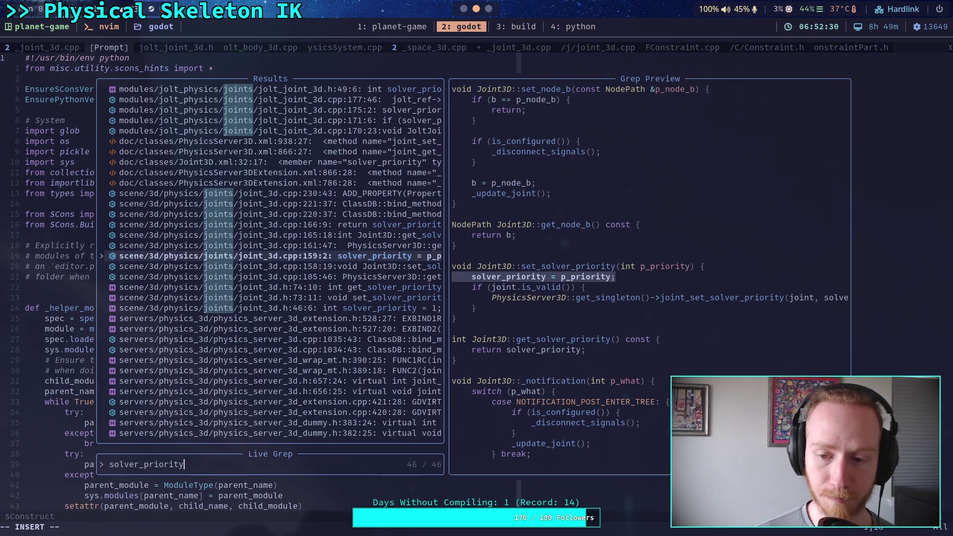
key("Up")
key("Up")
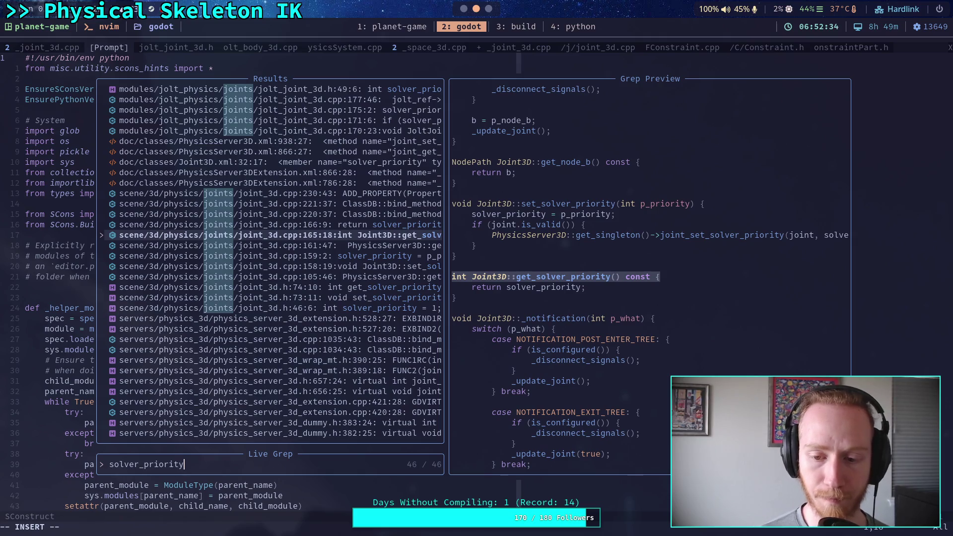
key("Up")
key("Up")
key("Up")
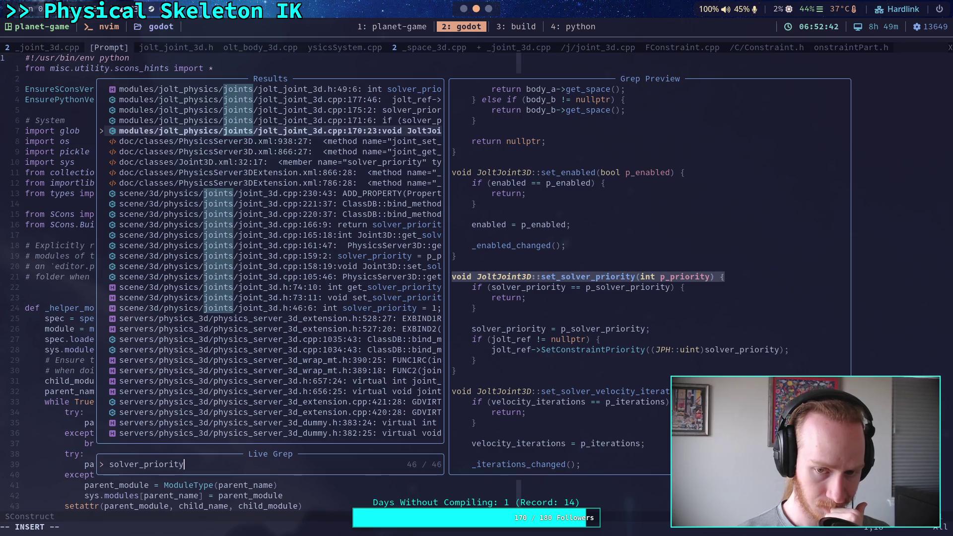
key("Up")
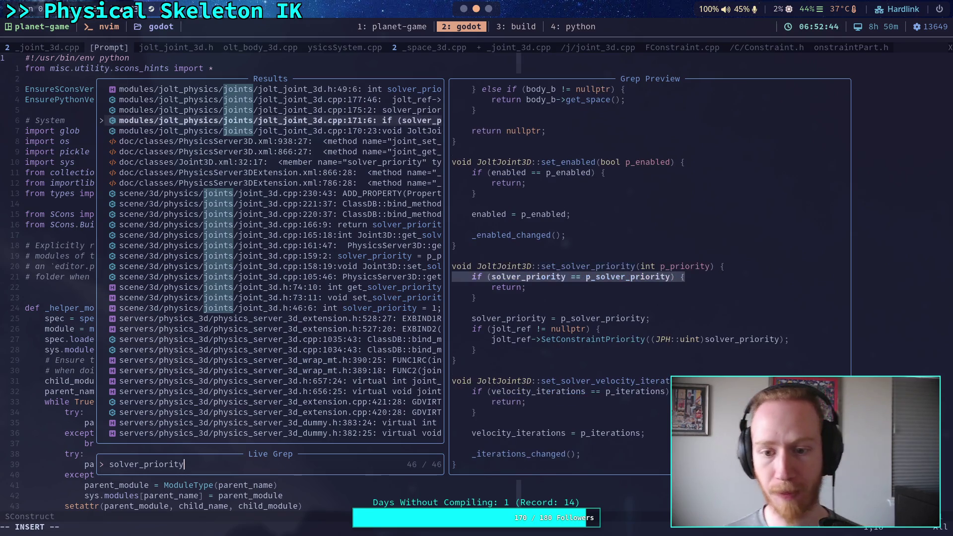
key("Up")
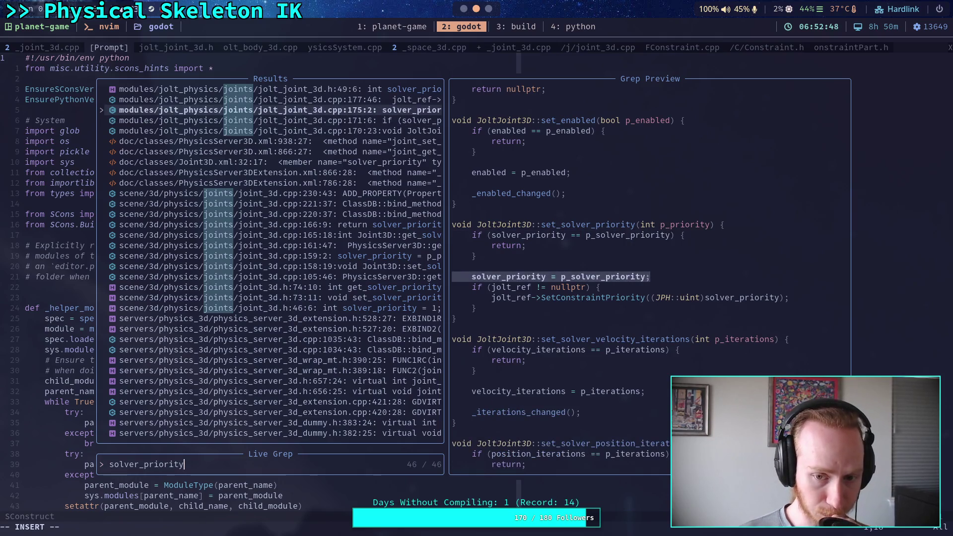
key("Up")
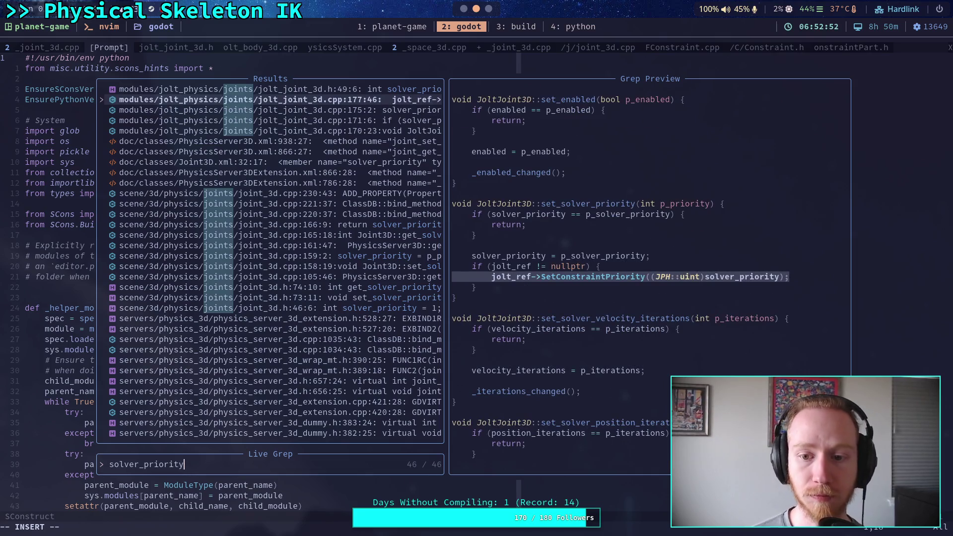
key("Escape")
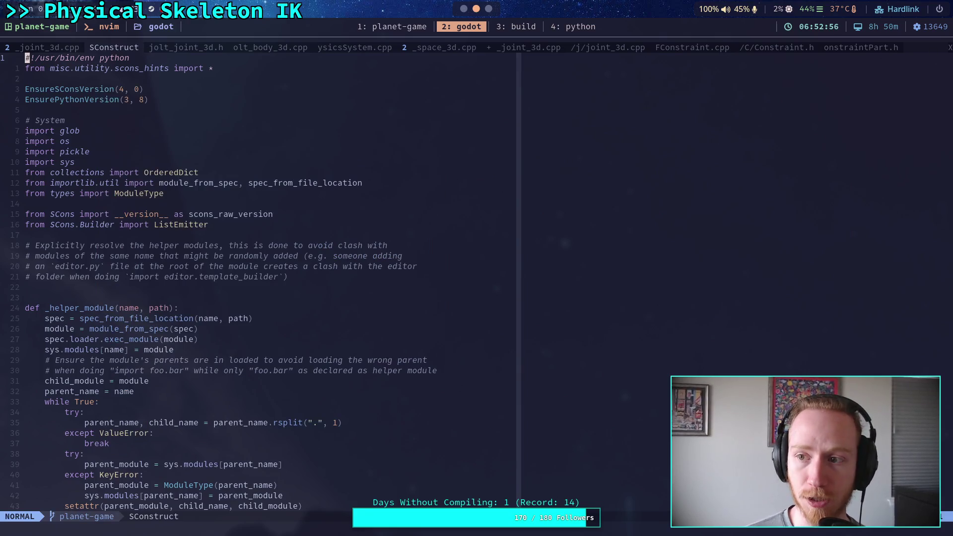
type(":bd")
key("Return")
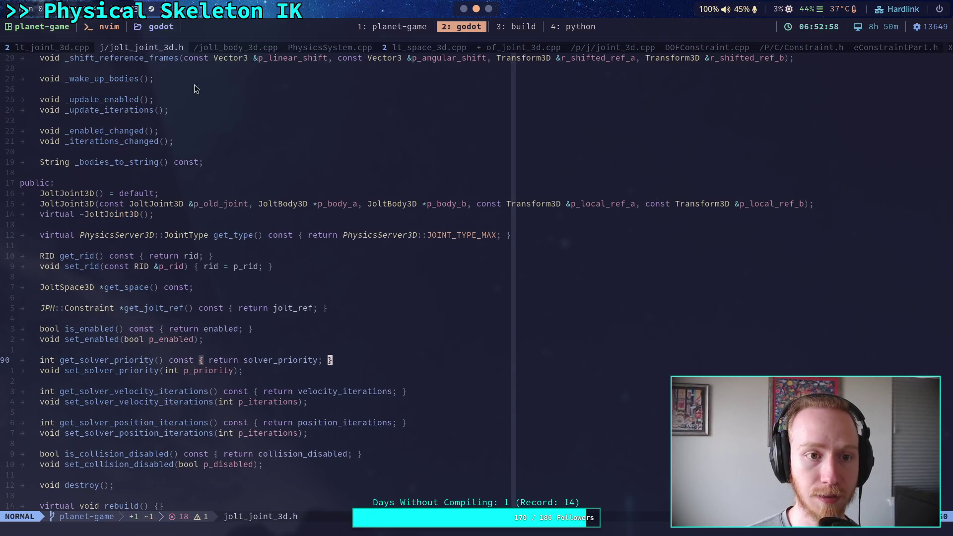
Delete the unfinished joint call line in generic_6dof_joint_3d.cpp and save the file.
left_click(51, 48)
left_click(164, 48)
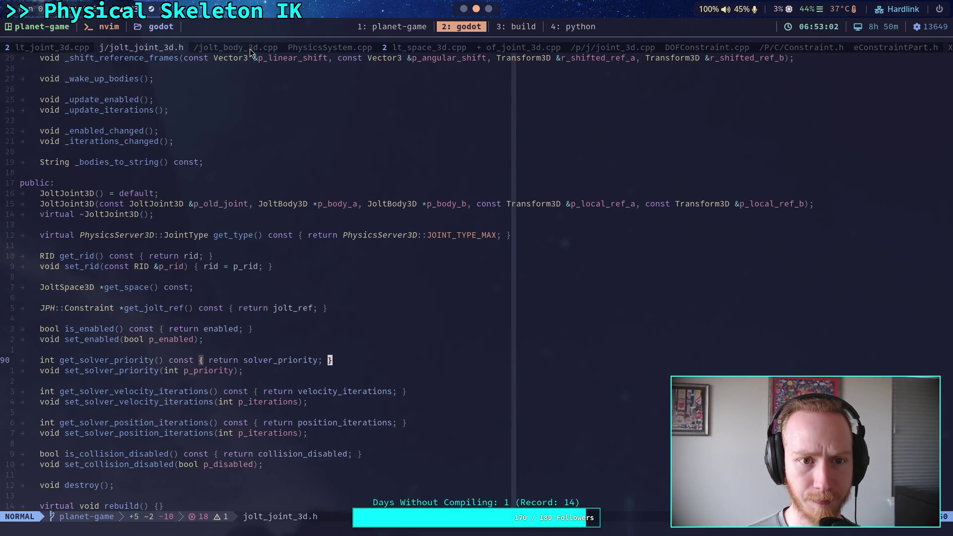
left_click(514, 47)
key("d")
key("d")
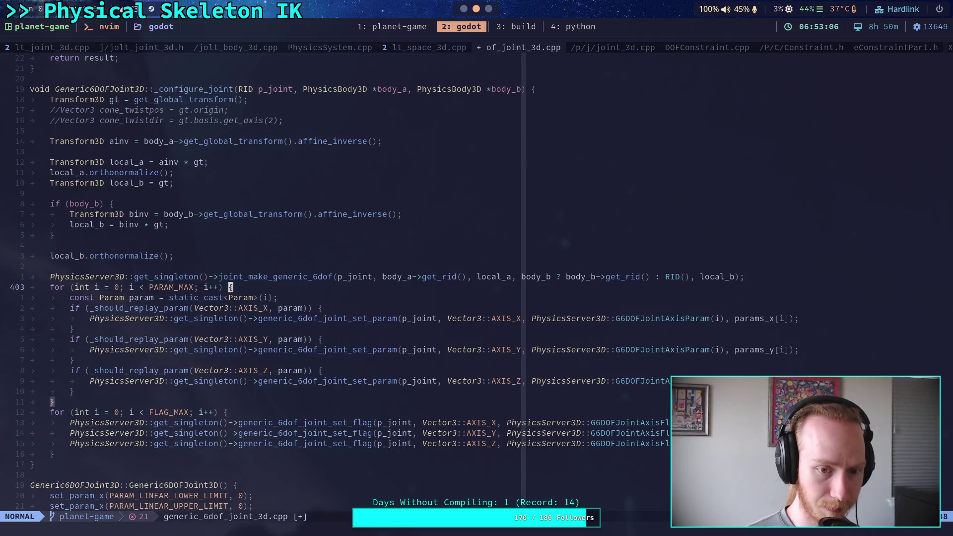
type(":w")
key("Return")
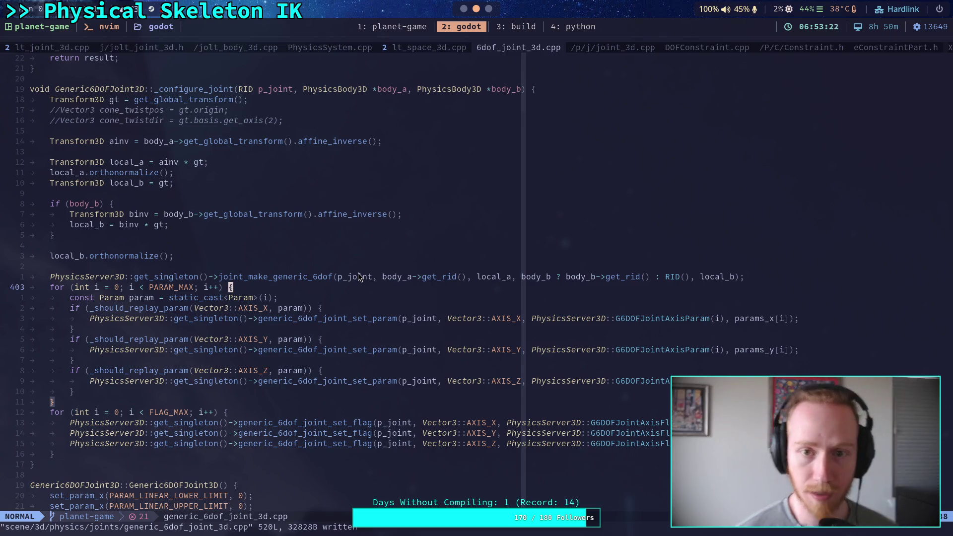
In the build terminal, run git status and git diff to list the changes.
left_click(508, 25)
type("git status")
key("Return")
type("git diff")
key("Return")
Scroll through the git diff of the Jolt joint changes and quit the pager.
scroll(434, 283, "down", 4)
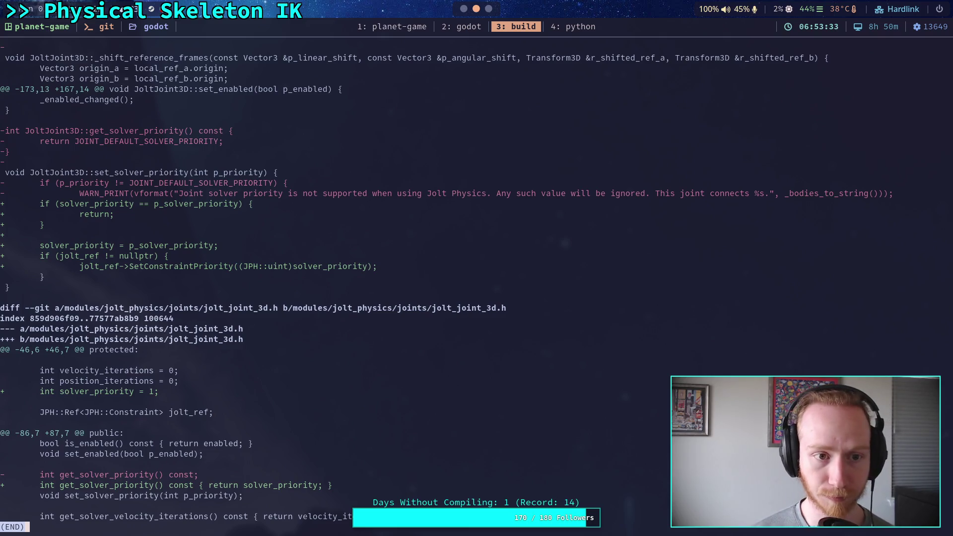
scroll(434, 288, "up", 3)
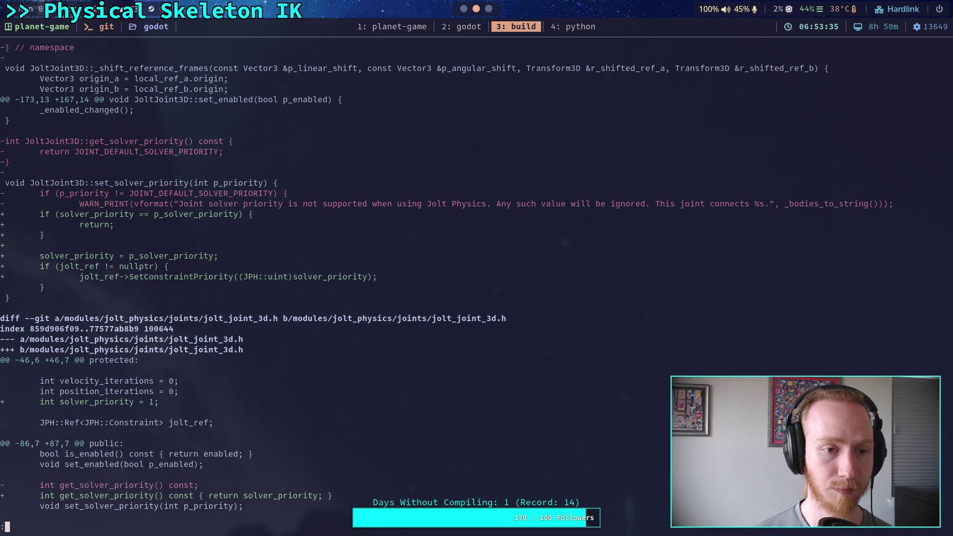
scroll(435, 283, "down", 3)
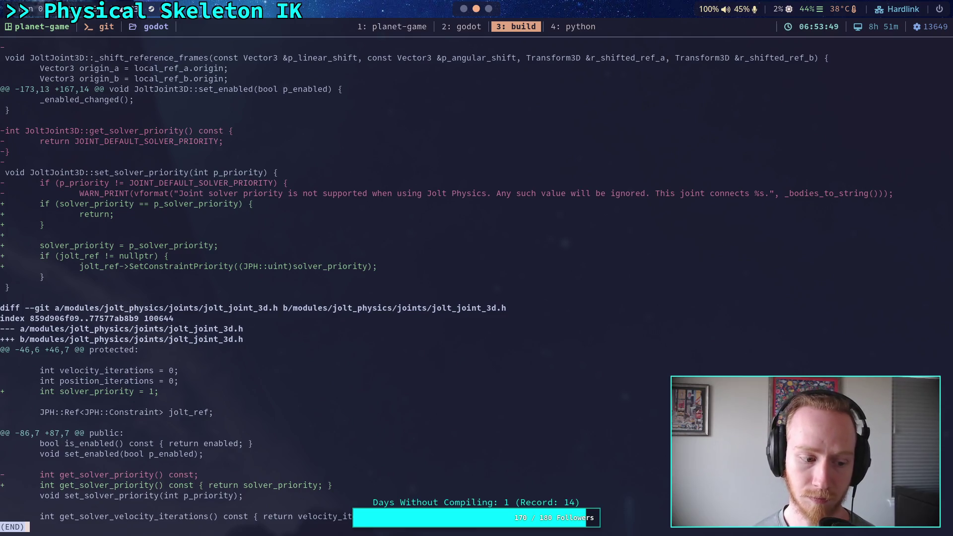
key("q")
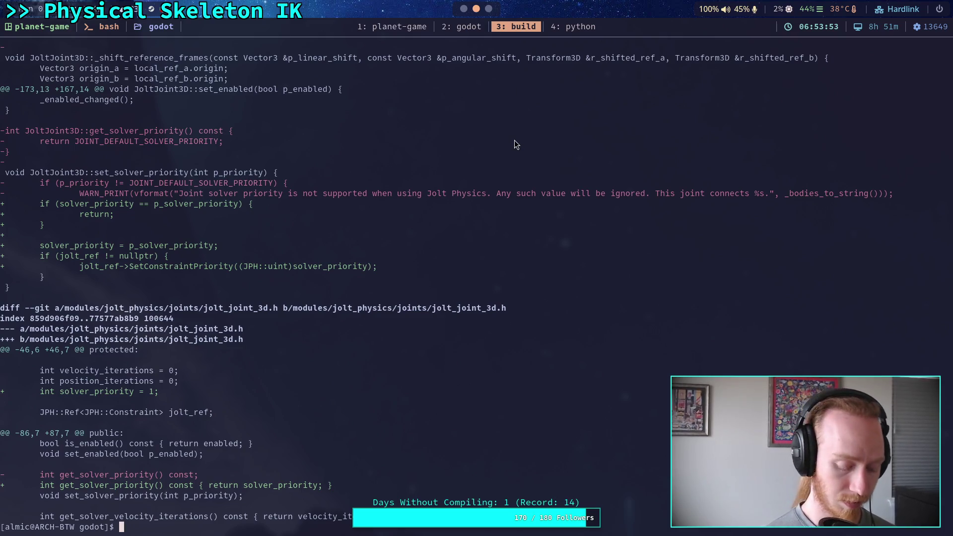
Start a full Godot rebuild with ./build -a.
type("./build sa")
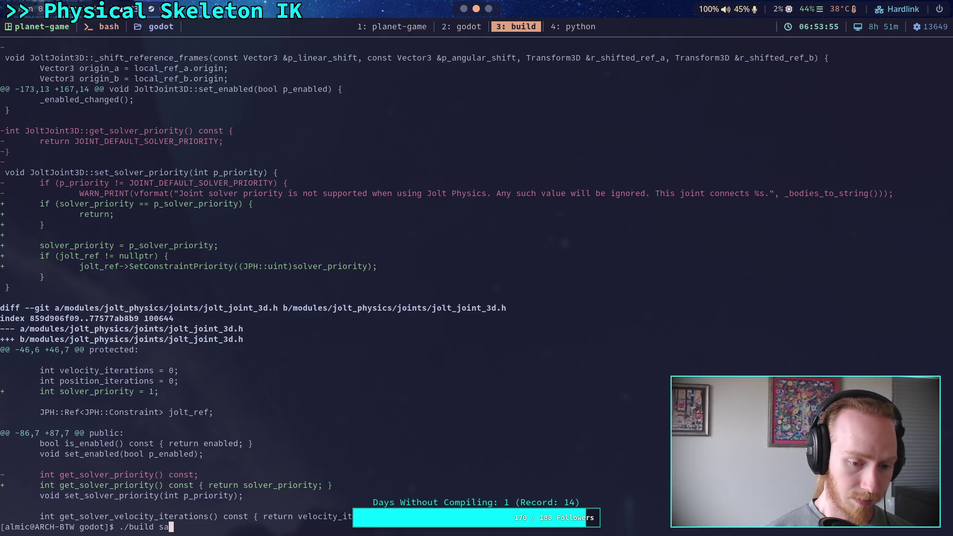
key("Return")
type("./build -a")
key("Return")
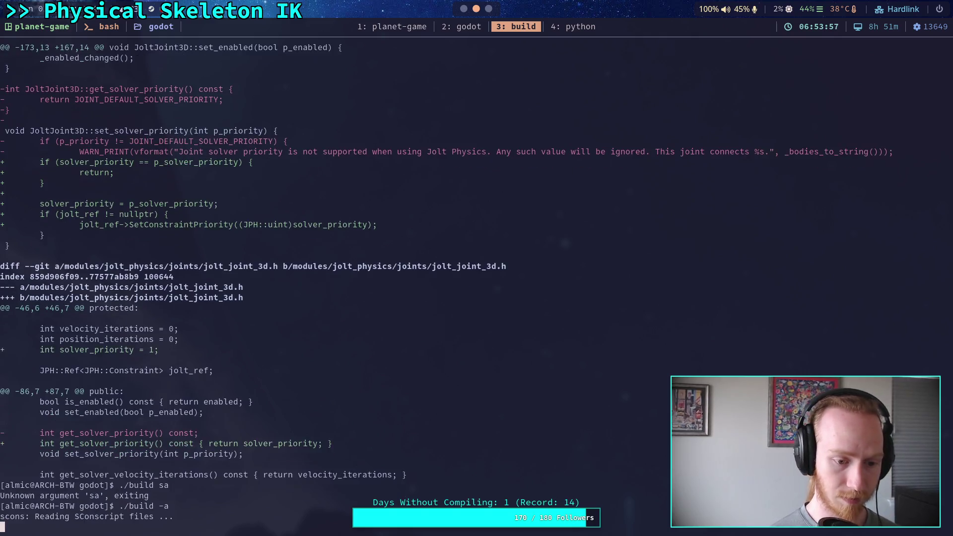
key("super+2")
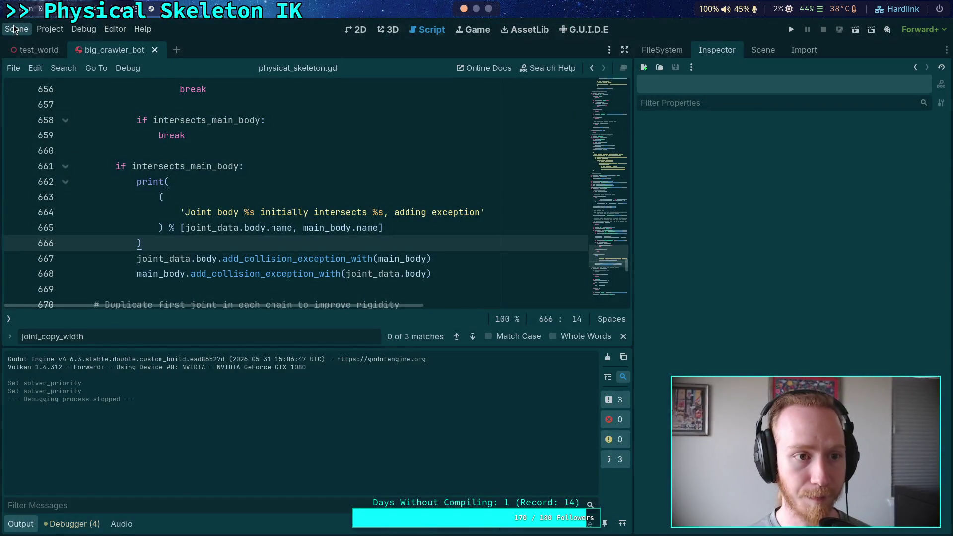
Quit the Godot editor from its Scene menu and return to the code editor workspace.
left_click(16, 28)
left_click(87, 286)
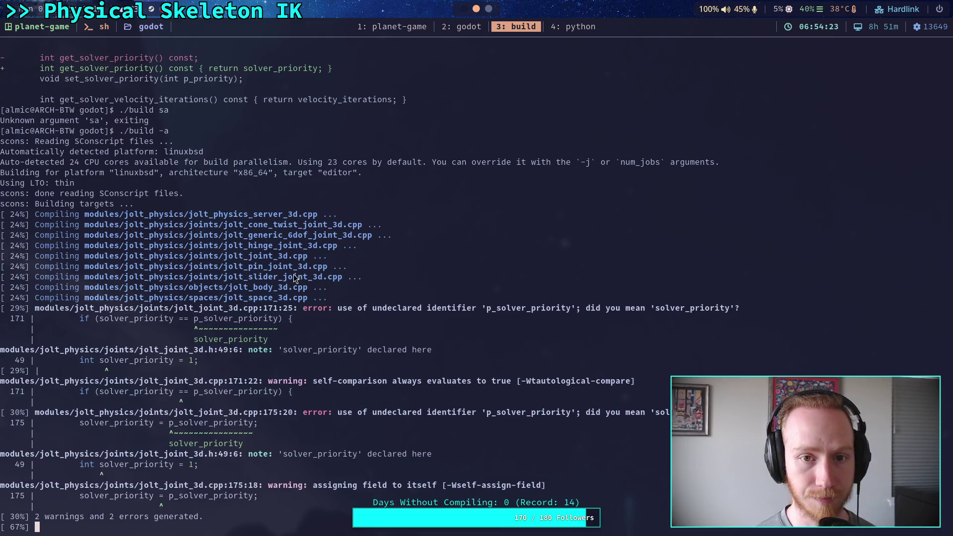
left_click(454, 31)
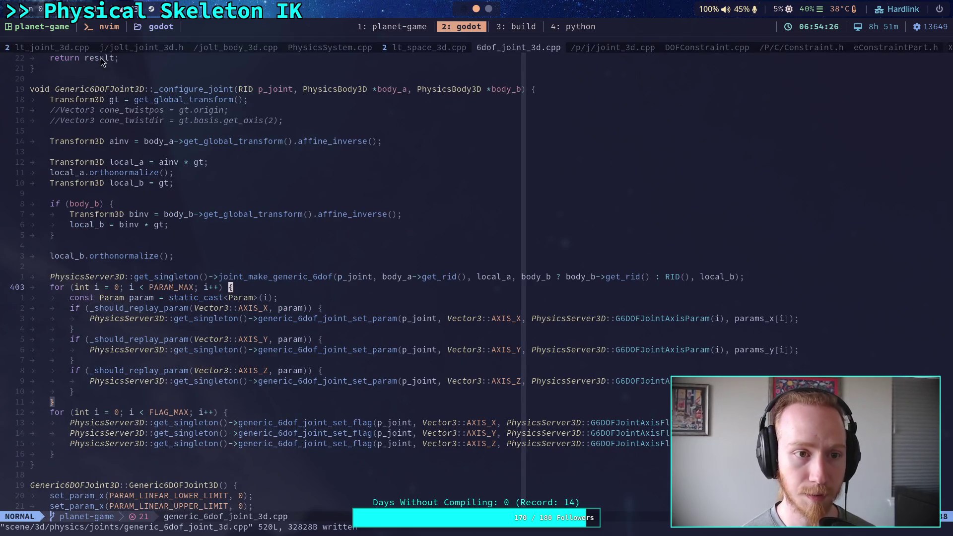
Open jolt_joint_3d.cpp and scroll down to JoltJoint3D::set_solver_priority.
left_click(131, 46)
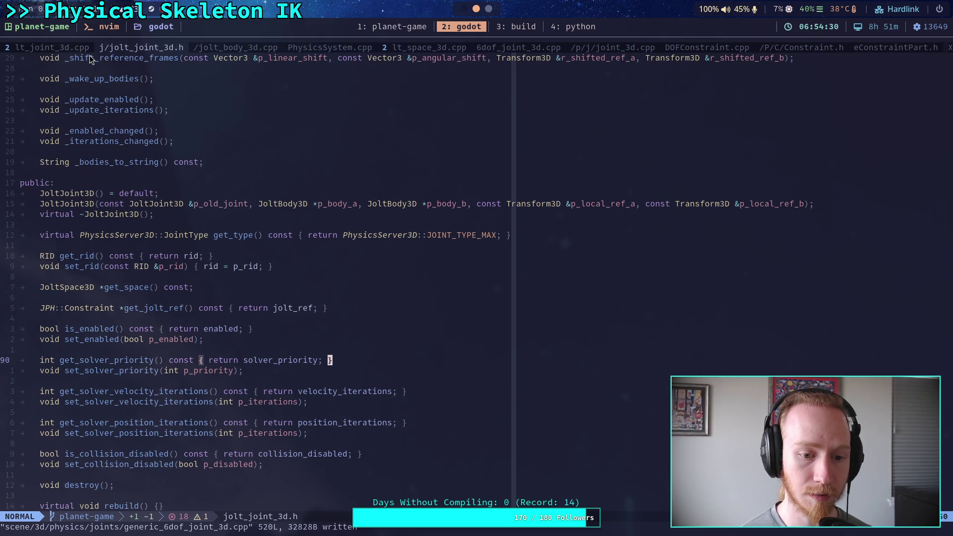
key("space")
key("e")
left_click(57, 48)
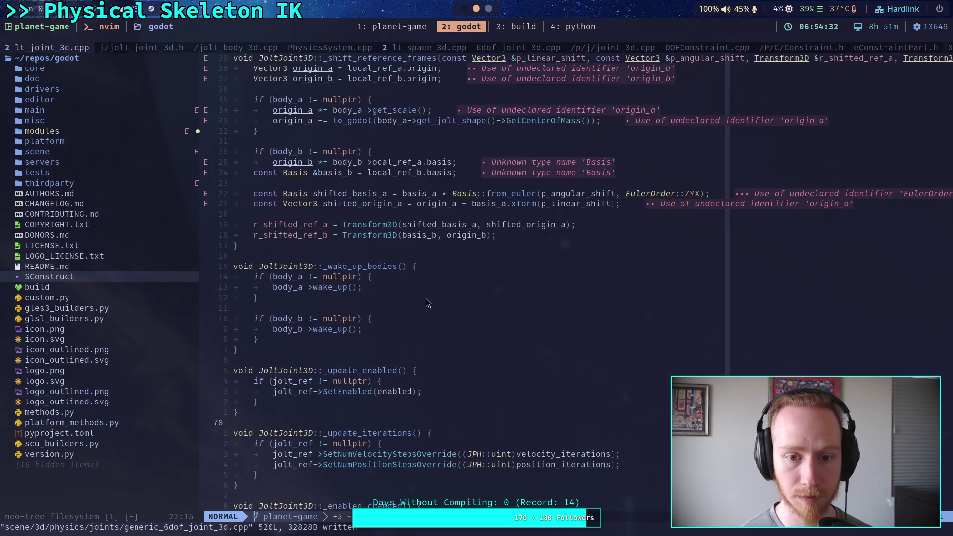
scroll(426, 302, "down", 20)
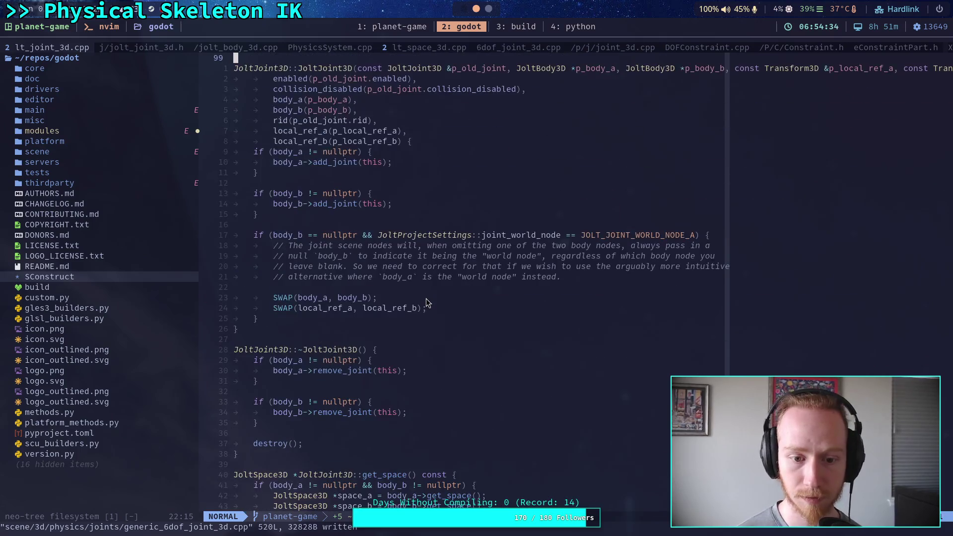
scroll(356, 332, "down", 16)
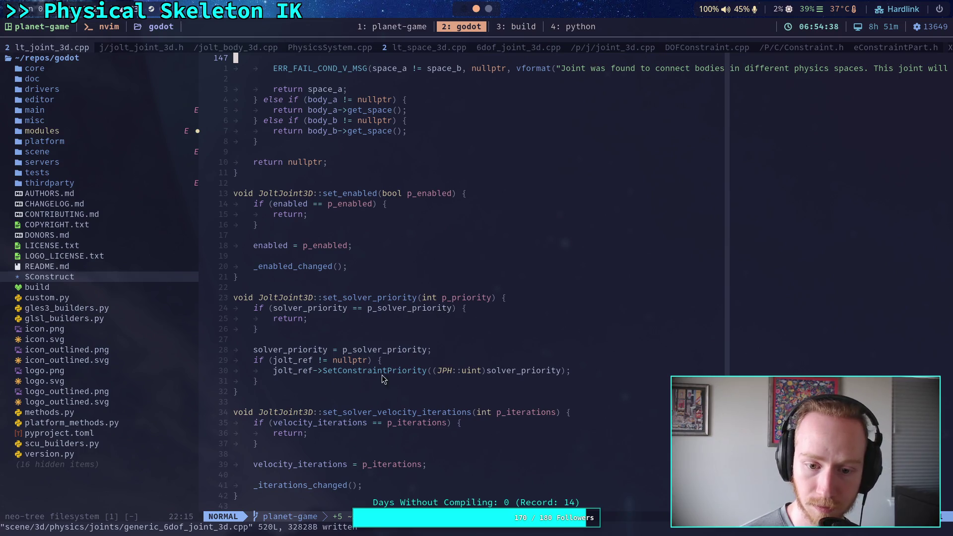
Replace both p_solver_priority uses with p_priority and save jolt_joint_3d.cpp.
left_click(380, 349)
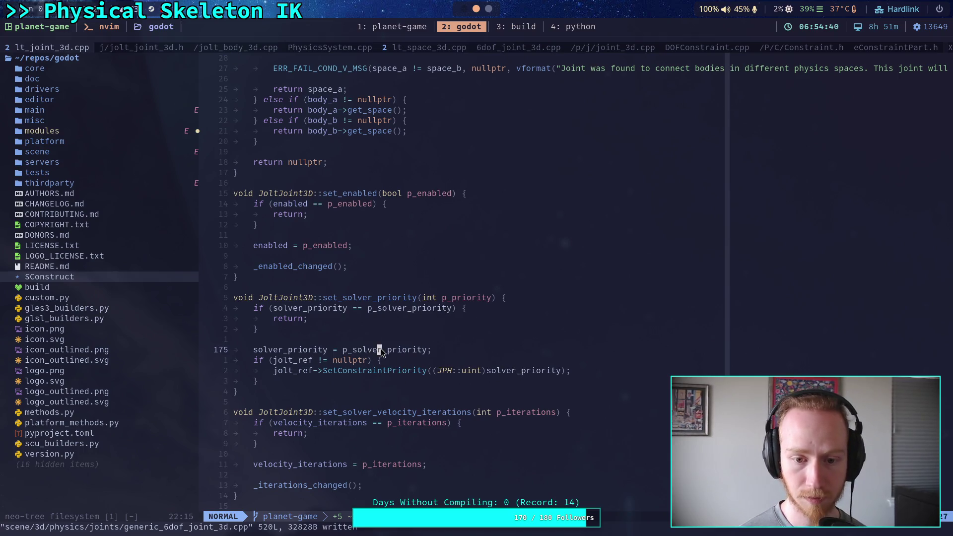
key("a")
key("BackSpace")
key("BackSpace")
key("BackSpace")
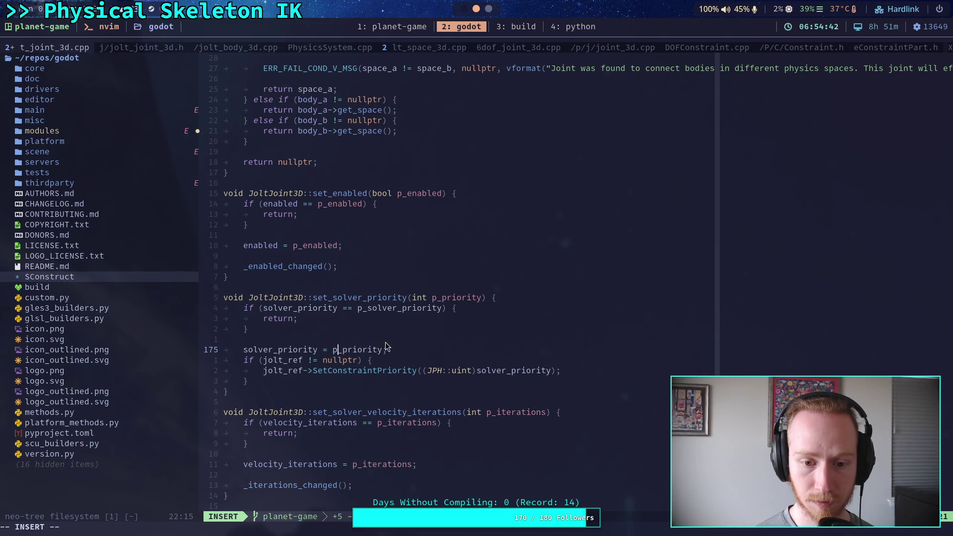
left_click(400, 311)
key("BackSpace")
key("BackSpace")
key("BackSpace")
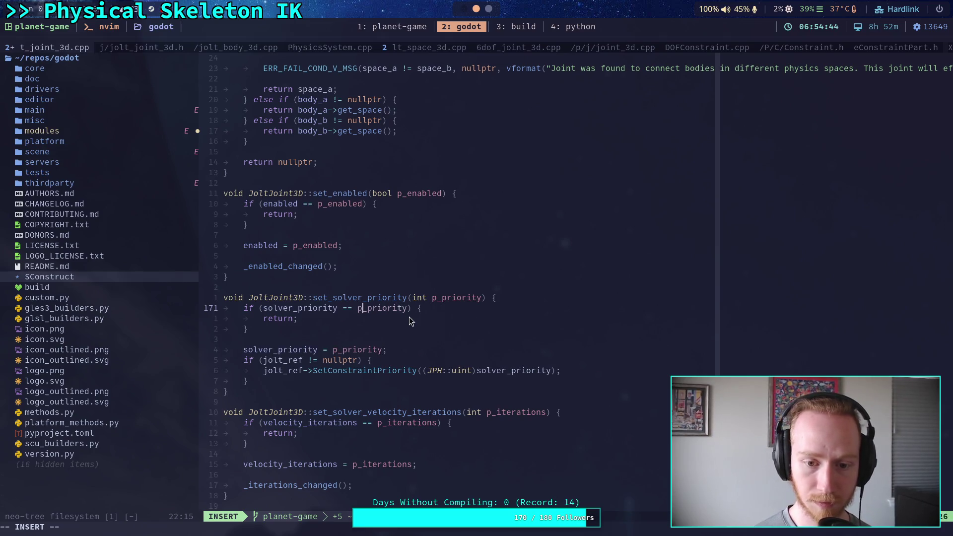
key("Escape")
type(":w")
key("Return")
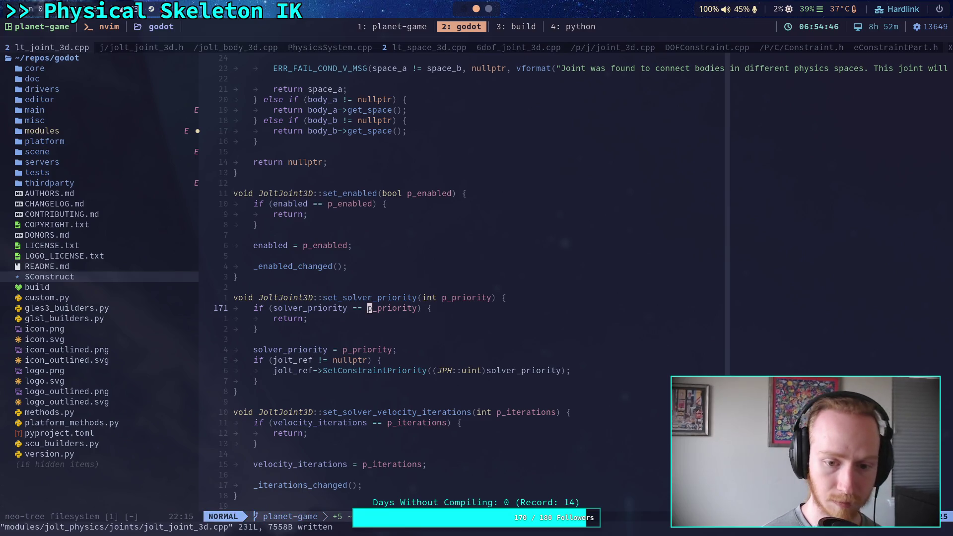
Rerun the ./build -a Godot rebuild in the build terminal.
key("super+3")
key("Up")
key("Return")
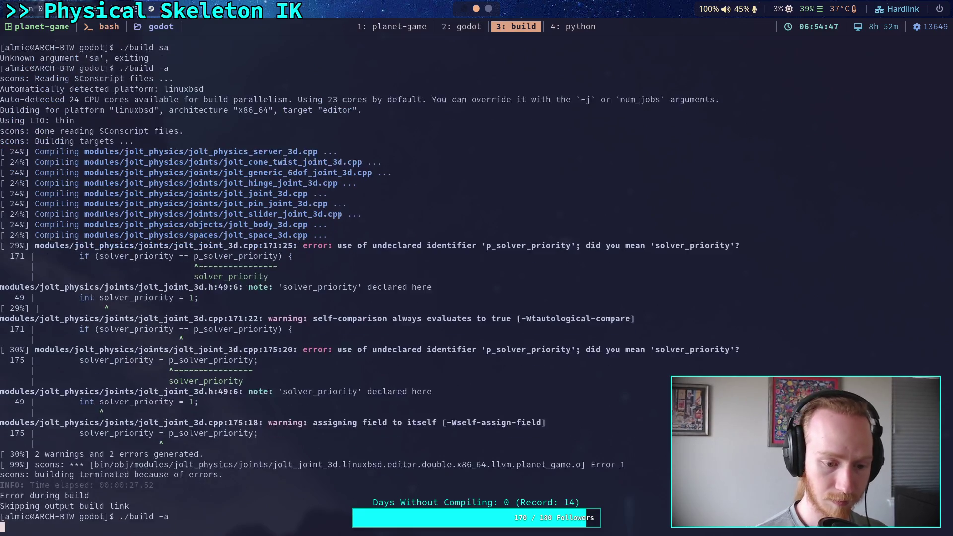
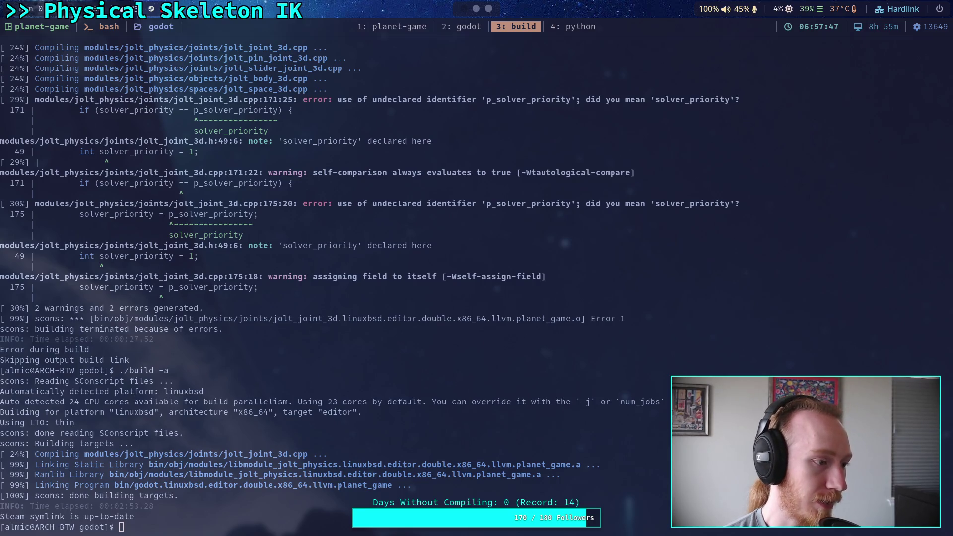
Relaunch the freshly built Godot editor from the terminal and pick the Planet Game project.
key("Up")
key("Return")
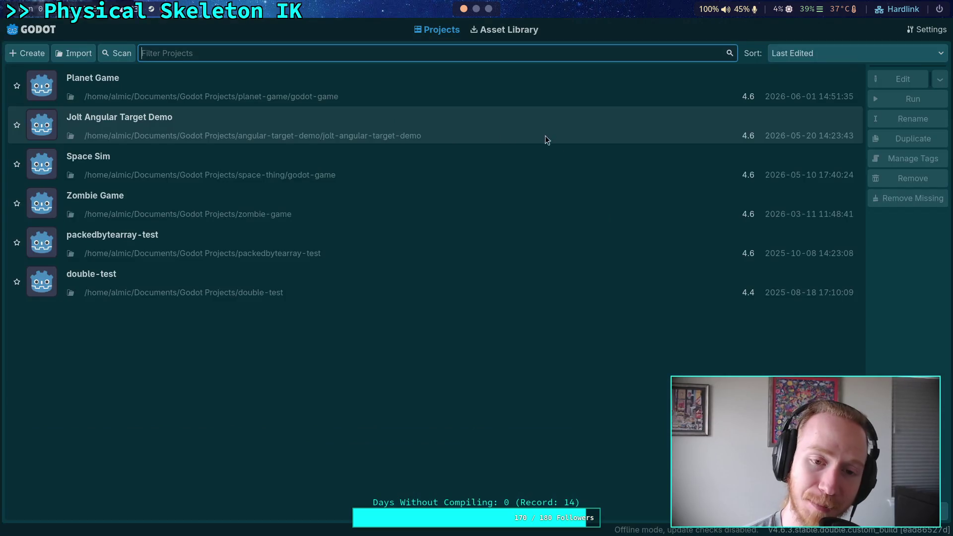
left_click(633, 93)
Open Planet Game, widen the script editor, and set the PhysicalSkeleton's First Joint Copies to 0.
left_click(878, 98)
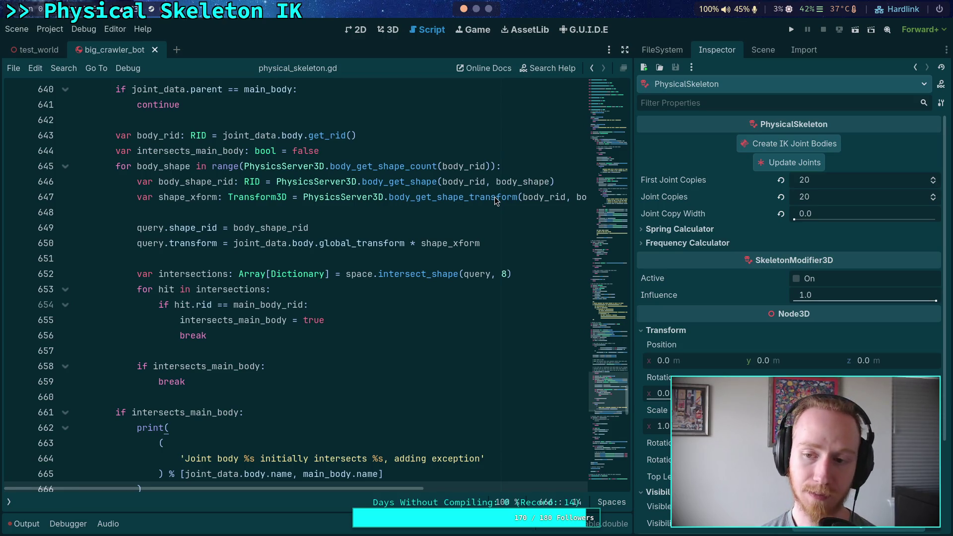
left_click_drag(635, 198, 839, 198)
left_click(863, 184)
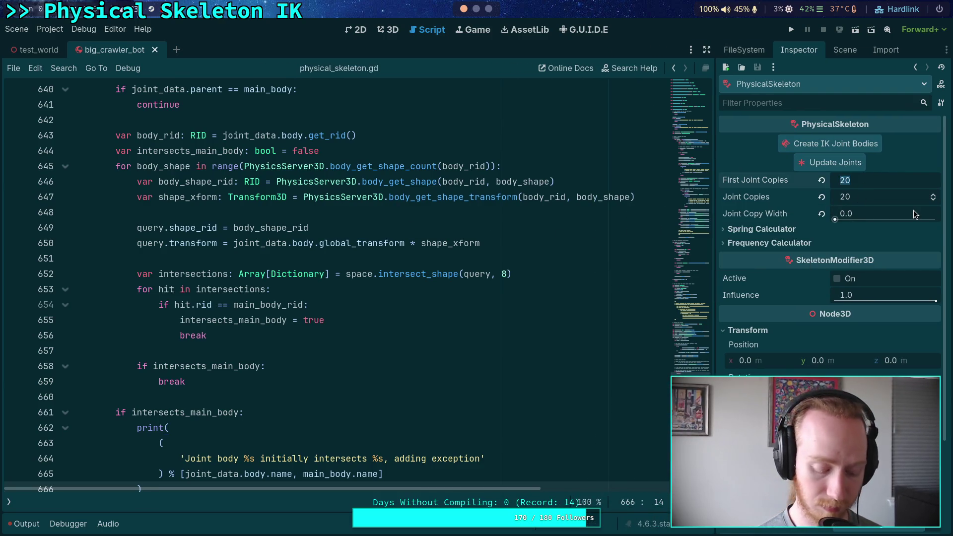
type("0")
key("Return")
left_click(527, 243)
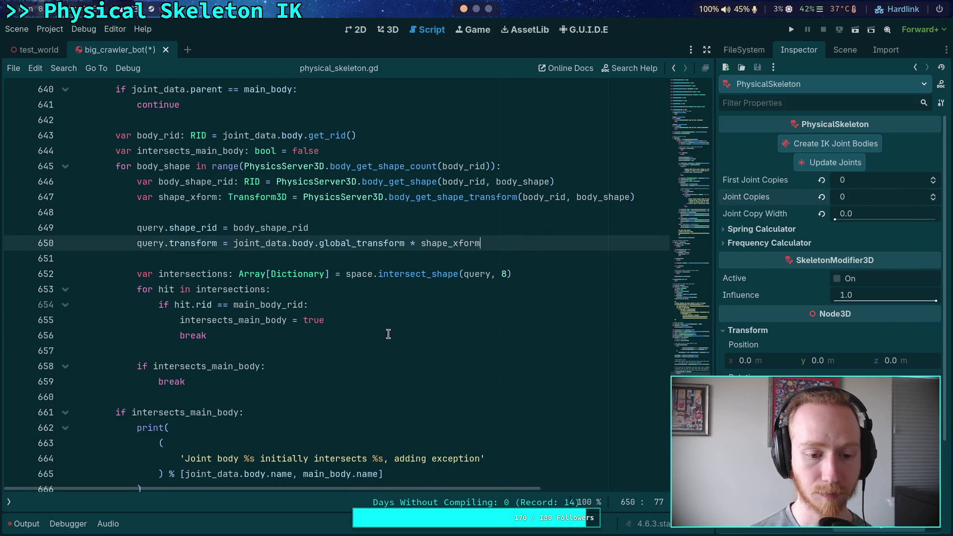
Add 'var solver_priority: int = 0' after the collision mask line, before the loaded_joints loop.
scroll(390, 332, "up", 13)
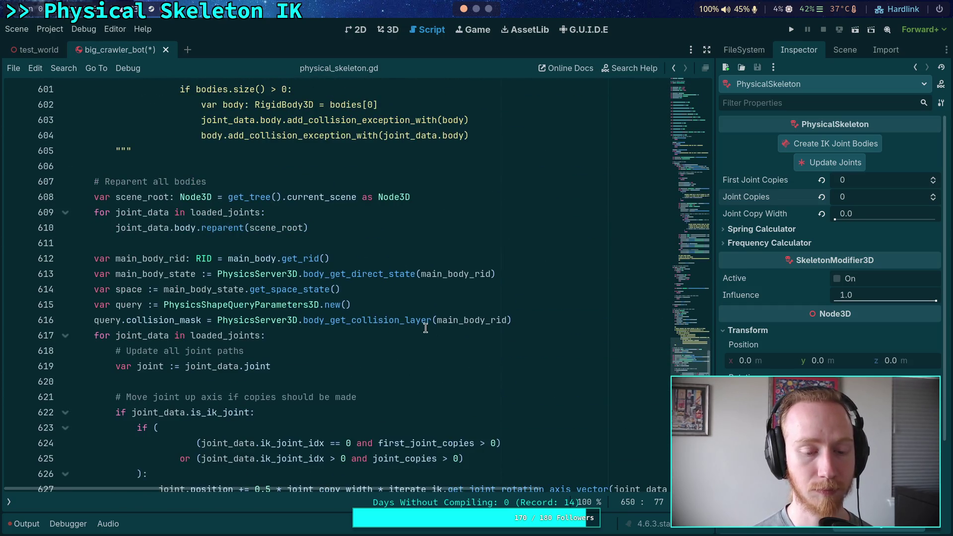
scroll(426, 329, "down", 3)
scroll(426, 328, "down", 3)
scroll(427, 329, "up", 4)
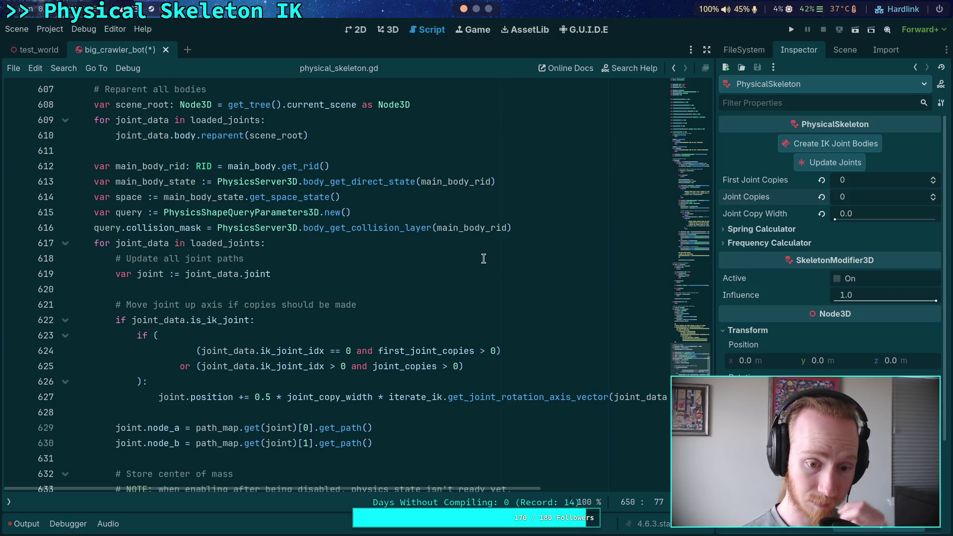
left_click(540, 236)
left_click(550, 226)
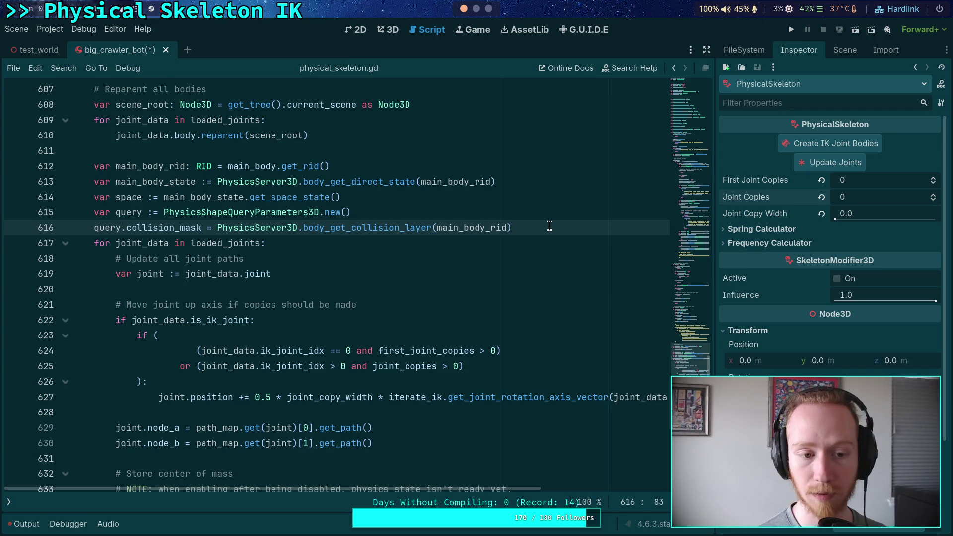
key("Return")
key("Return")
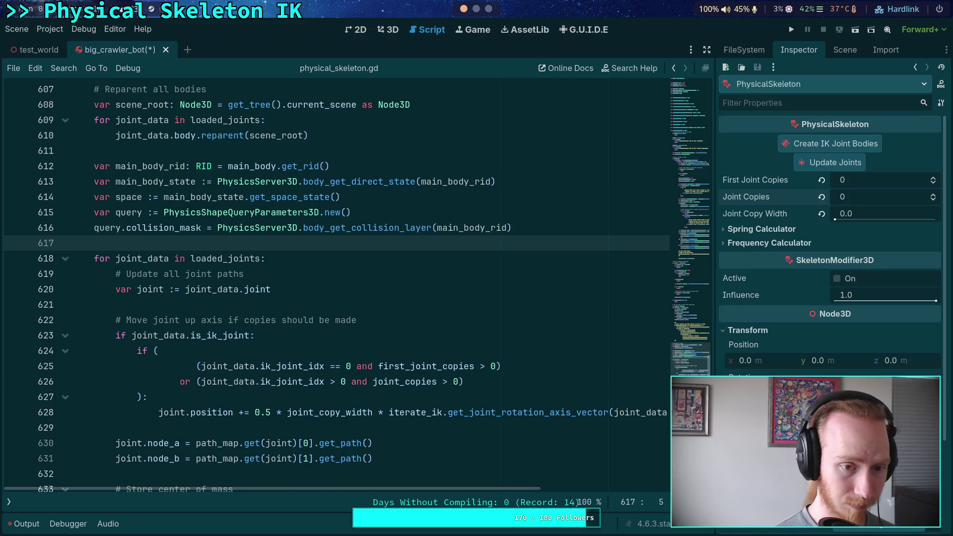
type("var ")
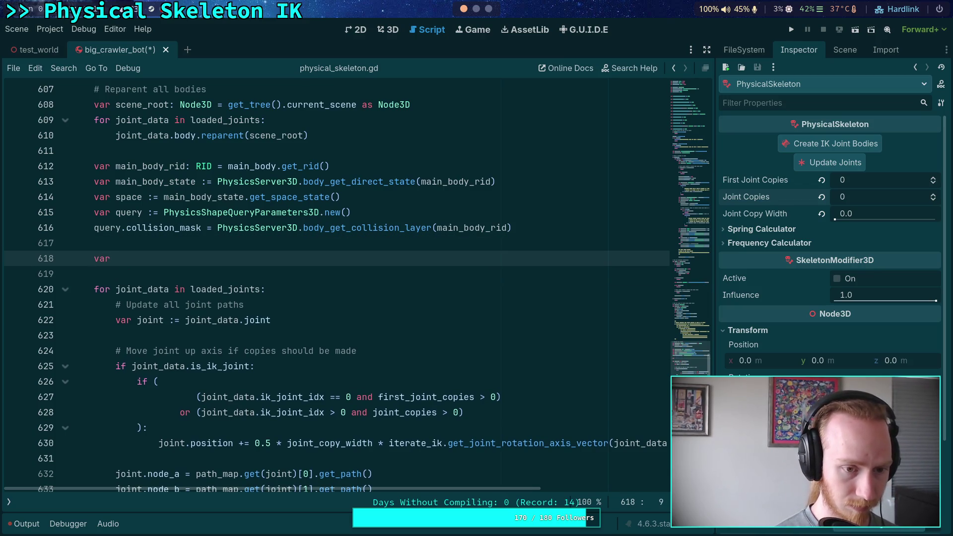
type("solver_pr")
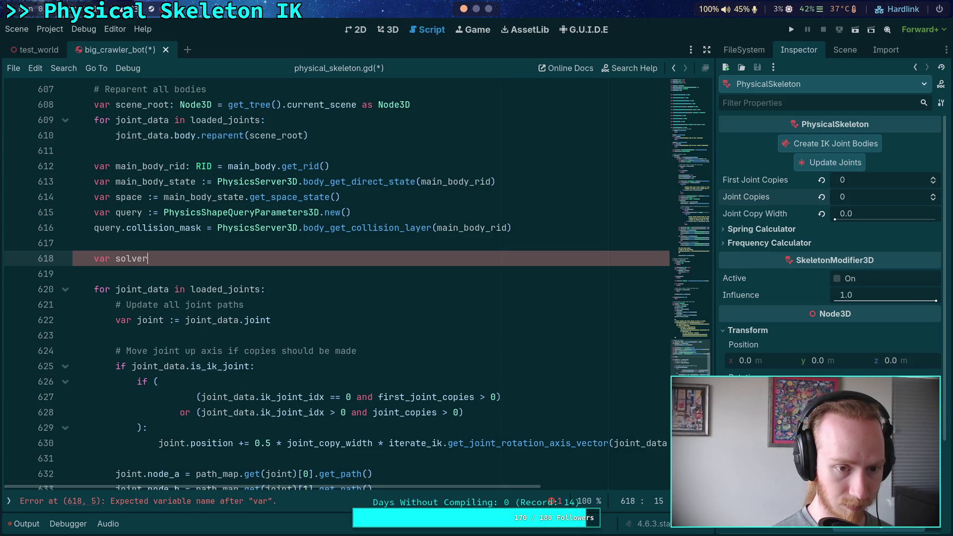
type("iority: ")
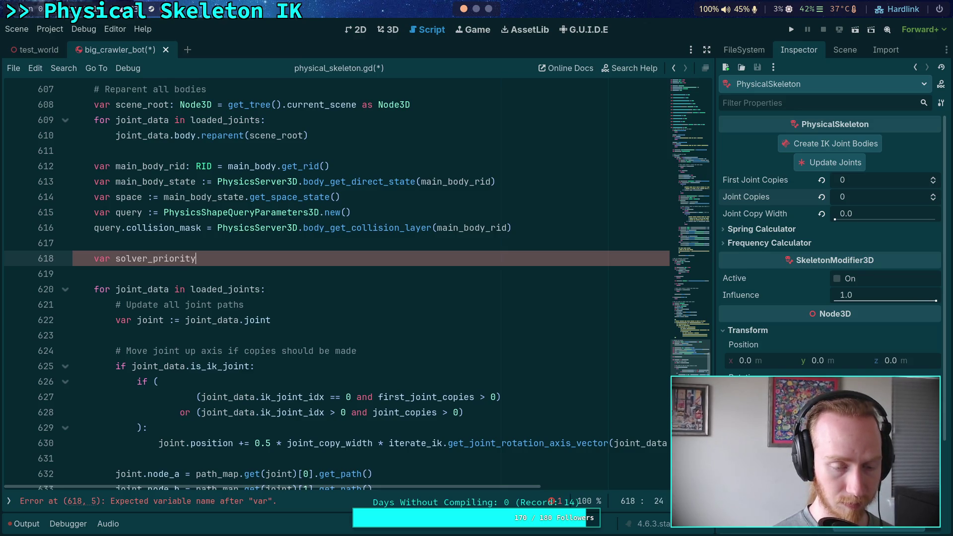
type("int = 0")
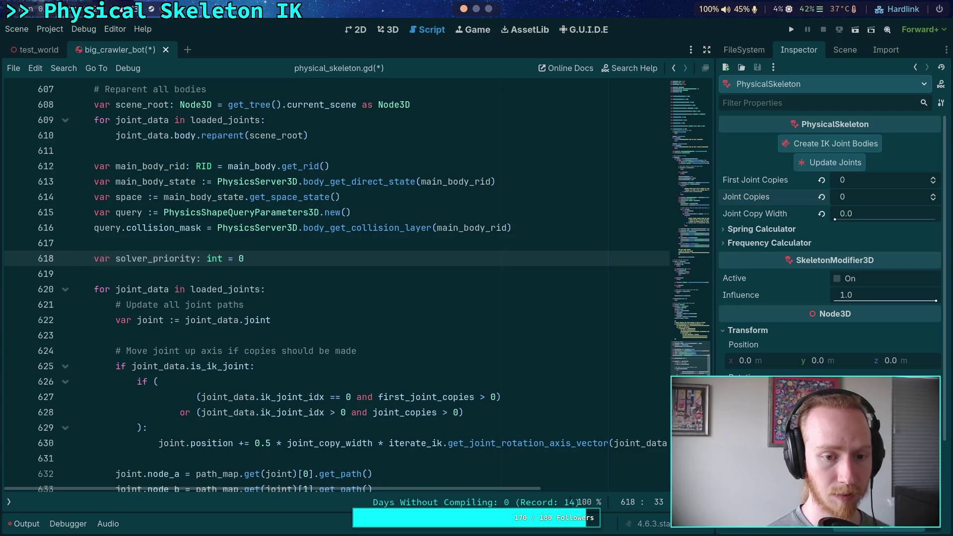
scroll(439, 336, "down", 1)
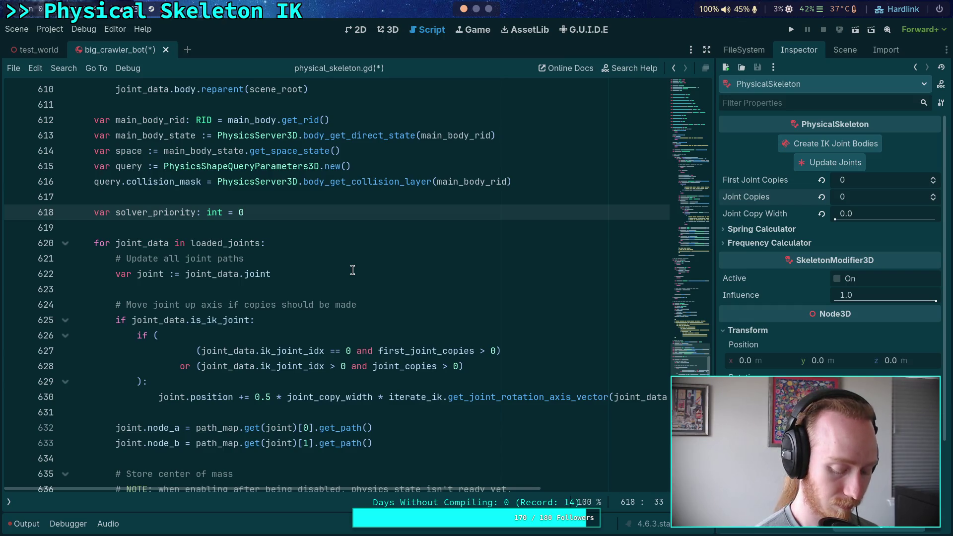
Start solver_priority at -1 and add a comment above it about negative value wrapping.
key("BackSpace")
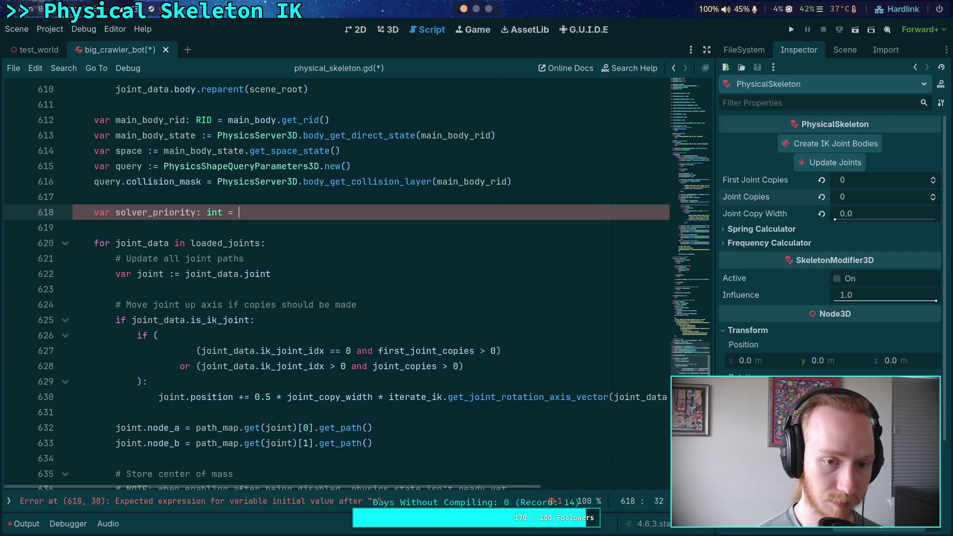
type("-1")
key("ctrl+shift+Return")
type("##")
key("BackSpace")
type("Make use o")
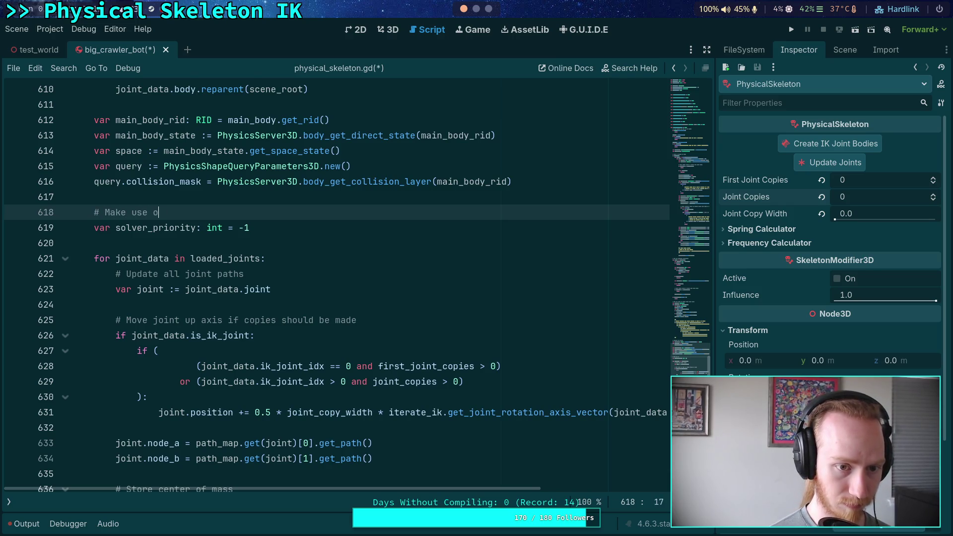
type("f negative val")
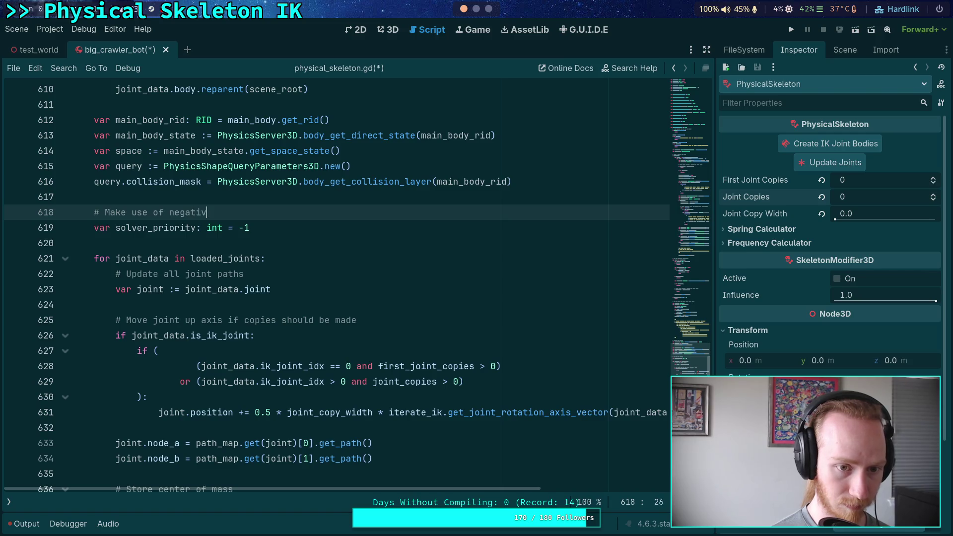
type("ue wrapping")
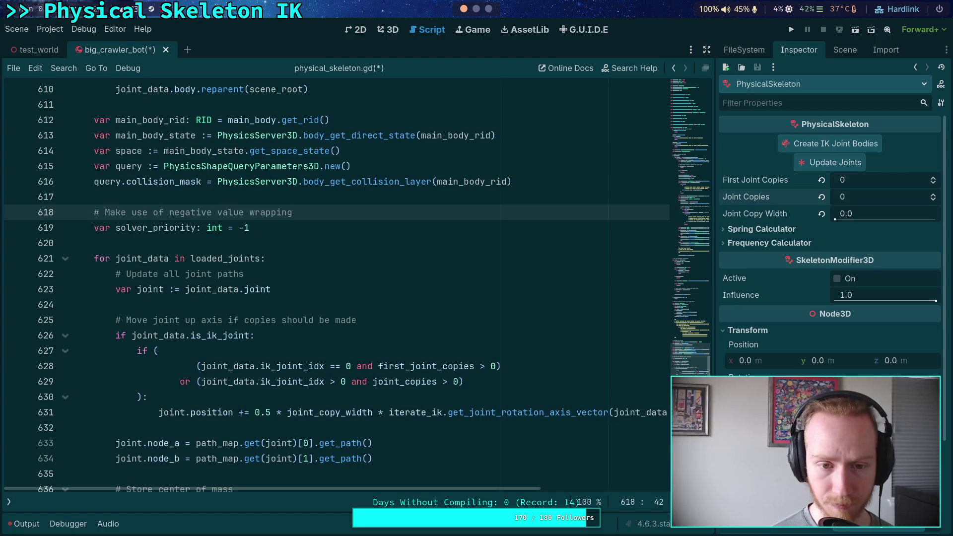
type("to make initial joints have higher priority")
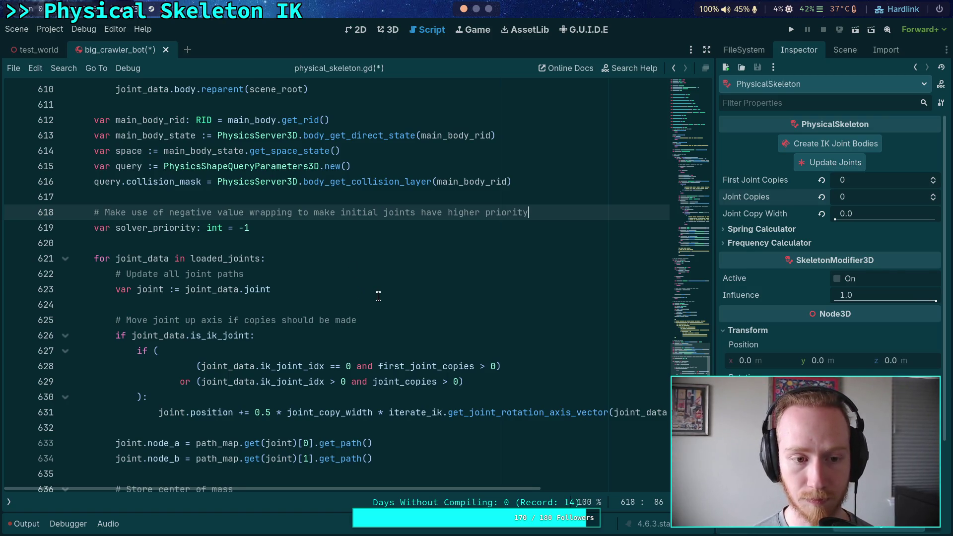
After the IK joint's position update, add 'joint.solver_priority = solver_priority' and 'solver_priority -= 1'.
left_click(349, 392)
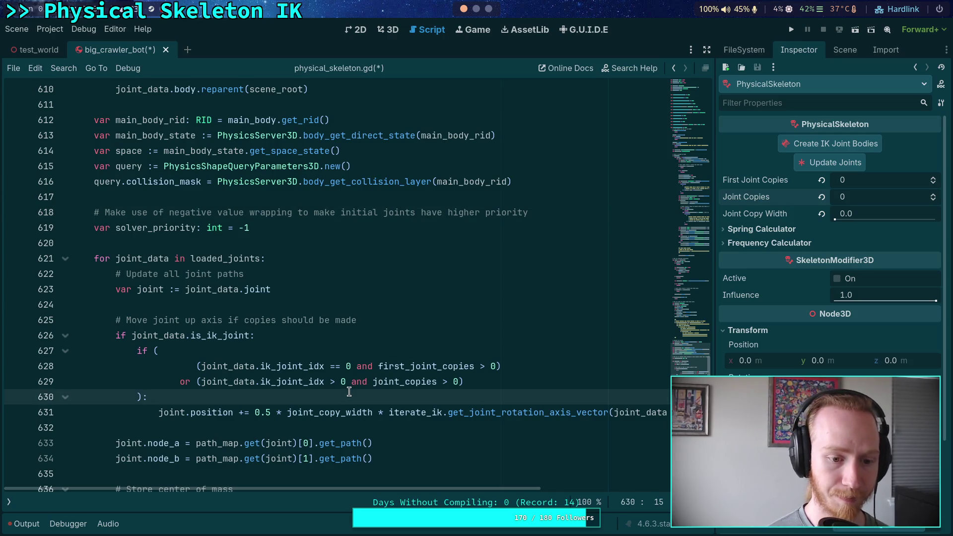
key("Down")
key("End")
key("Return")
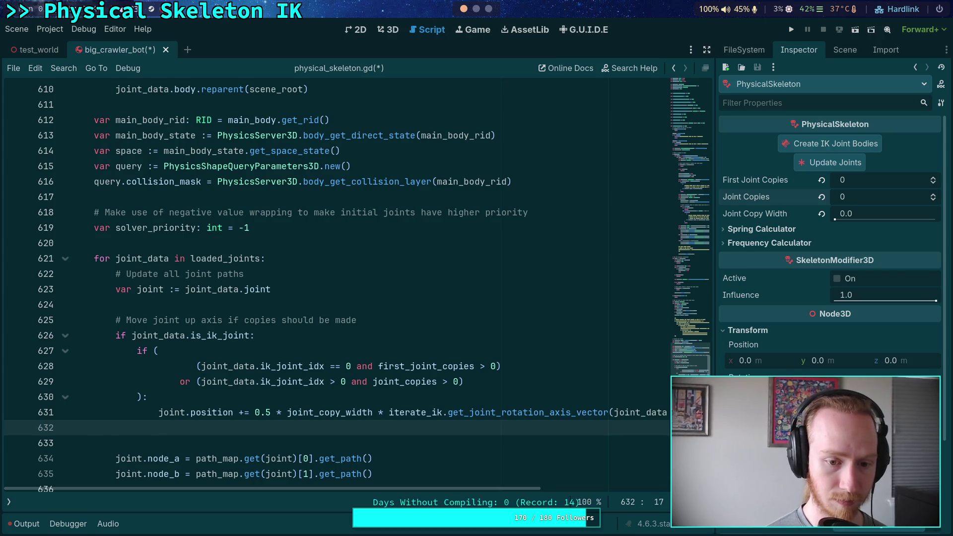
type("joint_")
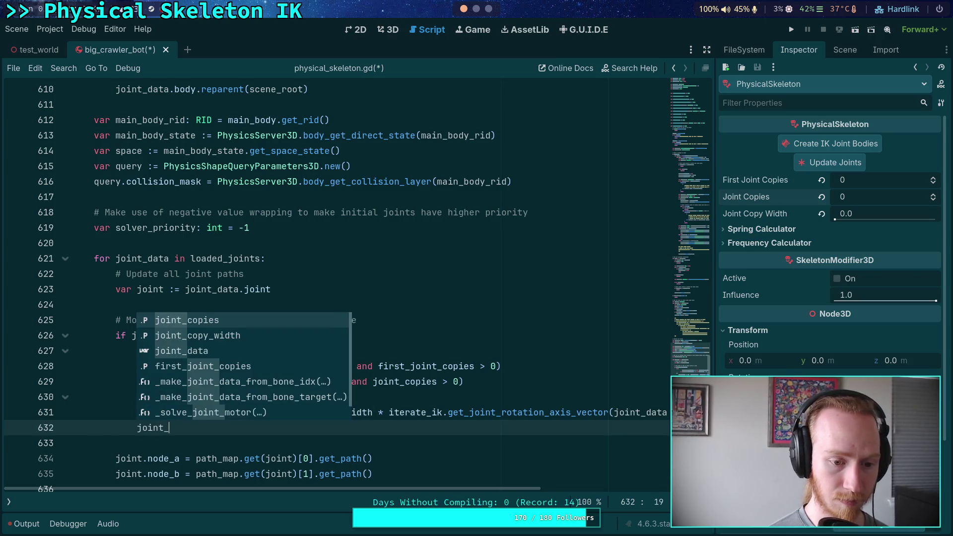
key("BackSpace")
type(".")
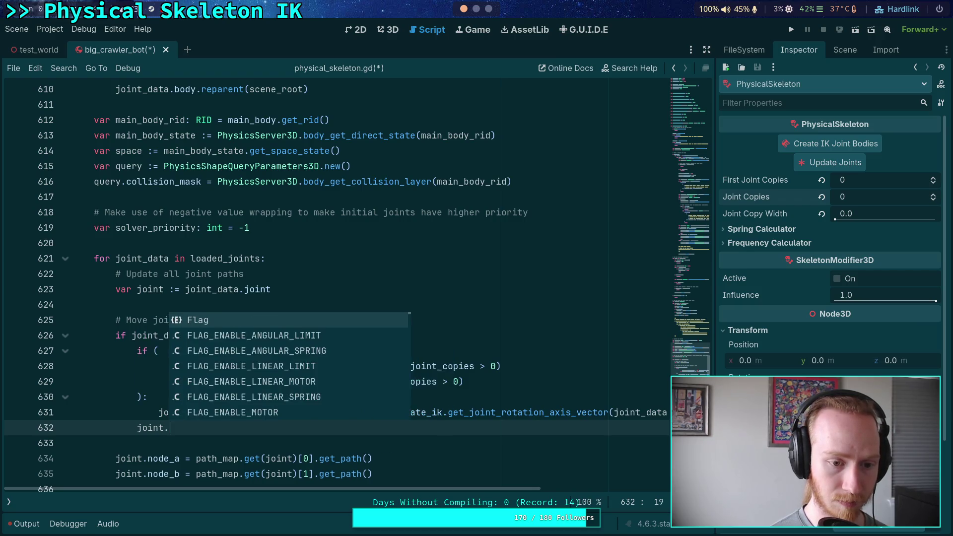
type("sol")
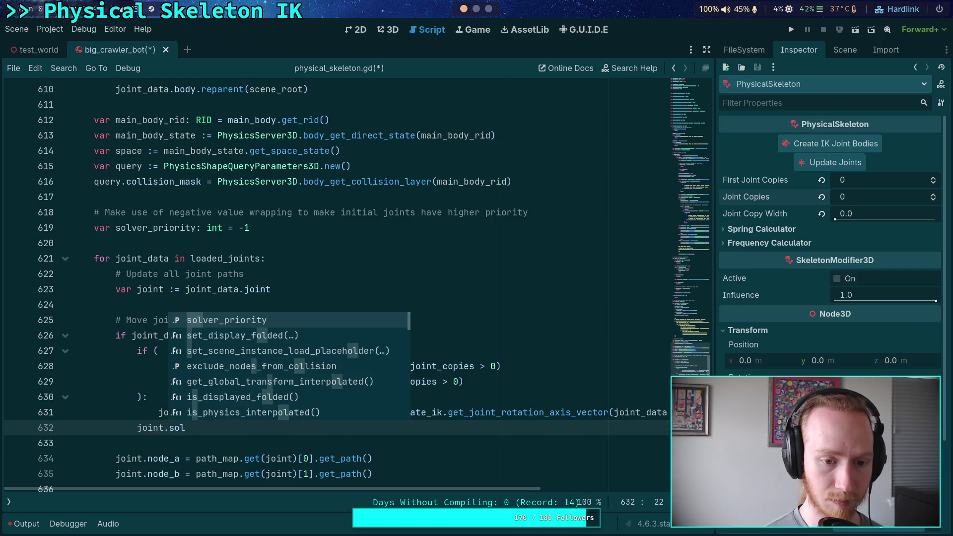
key("Return")
type("= sol")
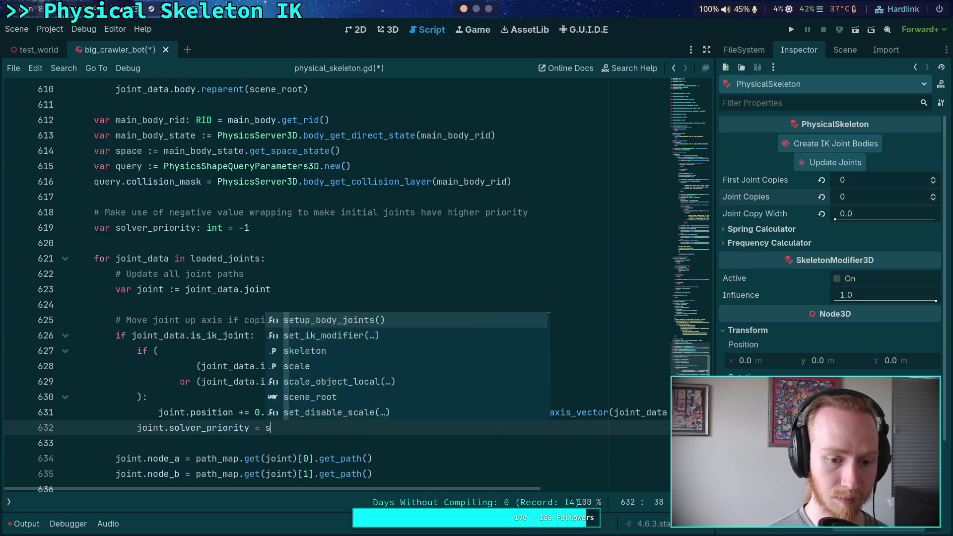
key("Return")
key("Return")
type("so")
key("Return")
type("-=1")
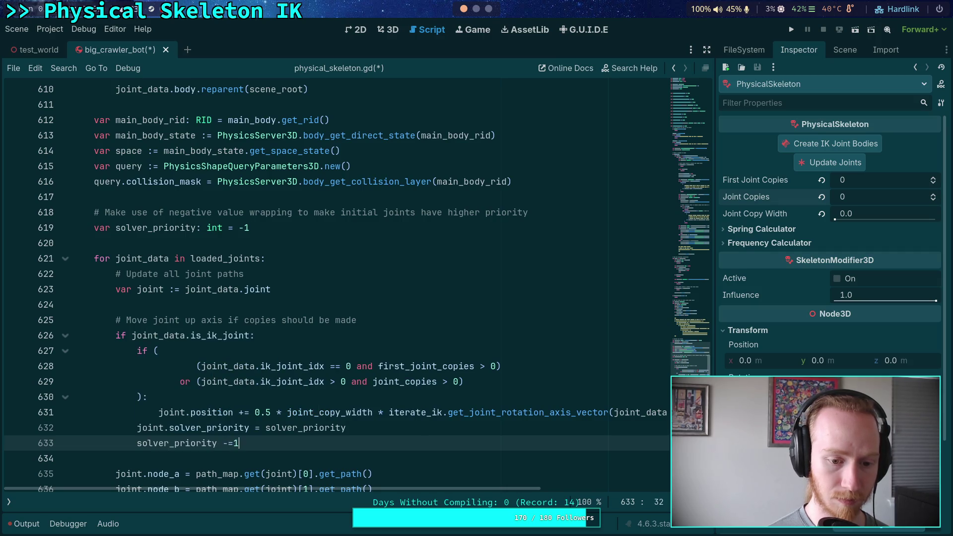
key("BackSpace")
type("1")
Reorder the two lines so the assignment precedes the decrement, then go to the duplicate-joint loop.
scroll(304, 325, "down", 3)
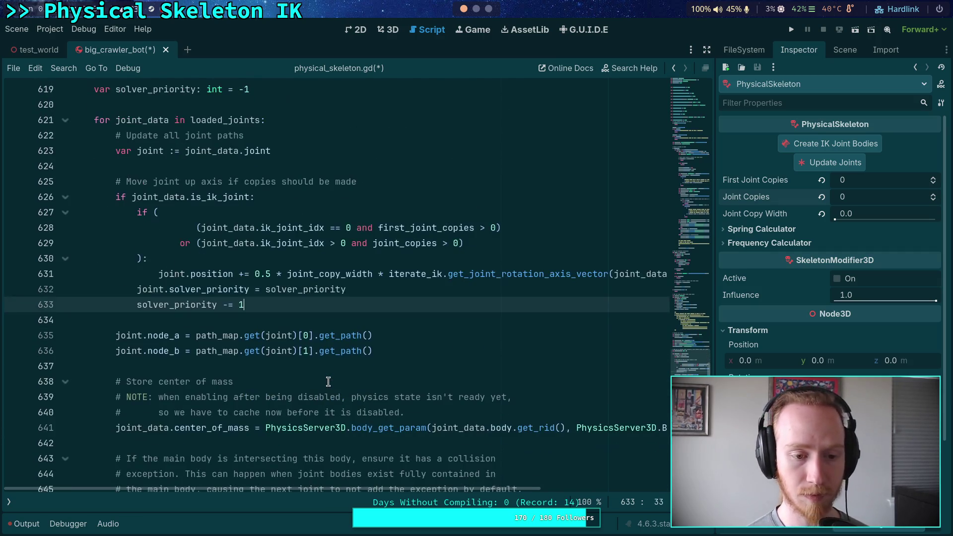
scroll(304, 325, "up", 1)
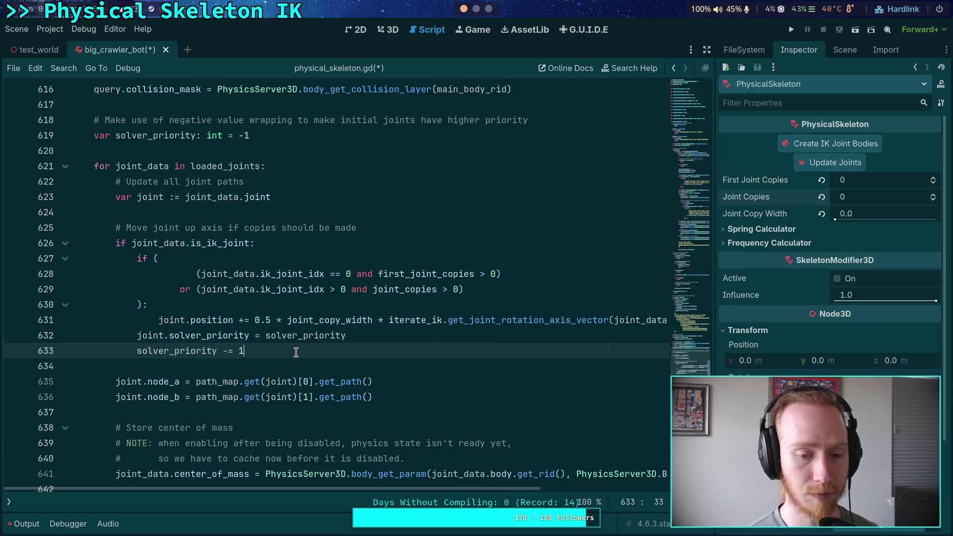
key("alt+Up")
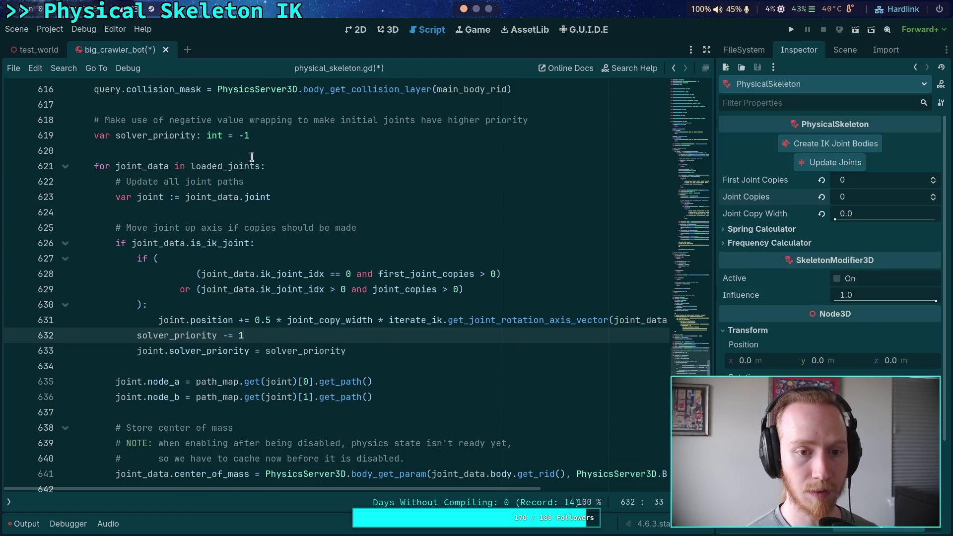
left_click_drag(253, 131, 238, 133)
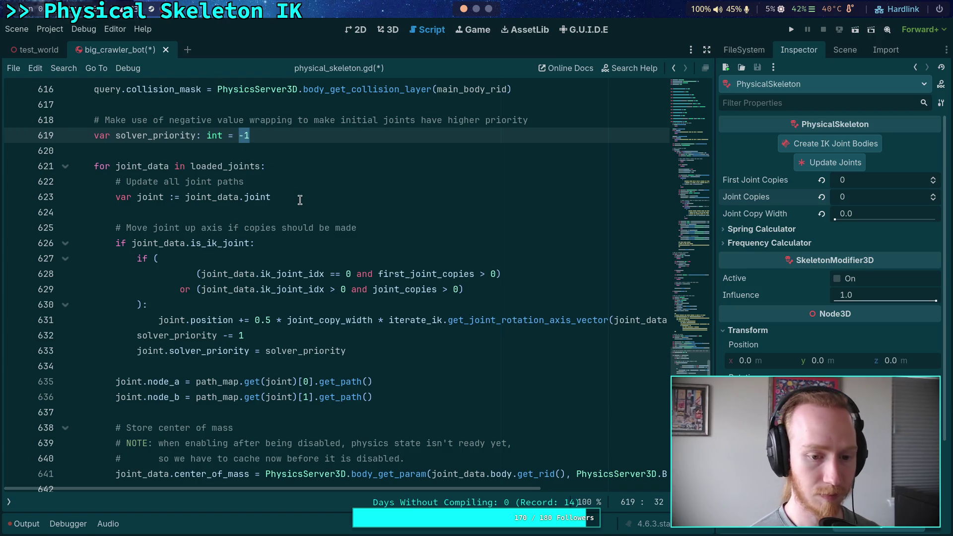
left_click(259, 336)
key("alt+Down")
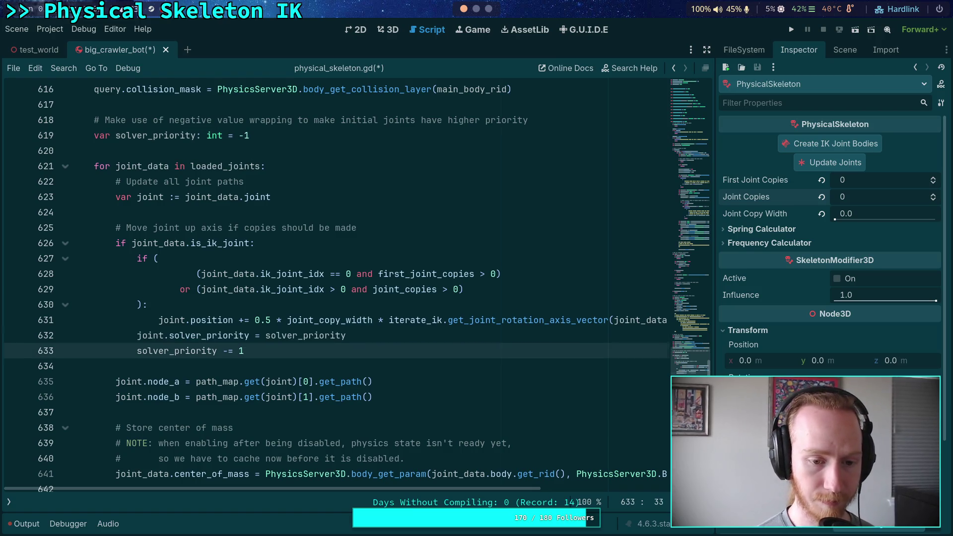
scroll(280, 336, "down", 15)
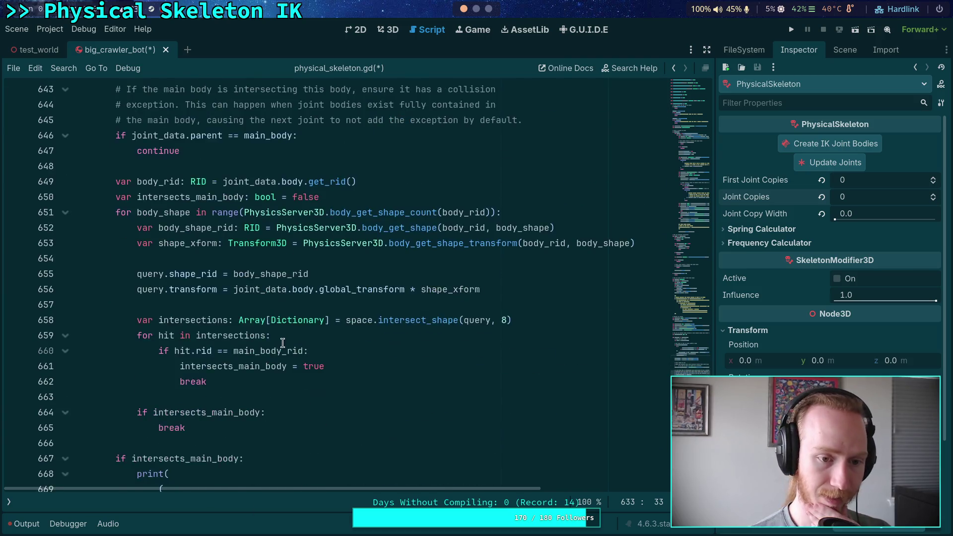
scroll(270, 329, "down", 3)
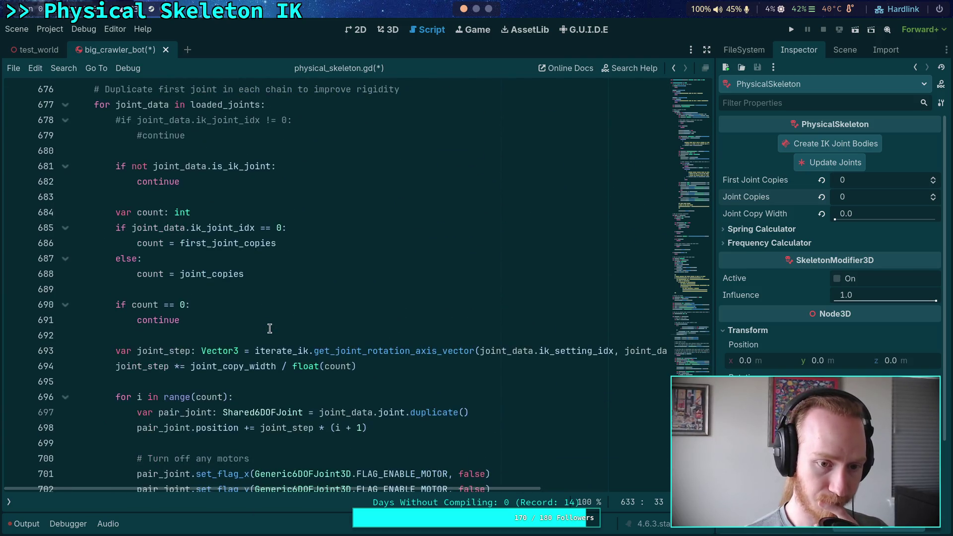
scroll(269, 326, "down", 3)
left_click(502, 275)
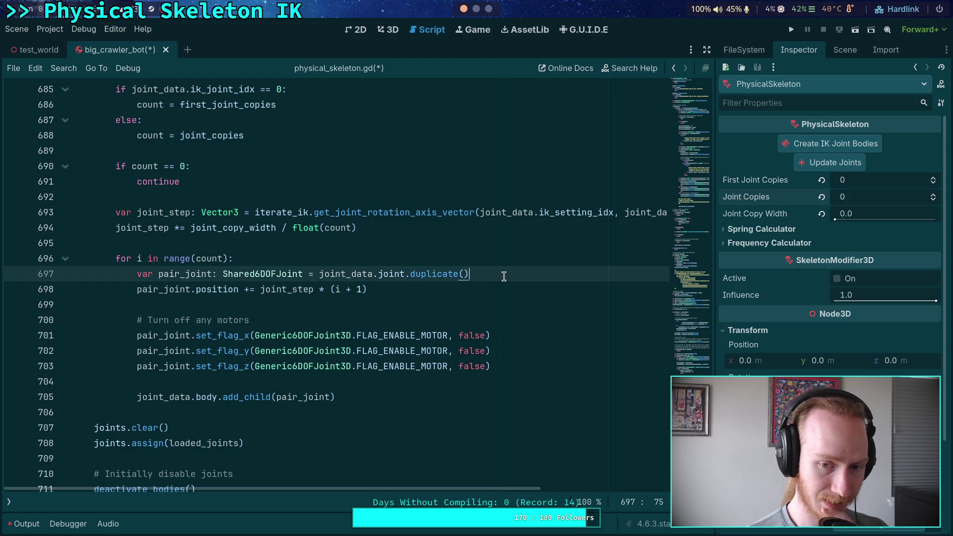
After the pair_joint position offset, add 'pair_joint.solver_priority = solver_priority'.
left_click(479, 289)
key("Return")
type("pail")
key("BackSpace")
type("r_j")
key("Return")
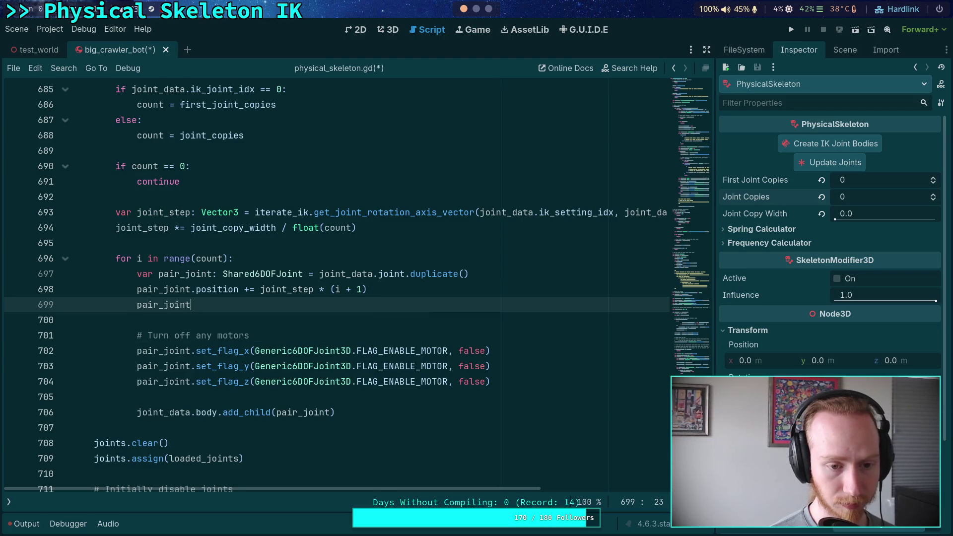
type("sol")
key("Return")
type("= ")
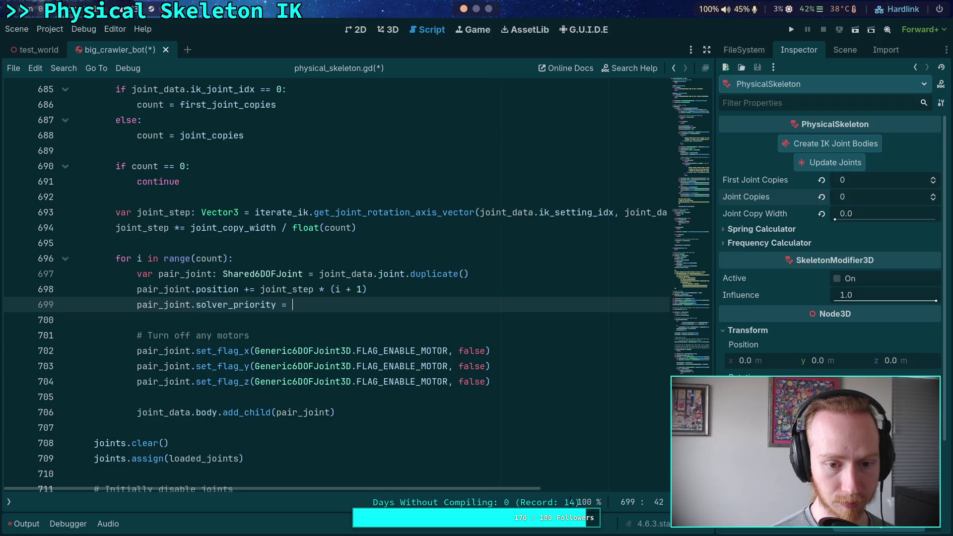
type("sol")
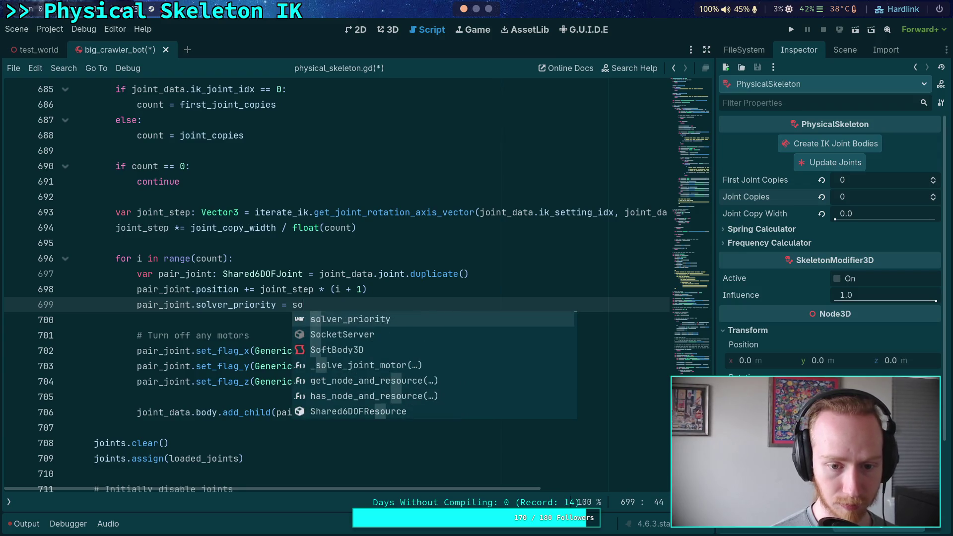
key("Return")
Add 'solver_priority -= 1' below it and save physical_skeleton.gd.
key("Return")
type("sol")
key("Return")
type("-= 1")
key("ctrl+s")
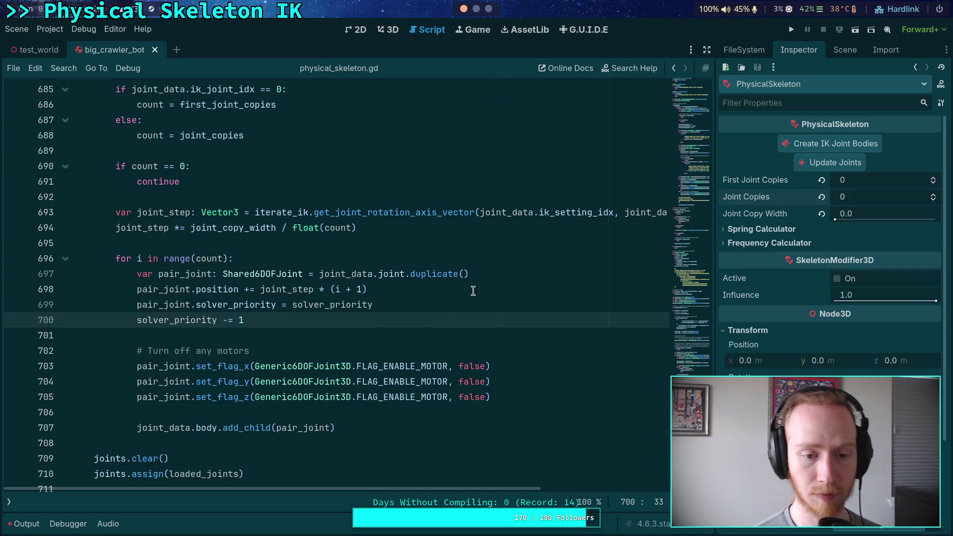
left_click(425, 331)
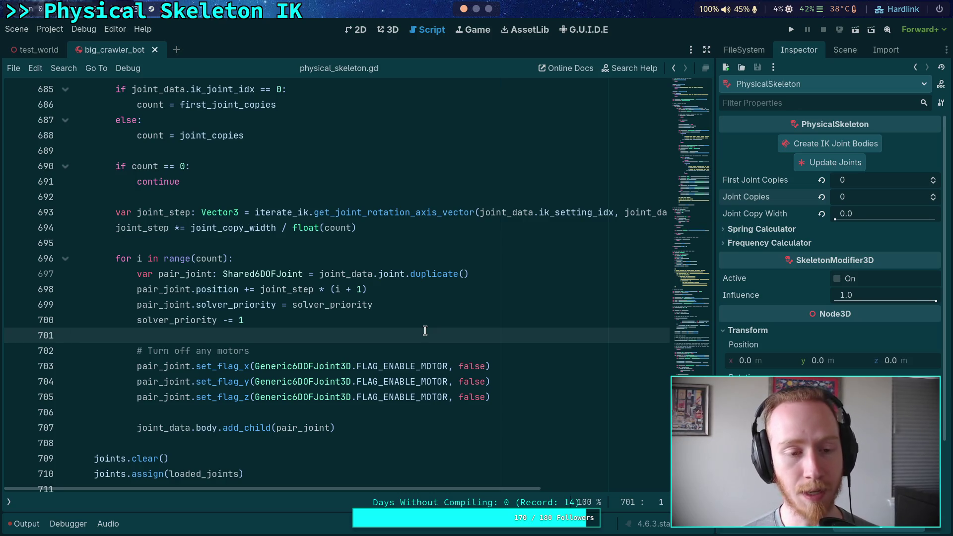
scroll(392, 347, "up", 5)
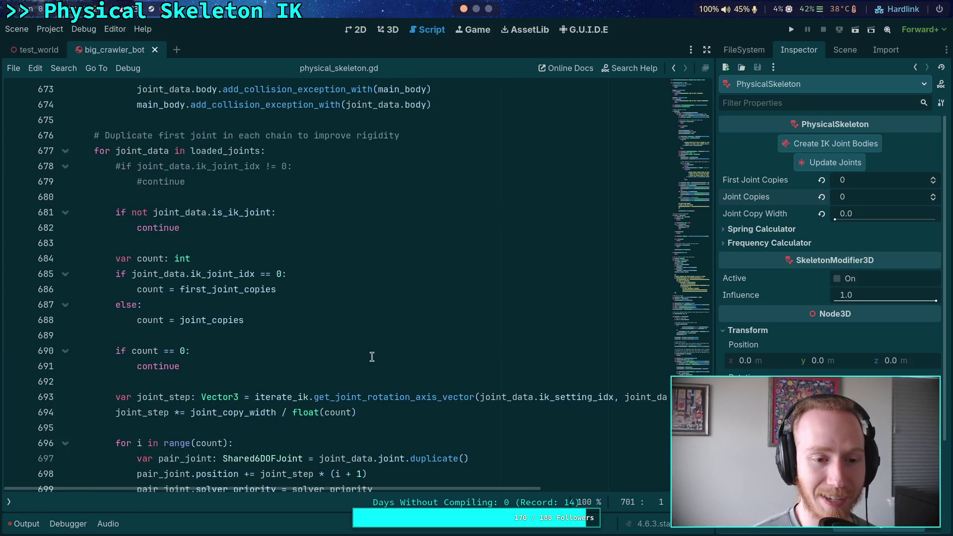
Begin a new 'var' declaration on a line below the rigidity comment.
scroll(362, 354, "down", 1)
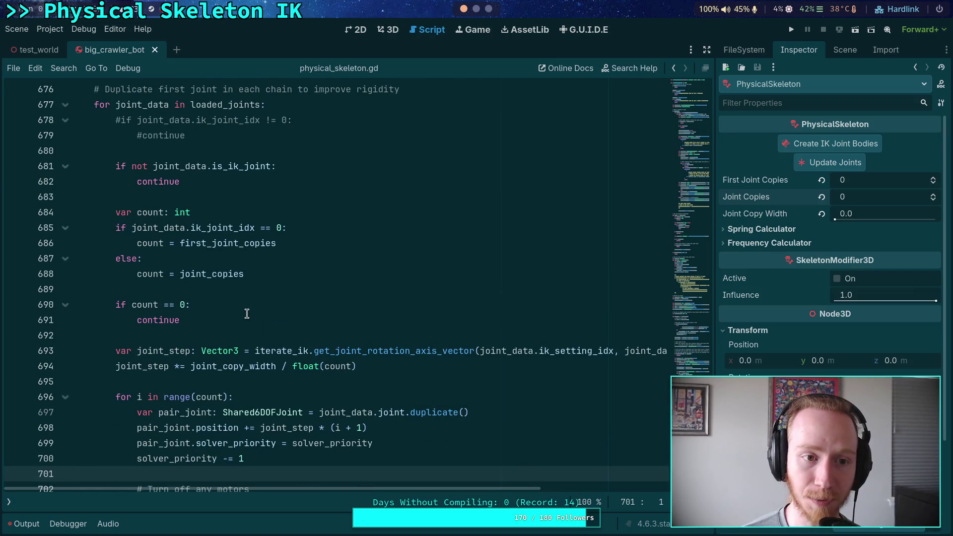
left_click(445, 91)
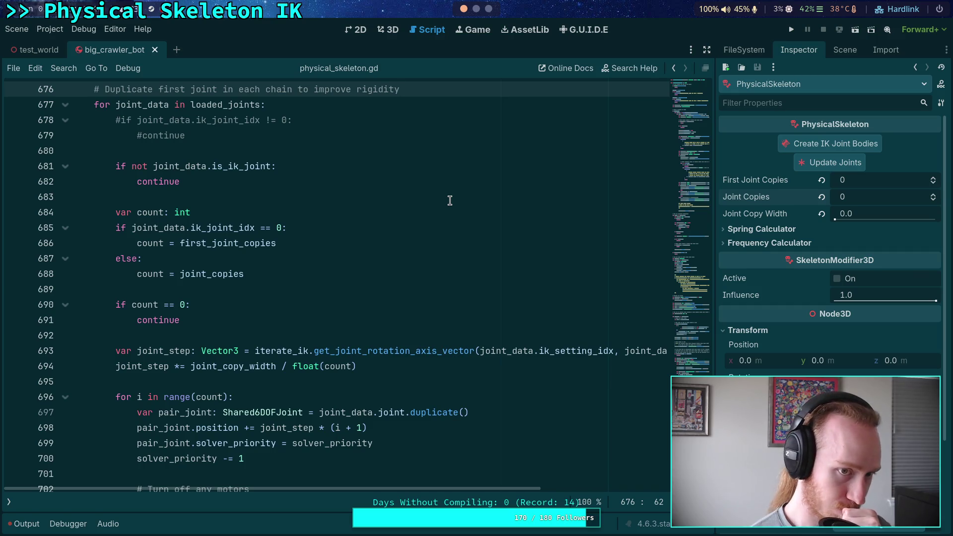
key("Return")
type("var")
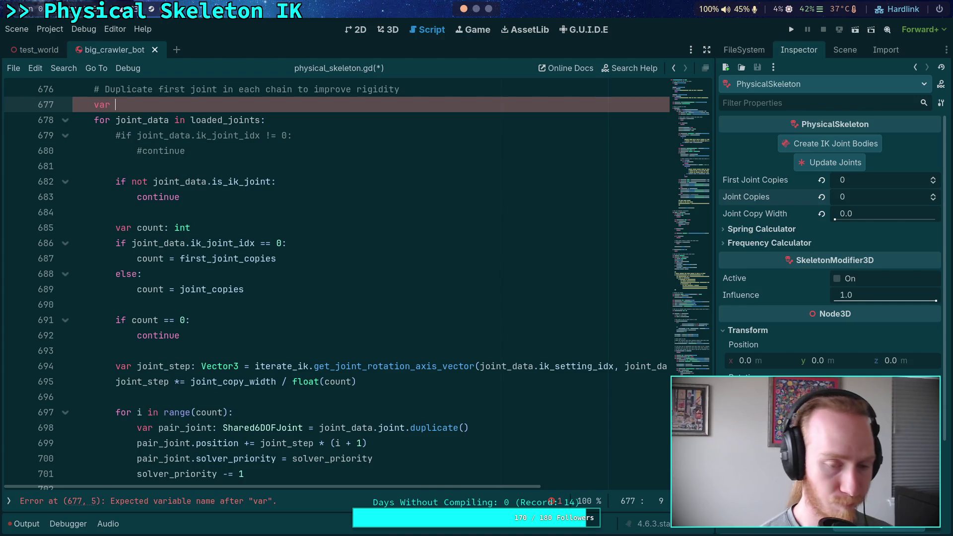
Comment out the decrement line in the duplicate-joint loop with Ctrl+K.
scroll(449, 201, "down", 2)
left_click(135, 380)
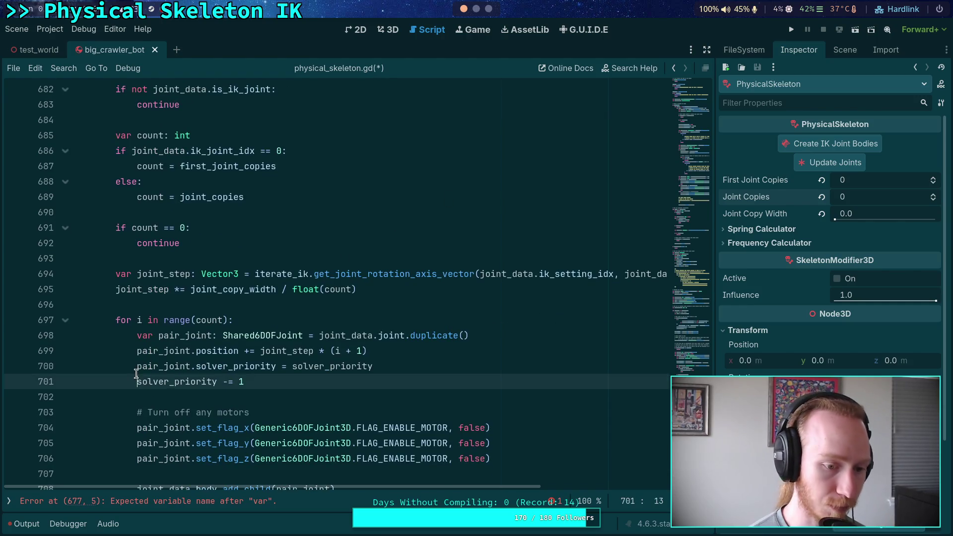
key("ctrl+k")
key("Up")
scroll(192, 356, "up", 15)
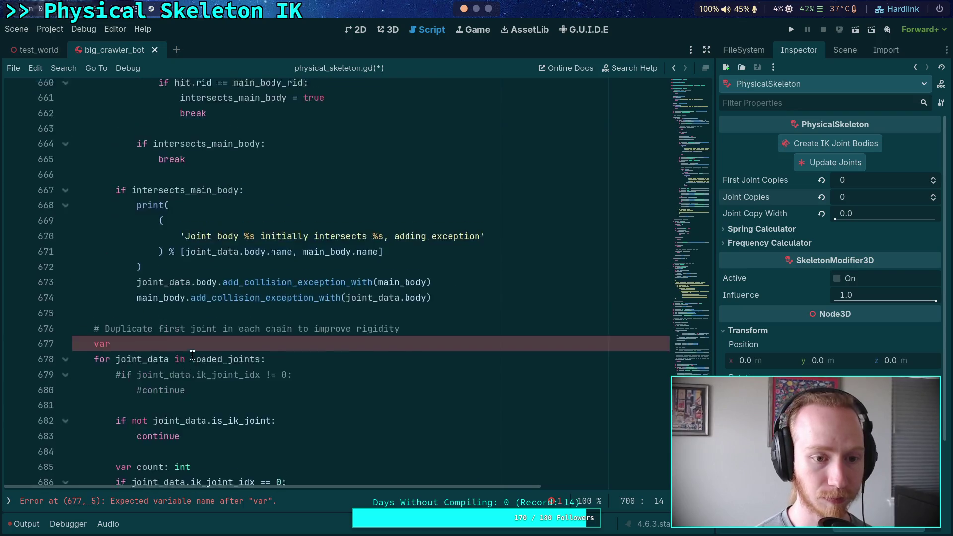
scroll(192, 356, "up", 13)
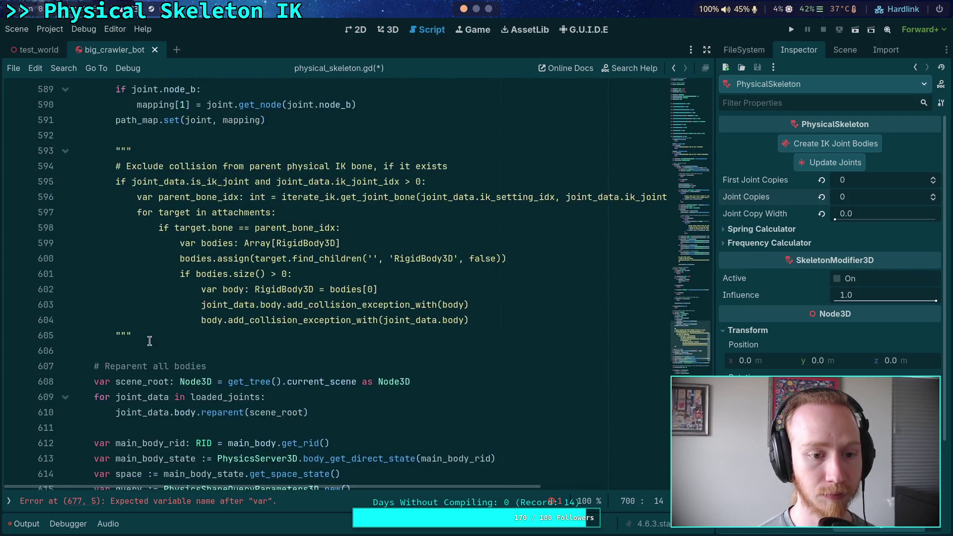
scroll(96, 347, "down", 4)
Comment out the IK-branch solver_priority assignment and decrement lines, and save the script.
left_click(94, 366)
scroll(94, 366, "down", 7)
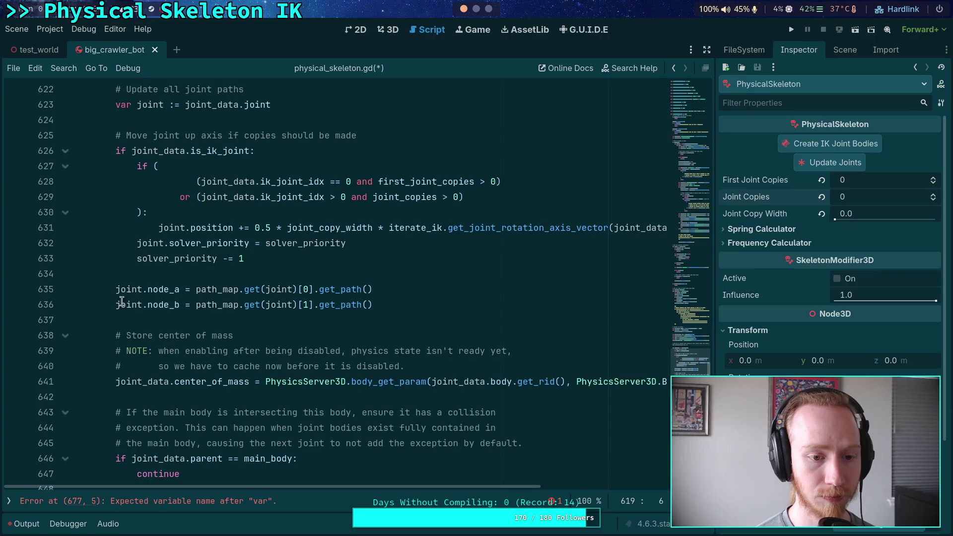
left_click(137, 259)
left_click_drag(150, 259, 137, 247)
key("ctrl+k")
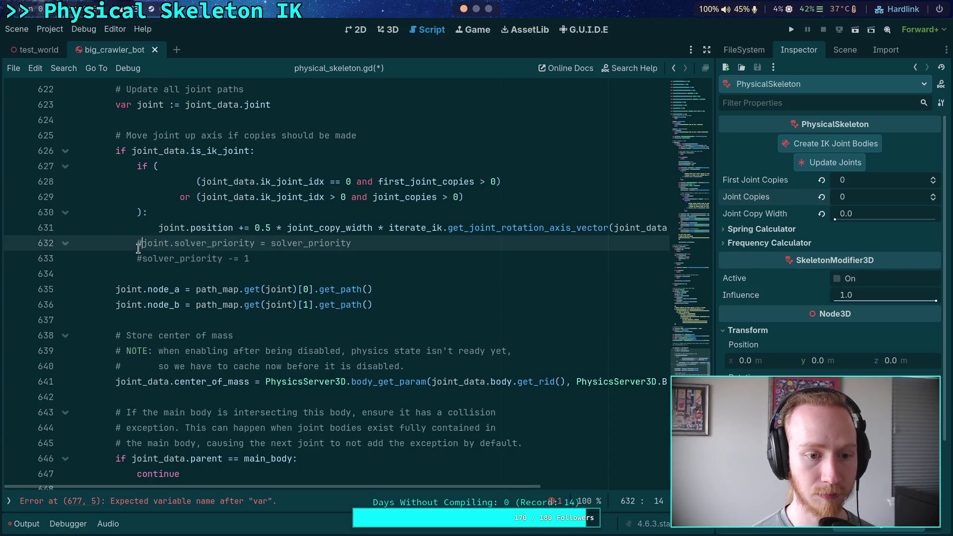
key("ctrl+s")
scroll(211, 273, "down", 12)
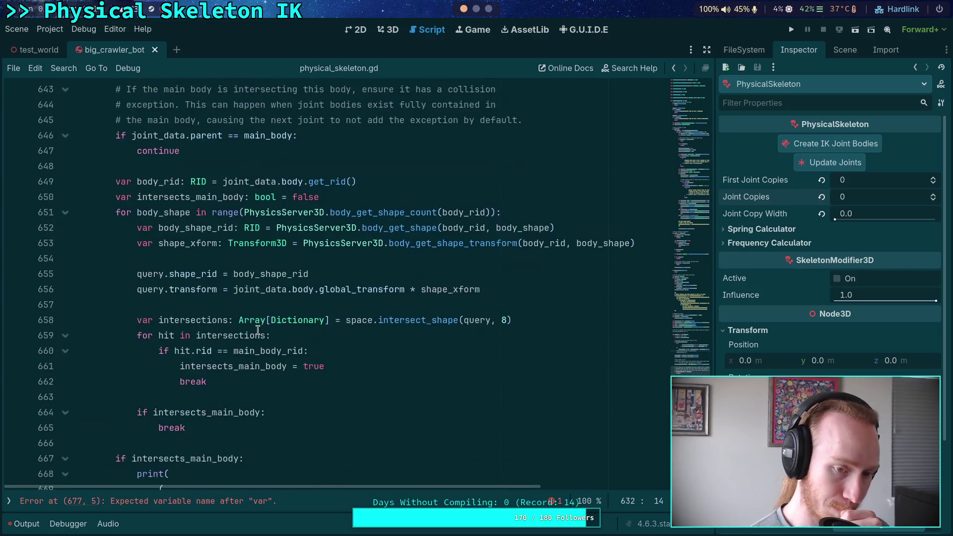
scroll(259, 328, "down", 3)
left_click(196, 239)
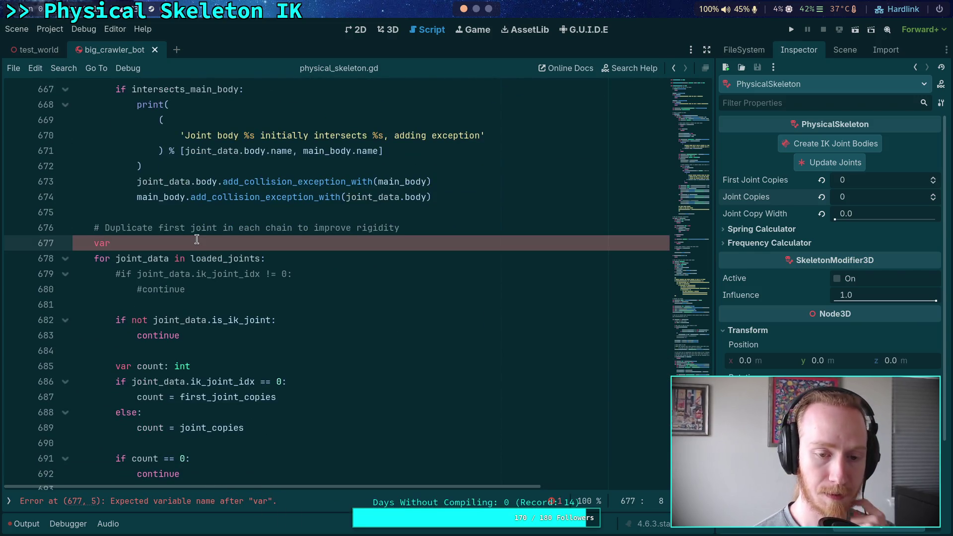
scroll(197, 240, "down", 2)
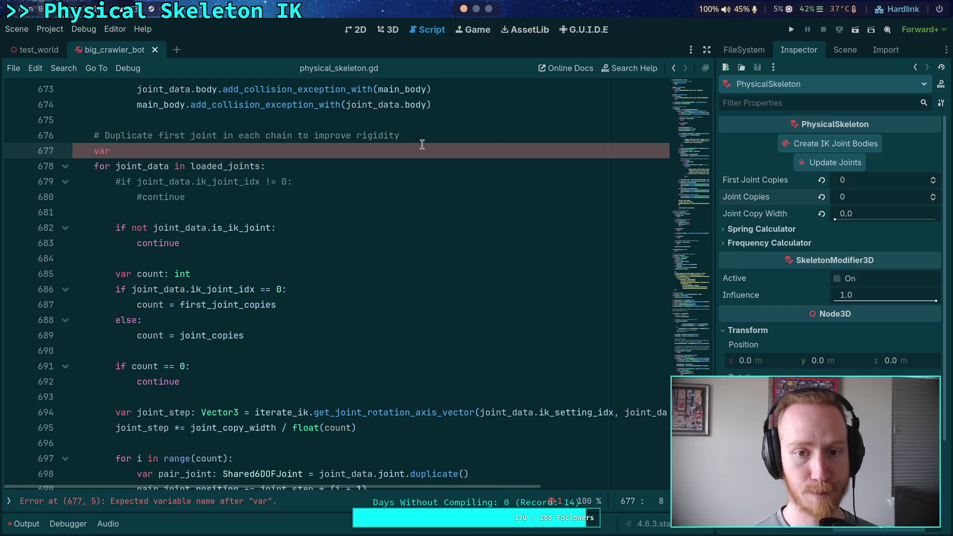
Replace the old rigidity comment with '# Duplicate joints to improve rigidity' plus a blank line.
left_click_drag(422, 141, 429, 125)
key("BackSpace")
key("Return")
type("# Duplicate j")
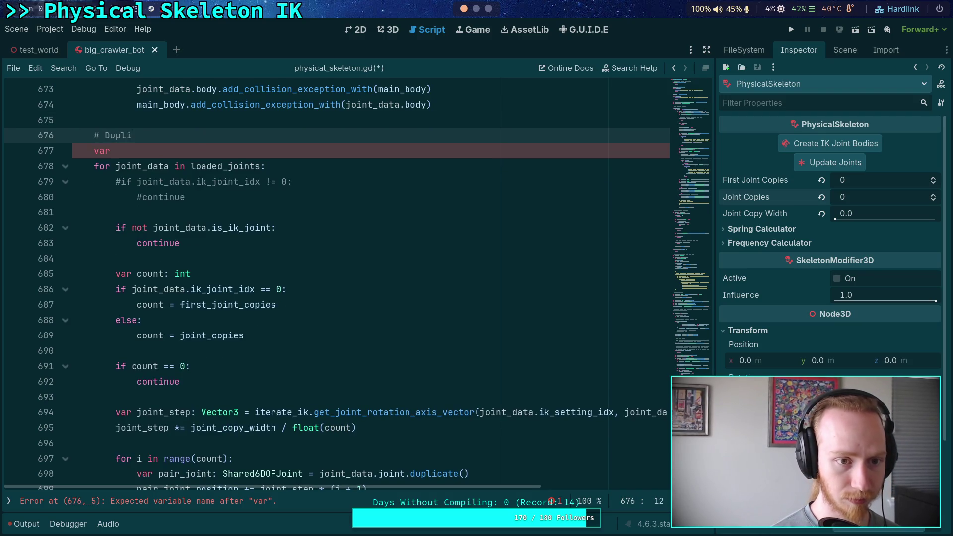
type("oints ")
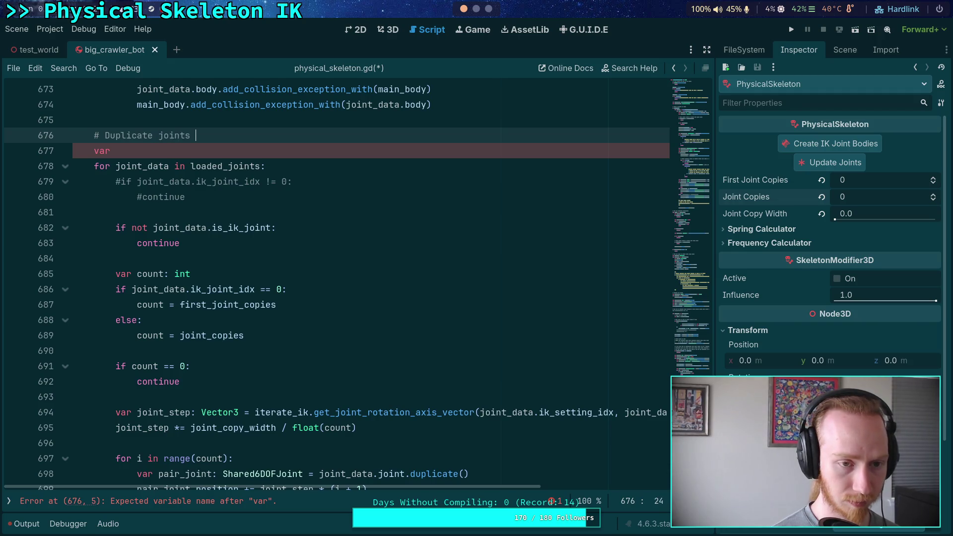
type("to improve ")
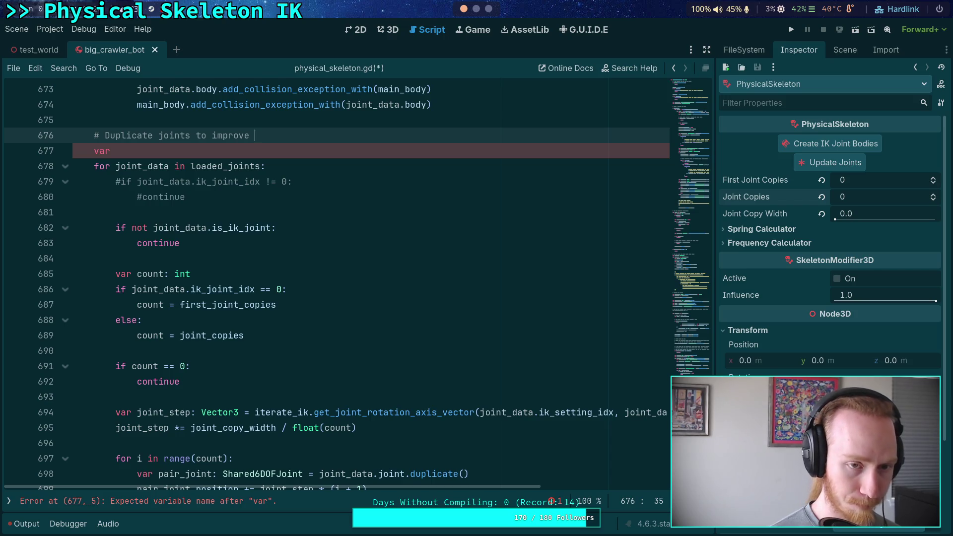
type("rigidity")
key("Return")
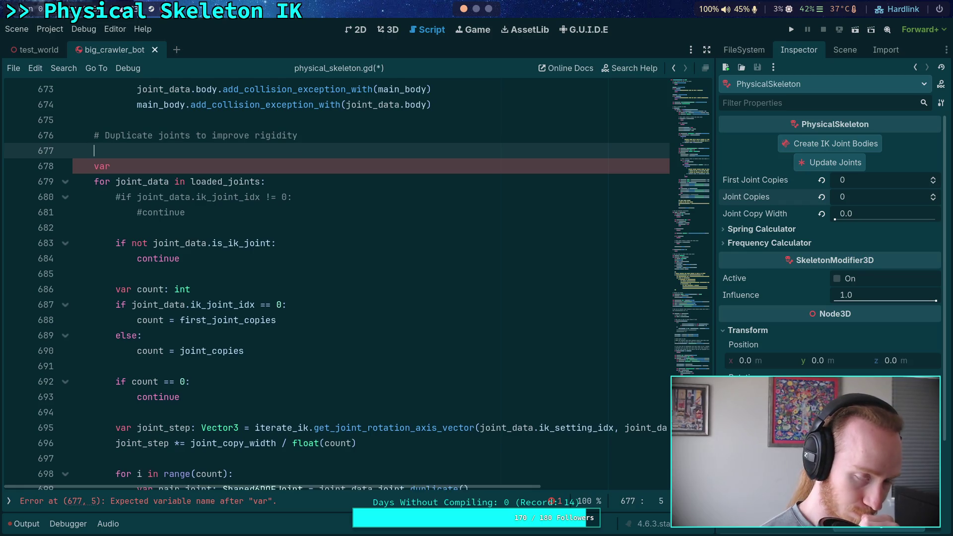